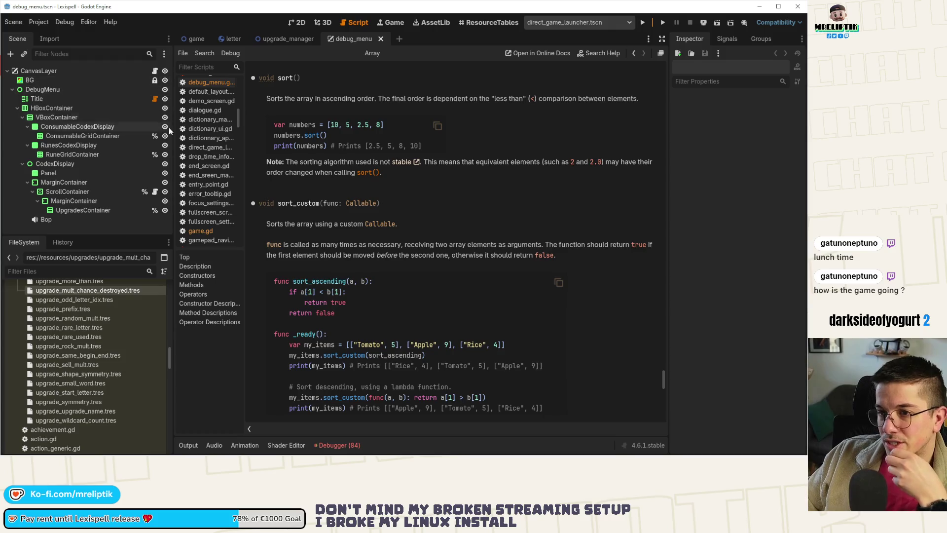
# - Change line 105's sort call to sort_custom(Utils.sort_upgrades_name) in debug_menu.gd
pyautogui.click(197, 83)
pyautogui.doubleClick(431, 217)
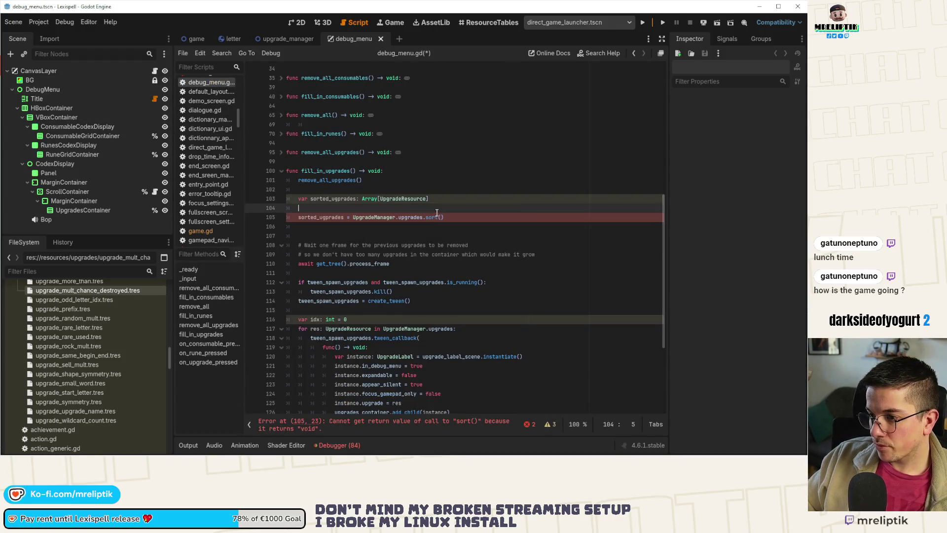
pyautogui.write('t_custom')
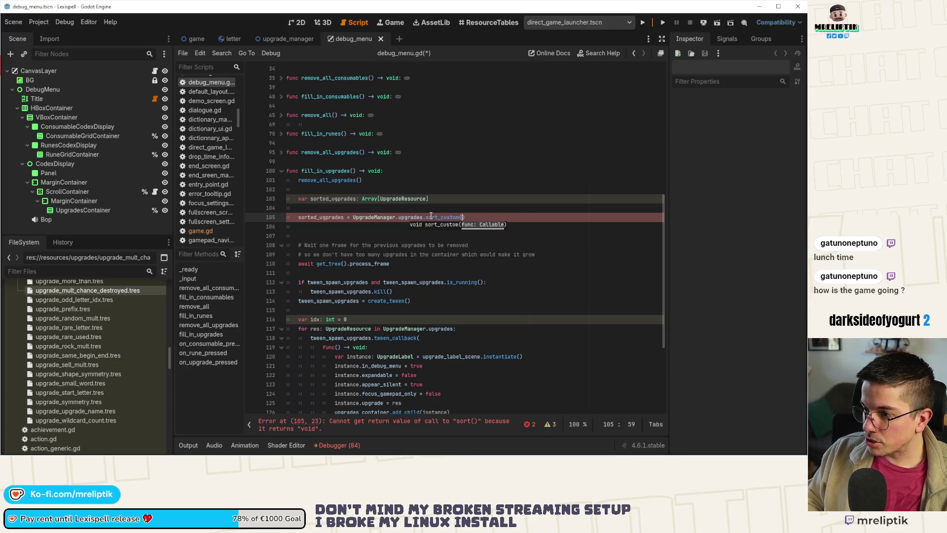
pyautogui.press('Return')
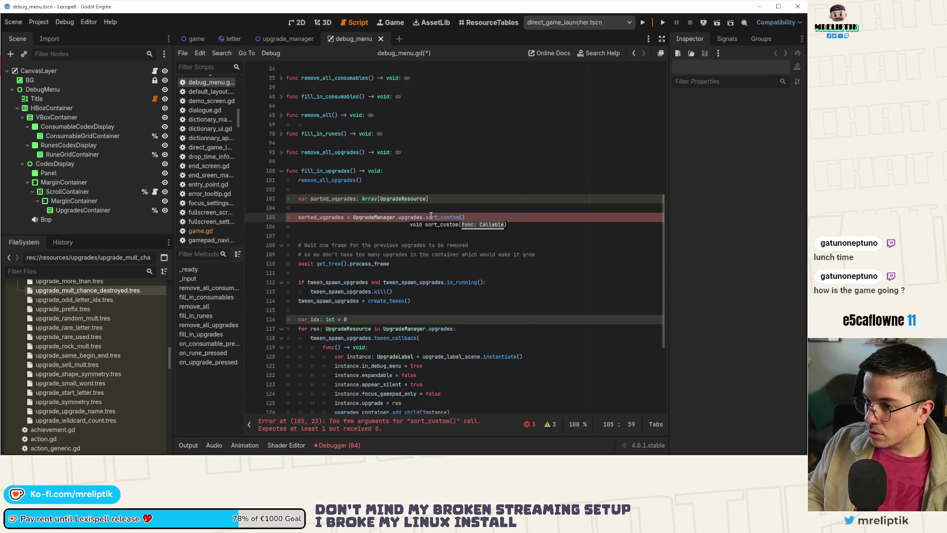
pyautogui.write('s.sort_')
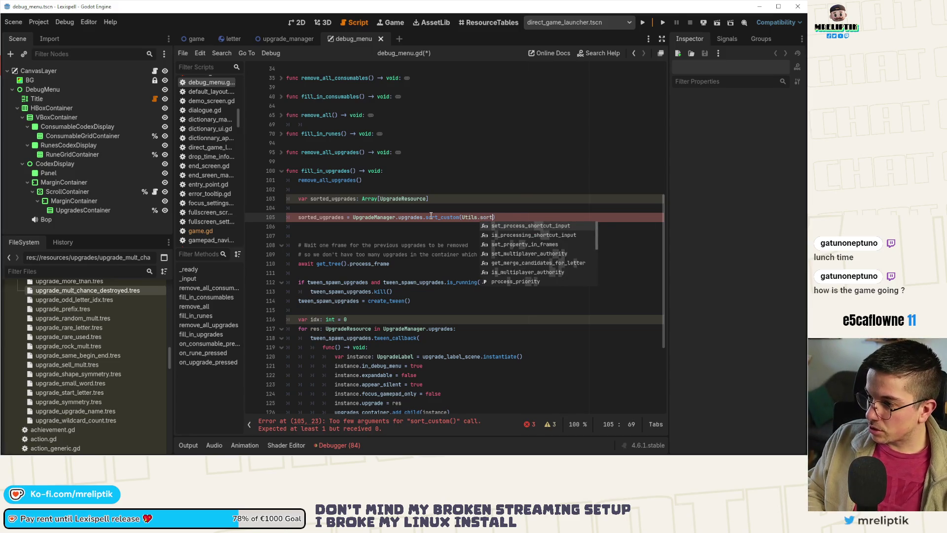
pyautogui.write('a')
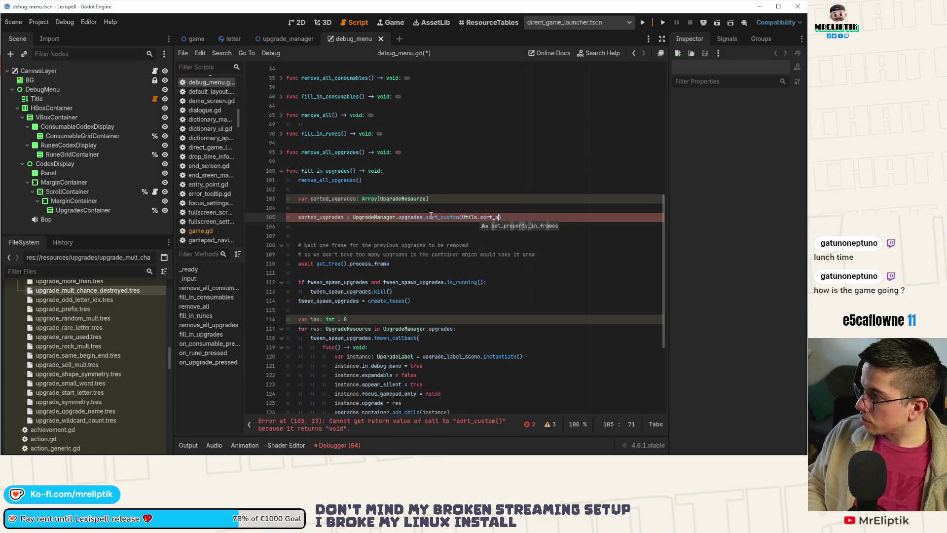
pyautogui.press('BackSpace')
pyautogui.write('upgrade_alp')
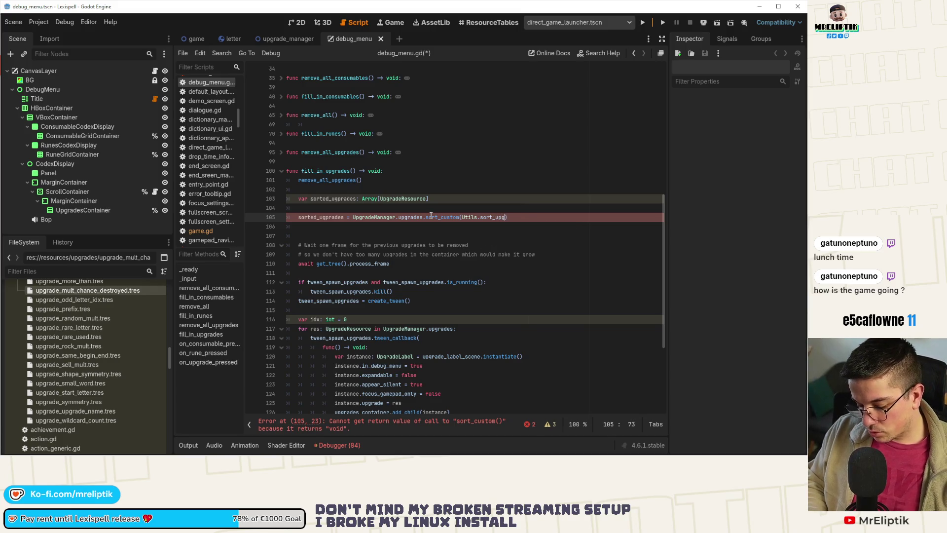
pyautogui.write('hab')
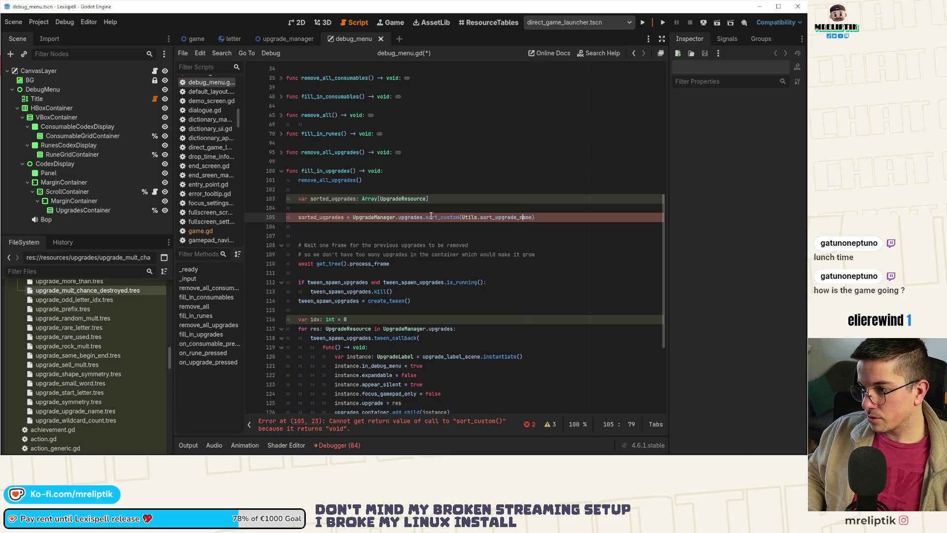
pyautogui.write('s')
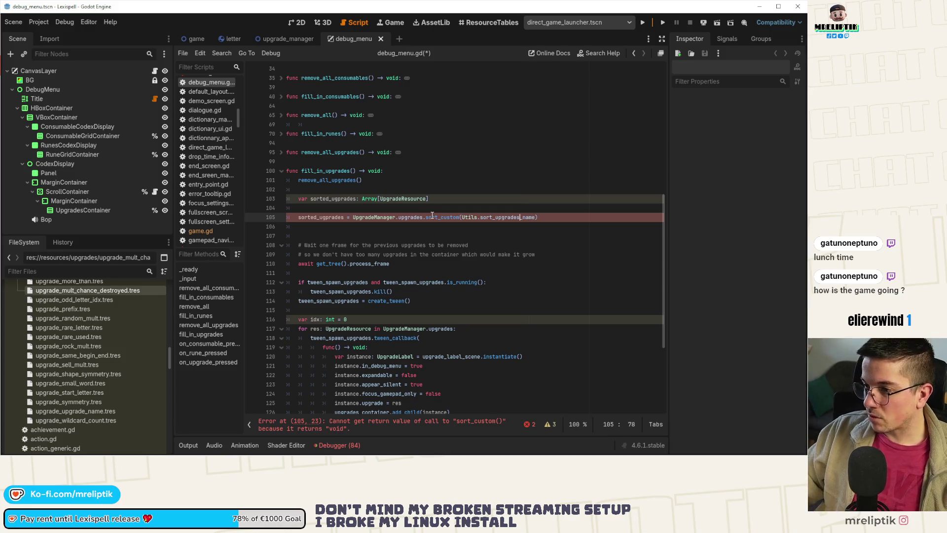
# - Jump from the Utils reference to the utils.gd script
pyautogui.doubleClick(498, 217)
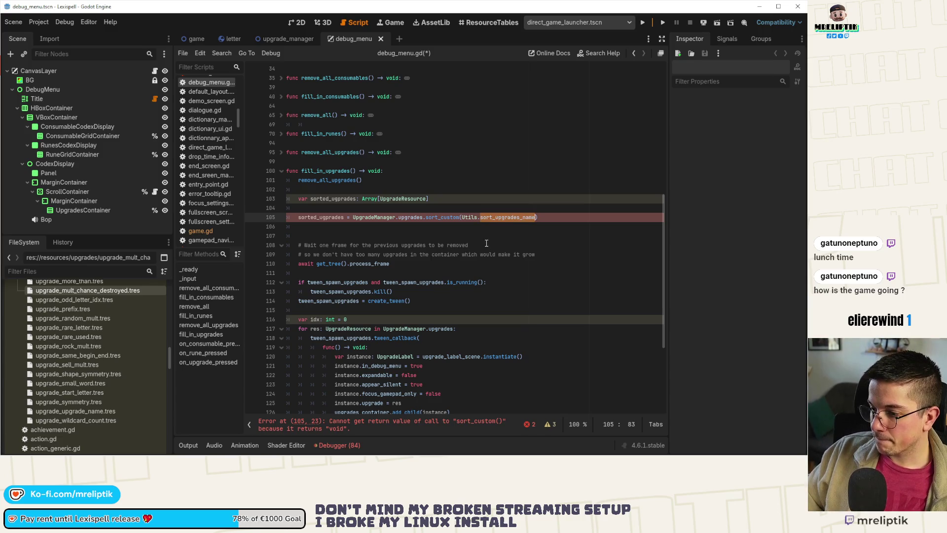
pyautogui.keyDown('ctrl'); pyautogui.click(470, 217); pyautogui.keyUp('ctrl')
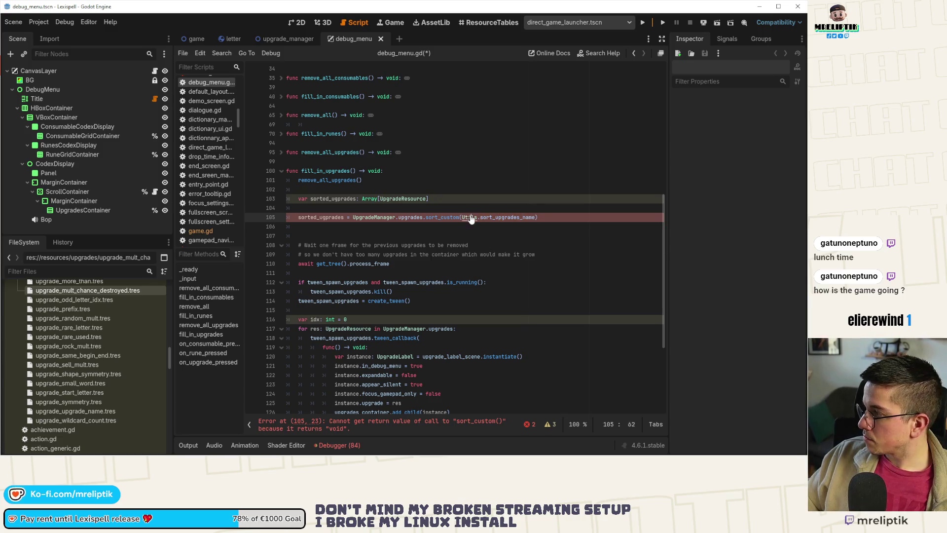
pyautogui.scroll(-10, 370, 249)
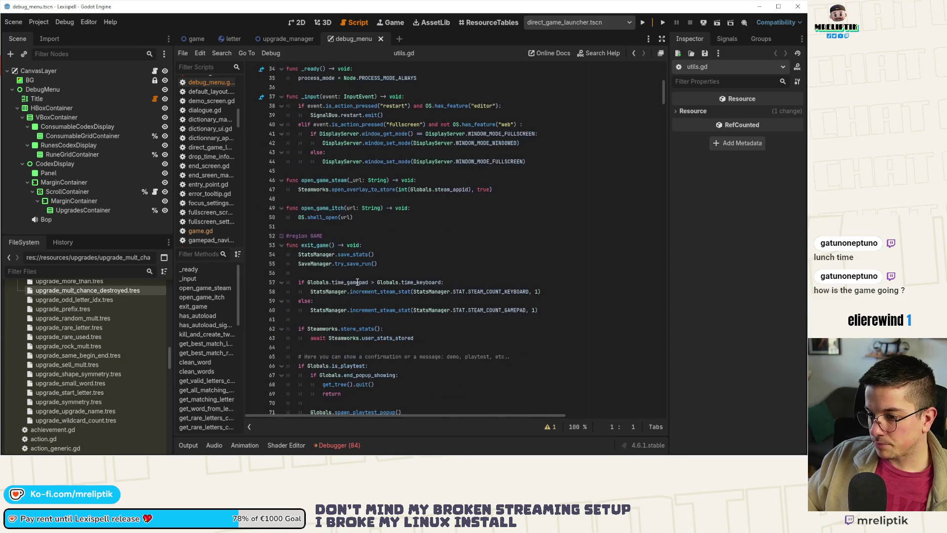
# - Make a blank line above get_best_match_letter_focus in utils.gd
pyautogui.scroll(-4, 355, 280)
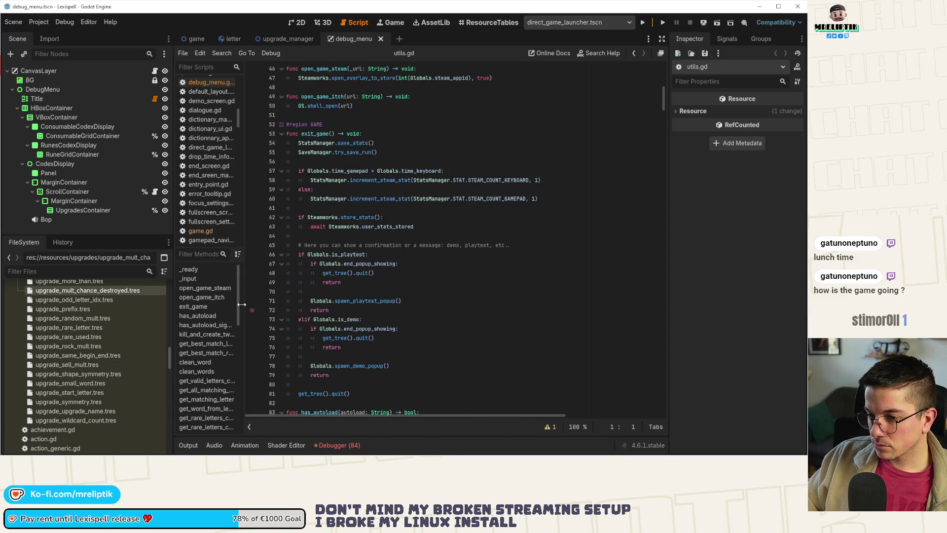
pyautogui.click(281, 125)
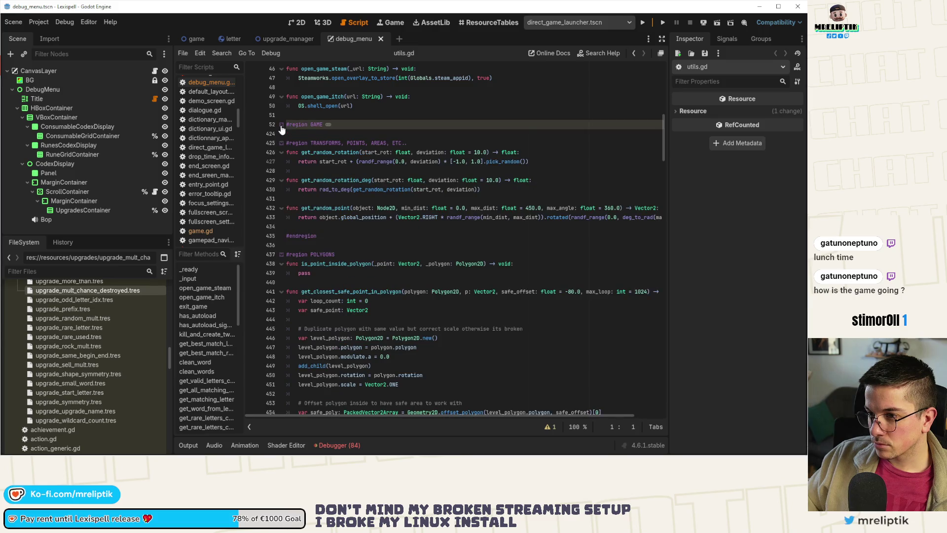
pyautogui.click(281, 125)
pyautogui.scroll(-9, 353, 205)
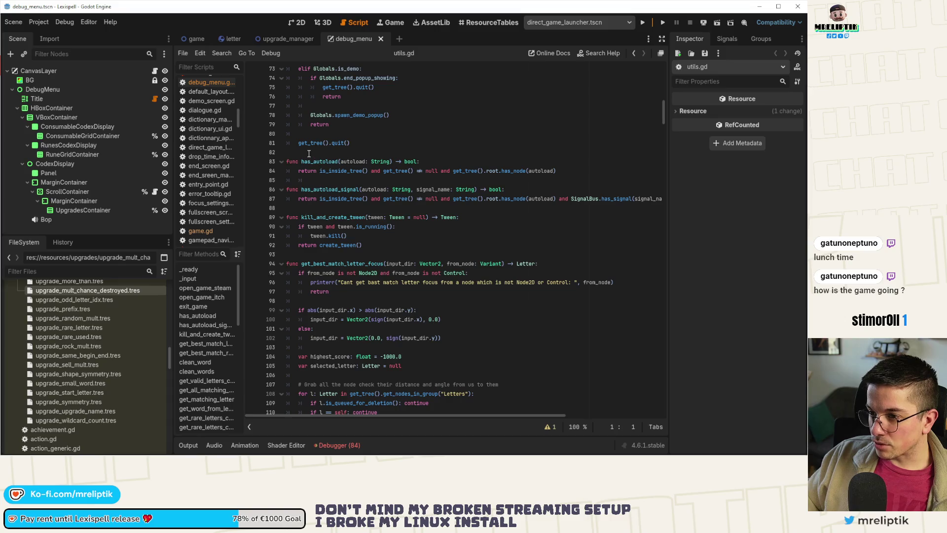
pyautogui.scroll(-2, 321, 230)
pyautogui.click(291, 199)
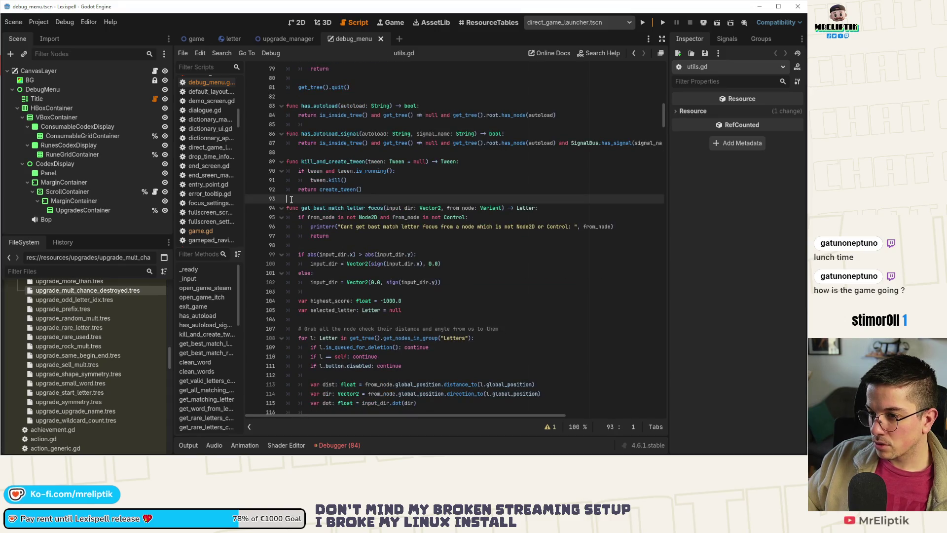
pyautogui.press('Return')
pyautogui.press('Return')
pyautogui.press('Up')
# - Define sort_upgrades_name(a, b: UpgradeResource) returning a.name < b.name, save, and return to debug_menu.gd
pyautogui.write('func sort_upgrades_name(a:')
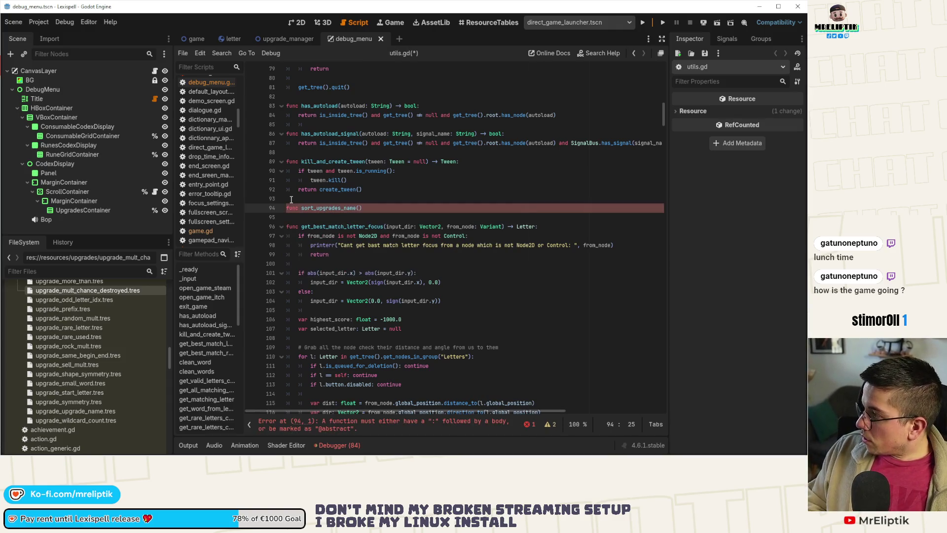
pyautogui.write(' UpgradeRe')
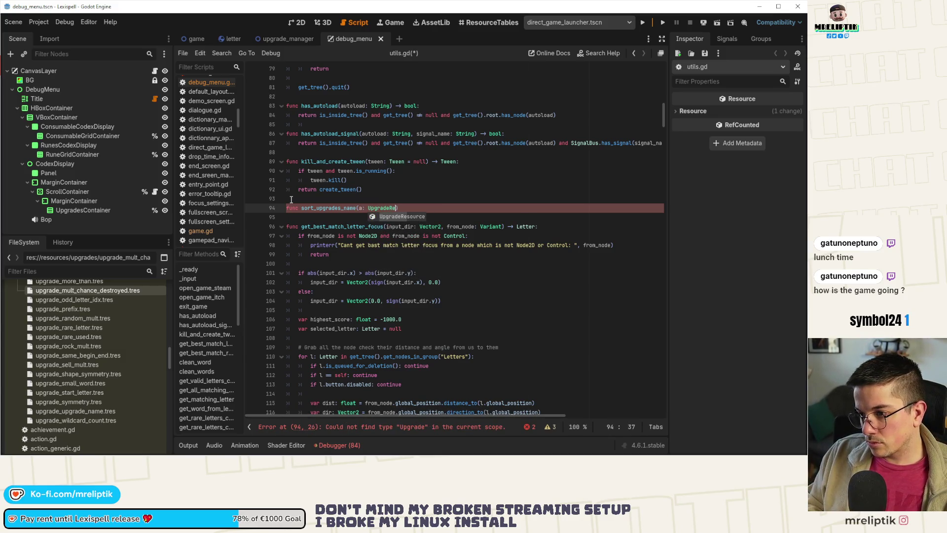
pyautogui.press('Return')
pyautogui.write(', b')
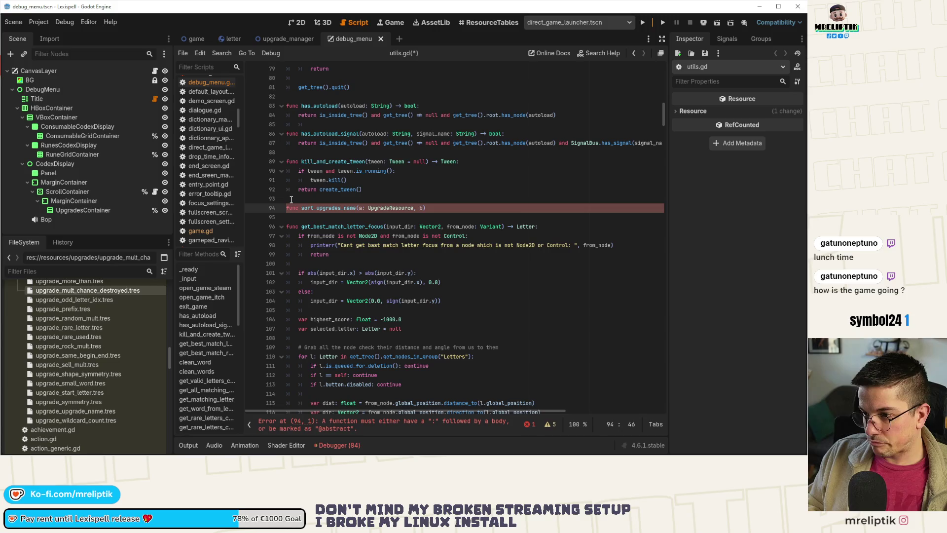
pyautogui.write('R')
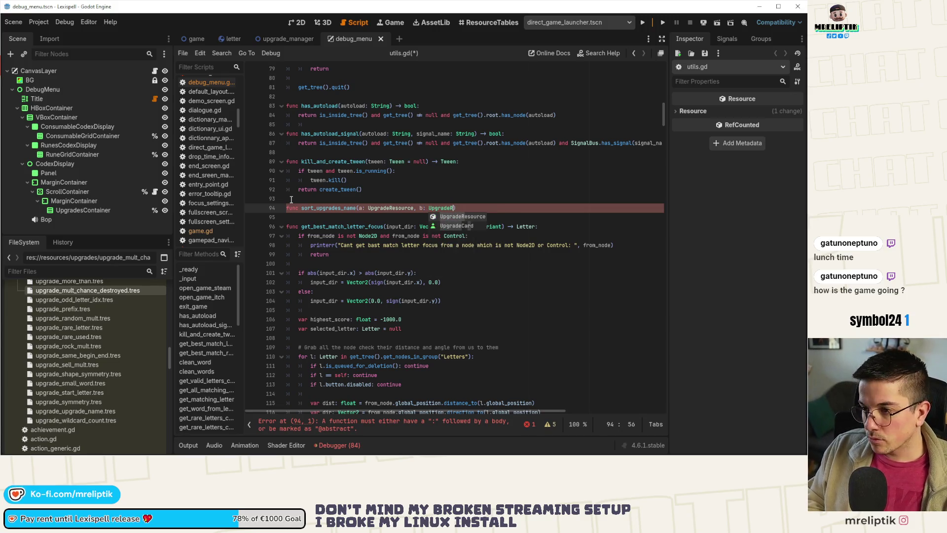
pyautogui.press('Return')
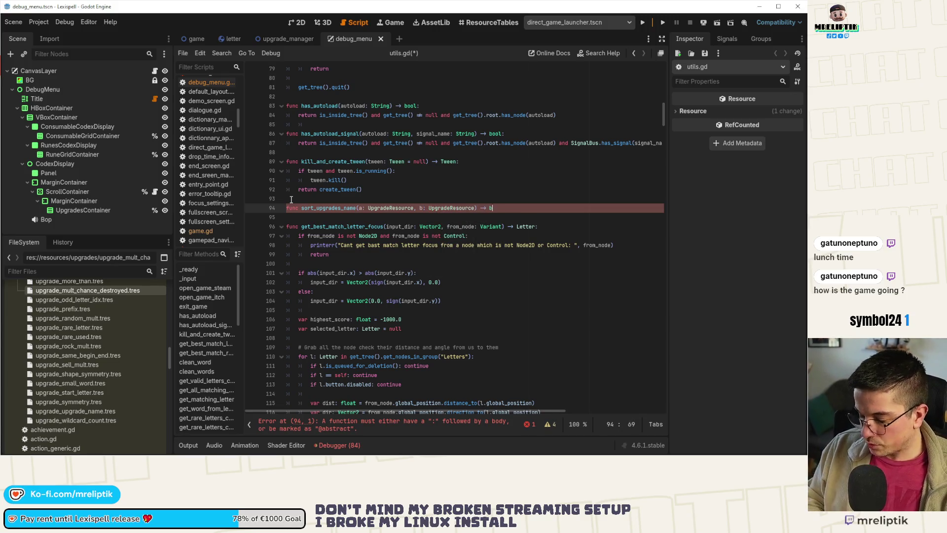
pyautogui.write(':')
pyautogui.press('Return')
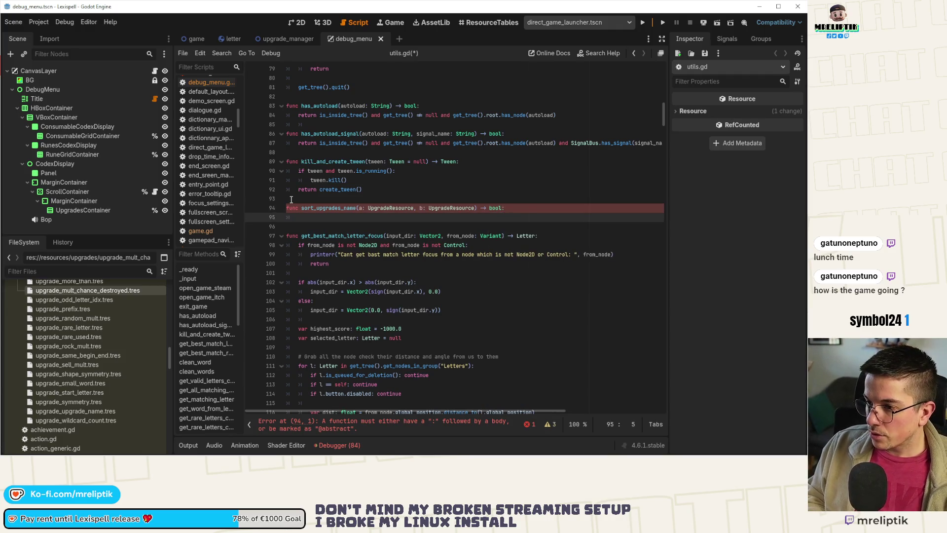
pyautogui.write('urn a.na')
pyautogui.press('Return')
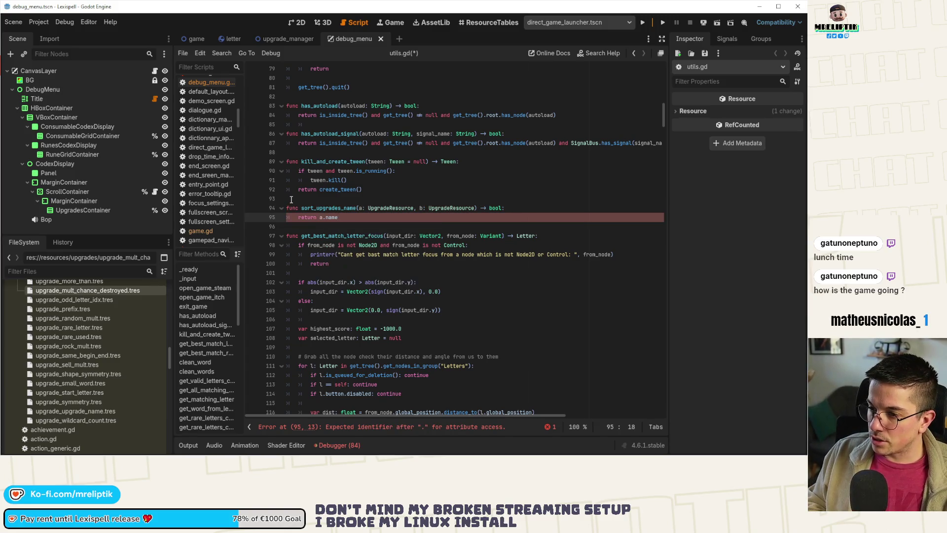
pyautogui.press('BackSpace')
pyautogui.write('b')
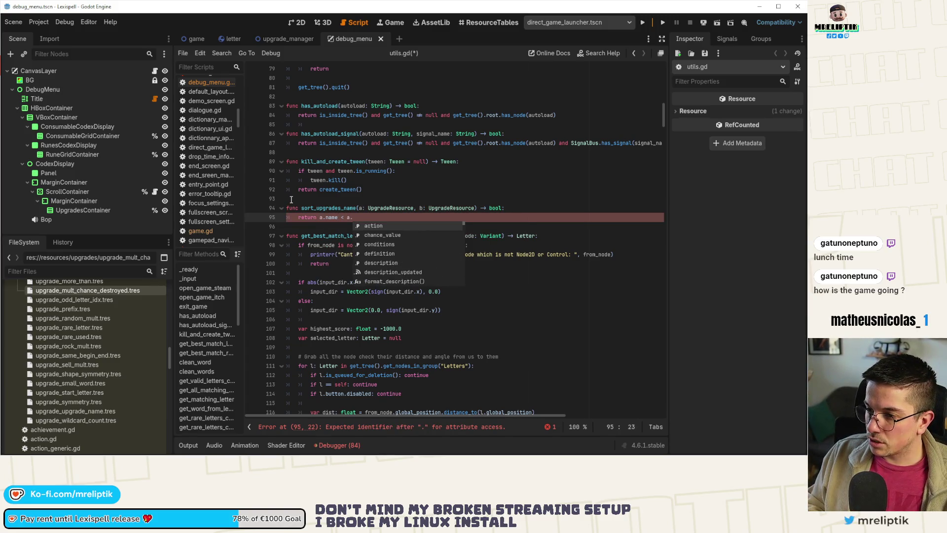
pyautogui.write('.')
pyautogui.hotkey('ctrl', 's')
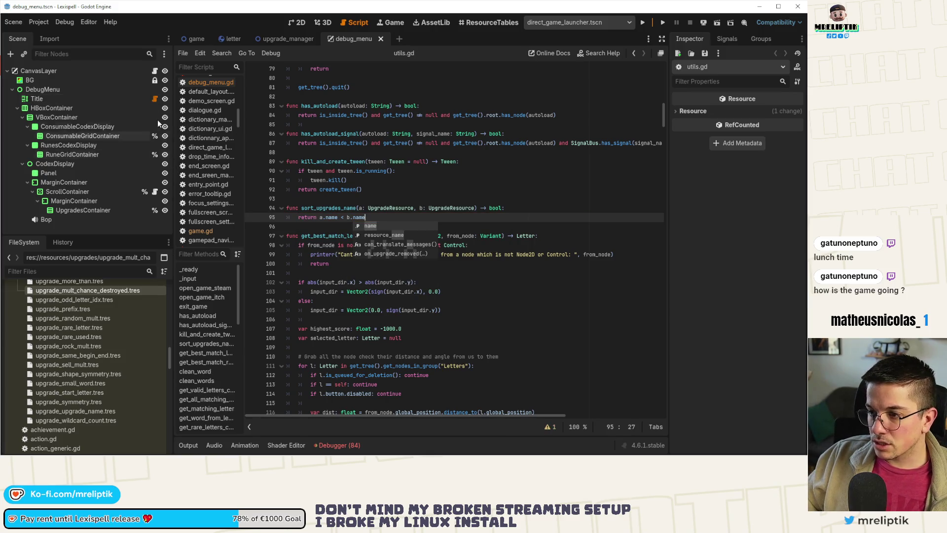
pyautogui.click(154, 72)
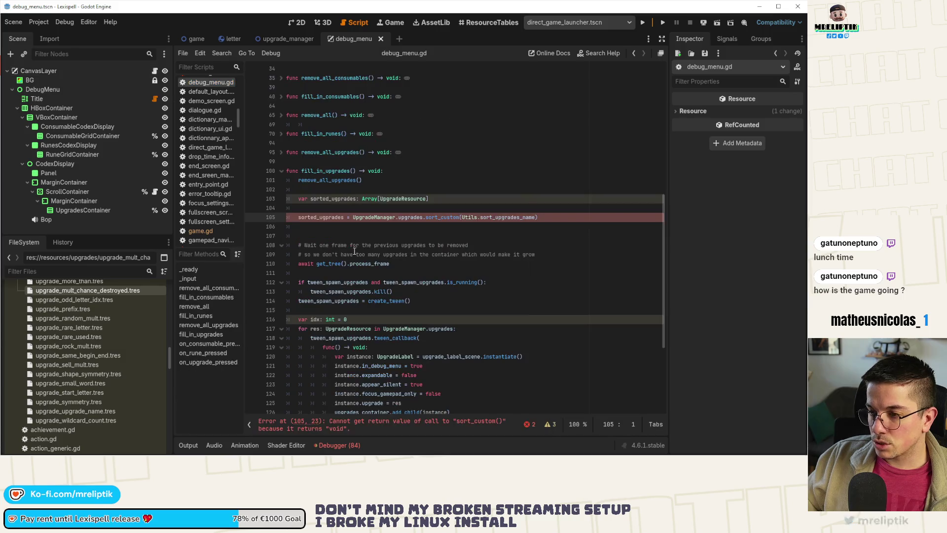
# - Merge the sorted_upgrades assignment onto the declaration on line 103 and save
pyautogui.click(325, 210)
pyautogui.press('Down')
pyautogui.hotkey('ctrl', 'shift', 'Right')
pyautogui.press('BackSpace')
pyautogui.press('BackSpace')
pyautogui.press('BackSpace')
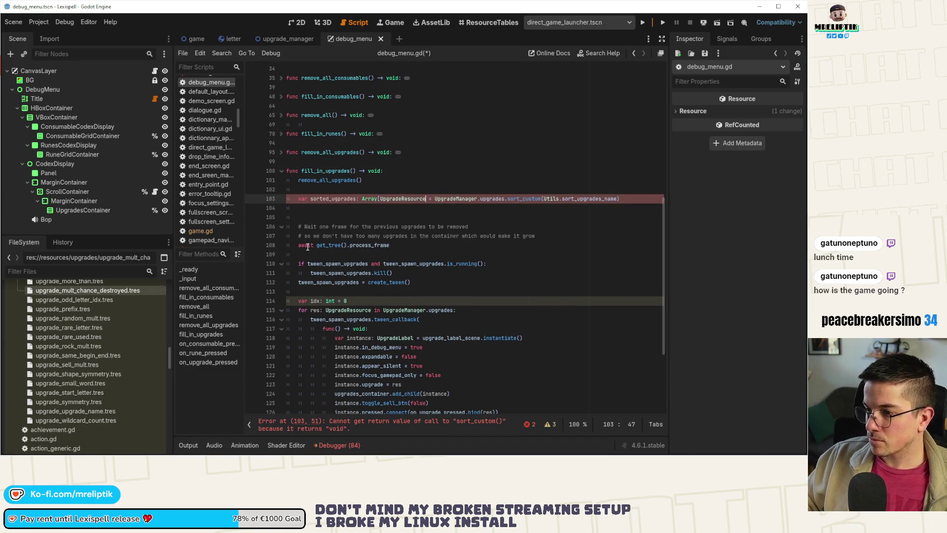
pyautogui.hotkey('ctrl', 'z')
pyautogui.hotkey('ctrl', 'y')
pyautogui.hotkey('ctrl', 'y')
pyautogui.hotkey('ctrl', 'y')
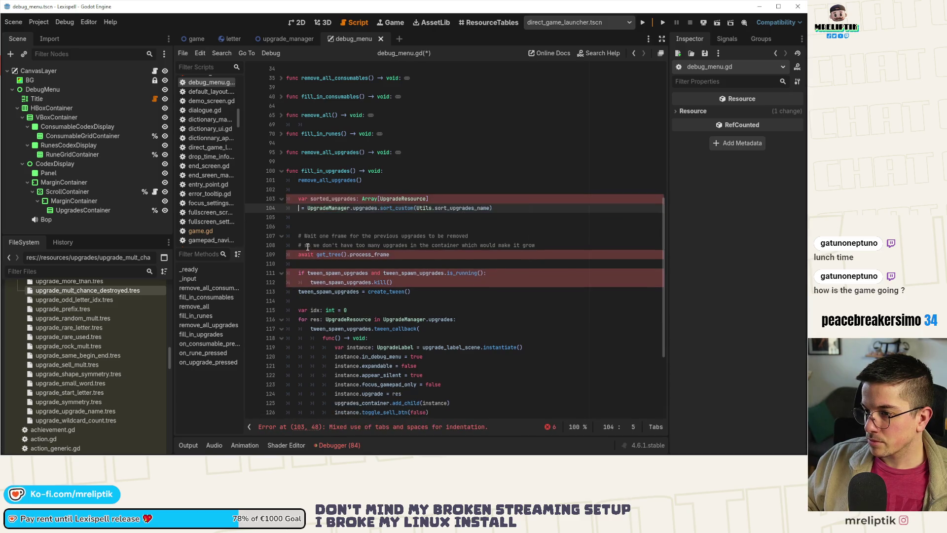
pyautogui.click(479, 227)
pyautogui.hotkey('ctrl', 's')
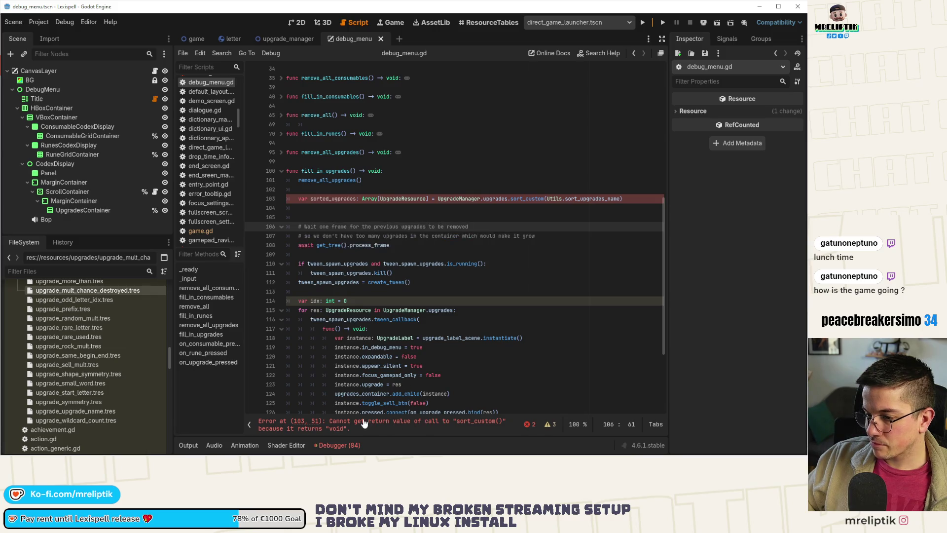
# - Check the sort_custom documentation, then return to debug_menu.gd
pyautogui.doubleClick(525, 198)
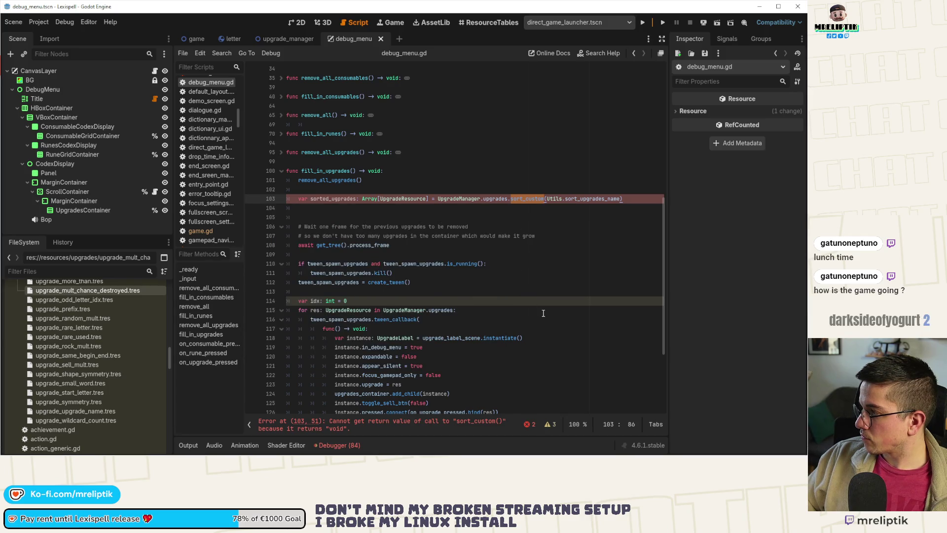
pyautogui.keyDown('ctrl'); pyautogui.click(525, 199); pyautogui.keyUp('ctrl')
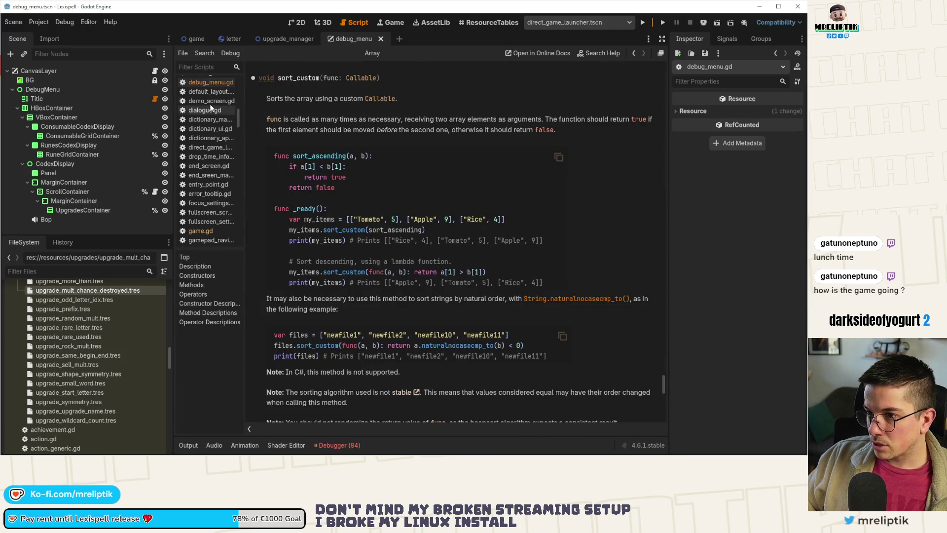
pyautogui.click(155, 71)
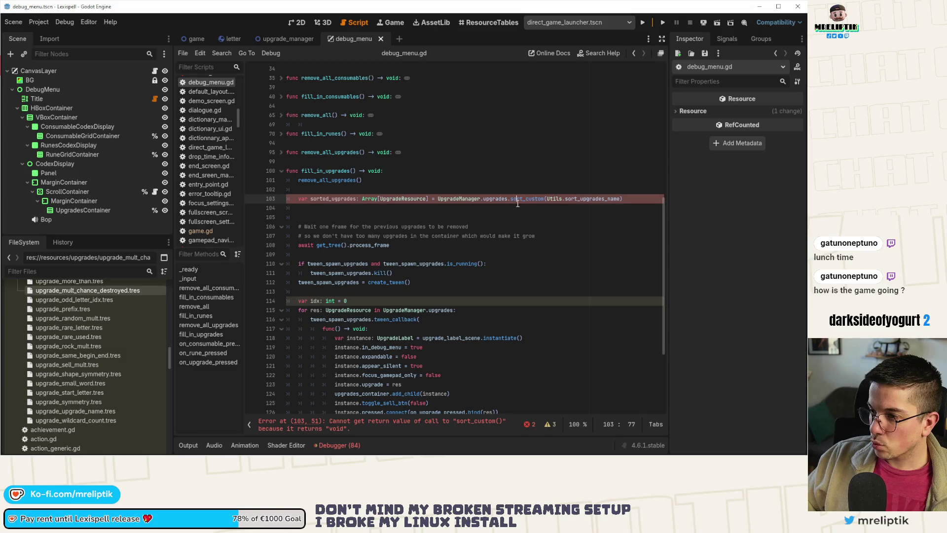
# - Replace the sort_custom call on line 103 with duplicate()
pyautogui.moveTo(512, 199); pyautogui.dragTo(629, 199)
pyautogui.write('dupl')
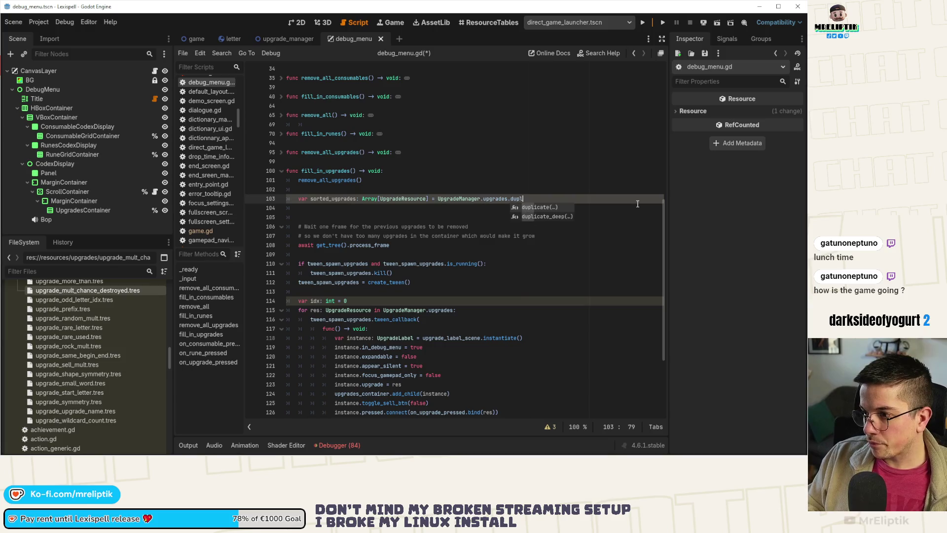
pyautogui.press('Return')
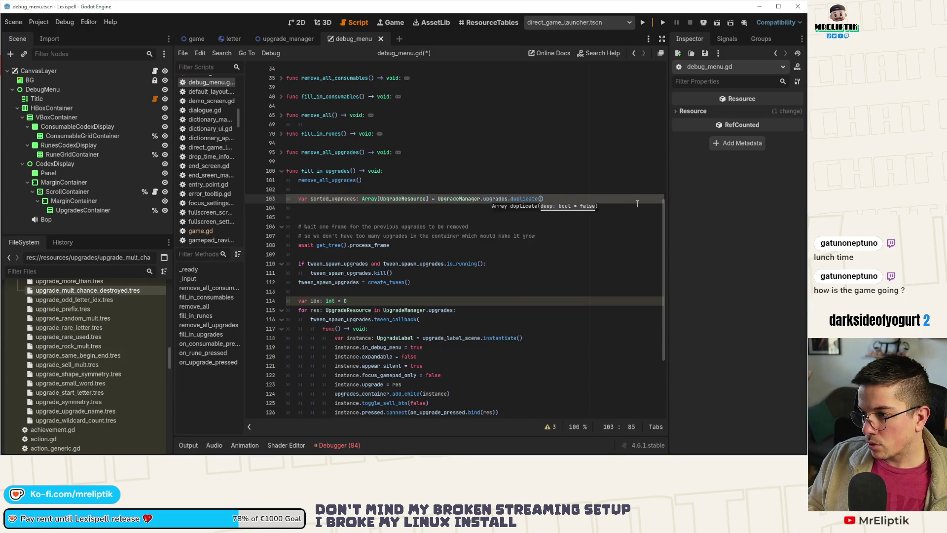
pyautogui.press('End')
pyautogui.press('Return')
# - Add line 104 sorted_upgrades.sort_custom(Utils.sort_upgrades_name), fix the double dot, save, and run the game
pyautogui.write('sort')
pyautogui.press('Return')
pyautogui.write('.')
pyautogui.write('.sort_custom(Utils.sort_upgrades_name)')
pyautogui.hotkey('ctrl', 'Left')
pyautogui.hotkey('ctrl', 'Left')
pyautogui.press('BackSpace')
pyautogui.click(445, 208)
pyautogui.hotkey('ctrl', 's')
pyautogui.click(394, 218)
pyautogui.press('Delete')
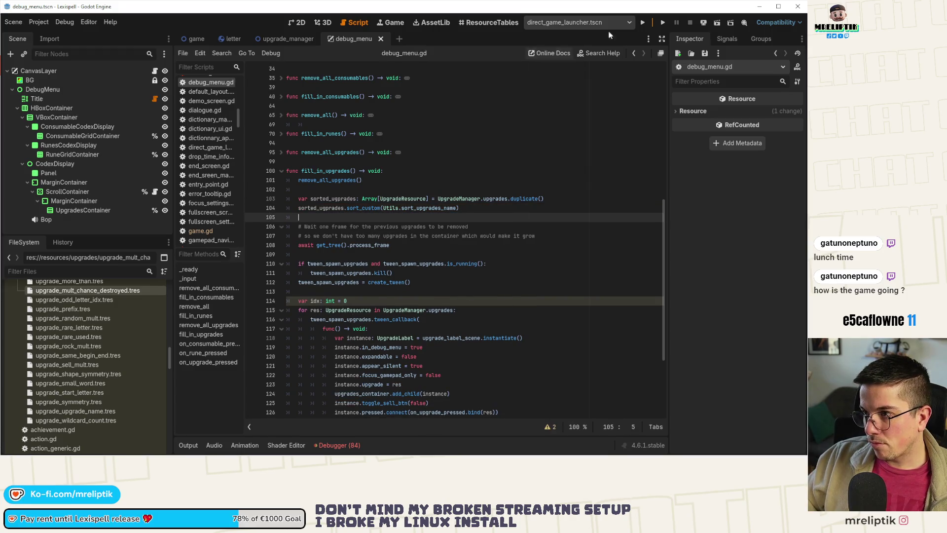
pyautogui.click(639, 22)
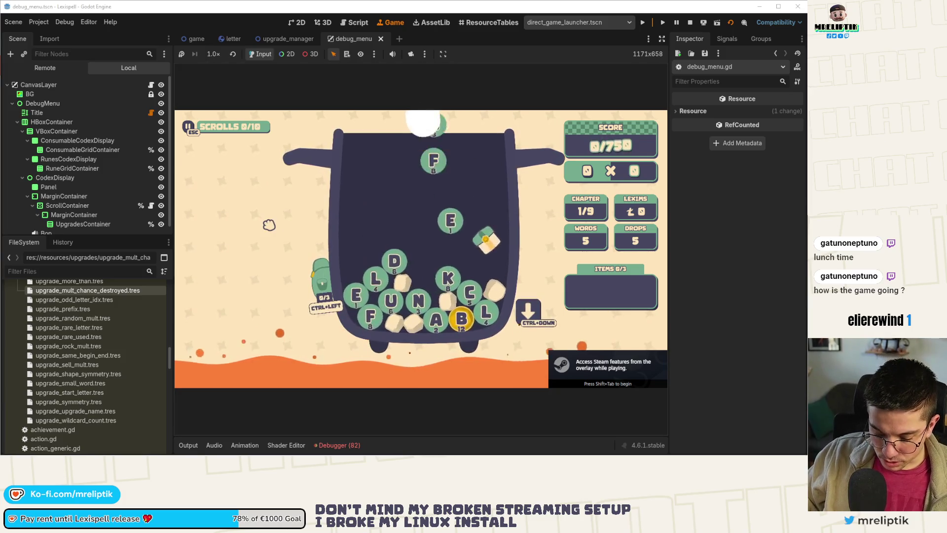
pyautogui.press('F1')
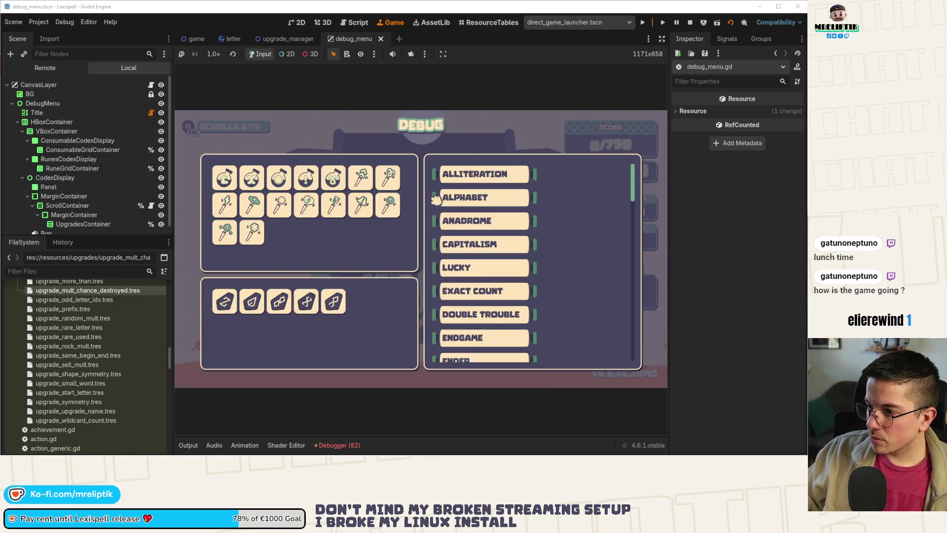
pyautogui.moveTo(484, 248)
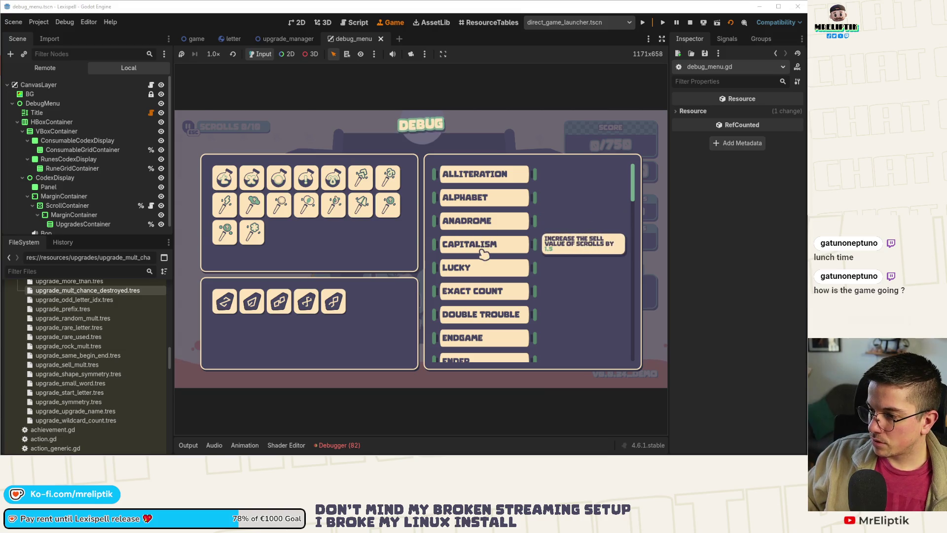
pyautogui.scroll(-5, 484, 253)
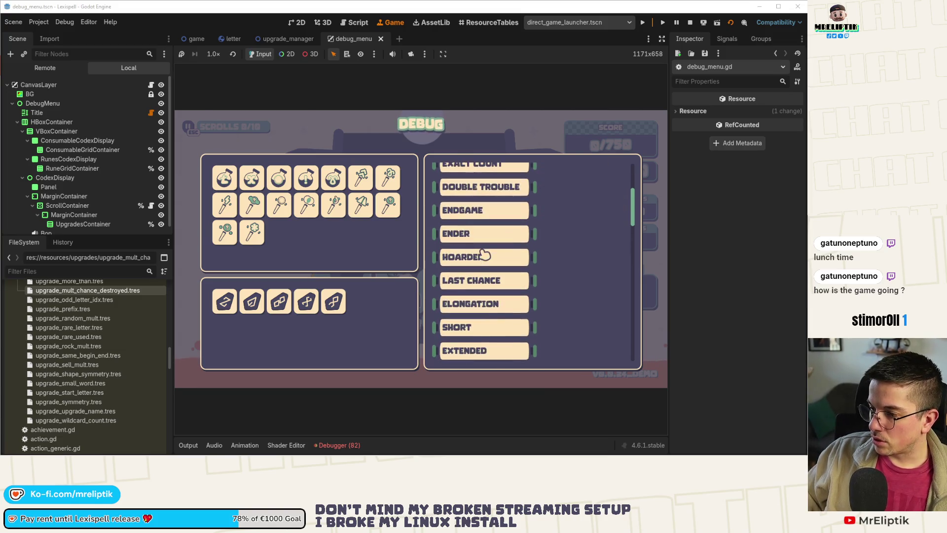
pyautogui.press('F1')
pyautogui.hotkey('ctrl', 'F3')
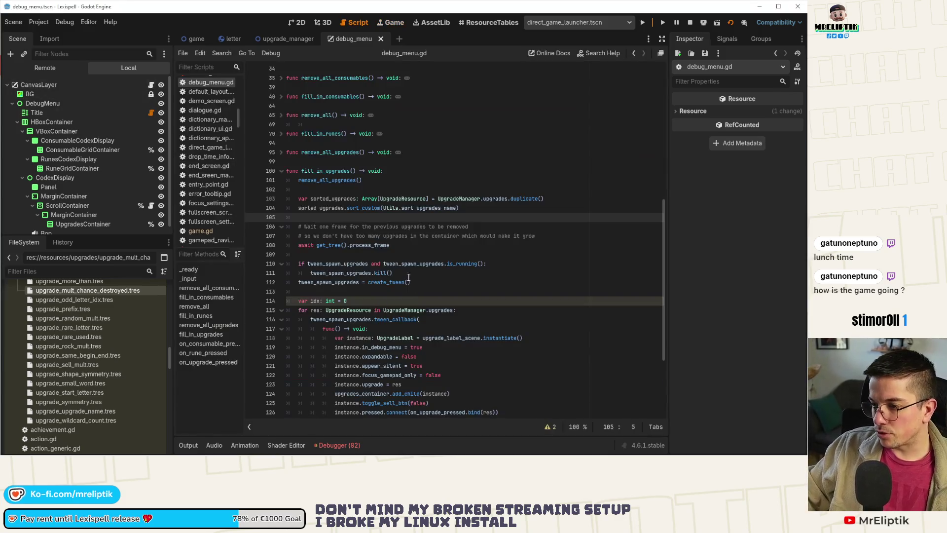
# - Replace UpgradeManager.upgrades in the line 115 loop with sorted_upgrades, save, and relaunch with F5
pyautogui.press('Up')
pyautogui.hotkey('ctrl', 'shift', 'Right')
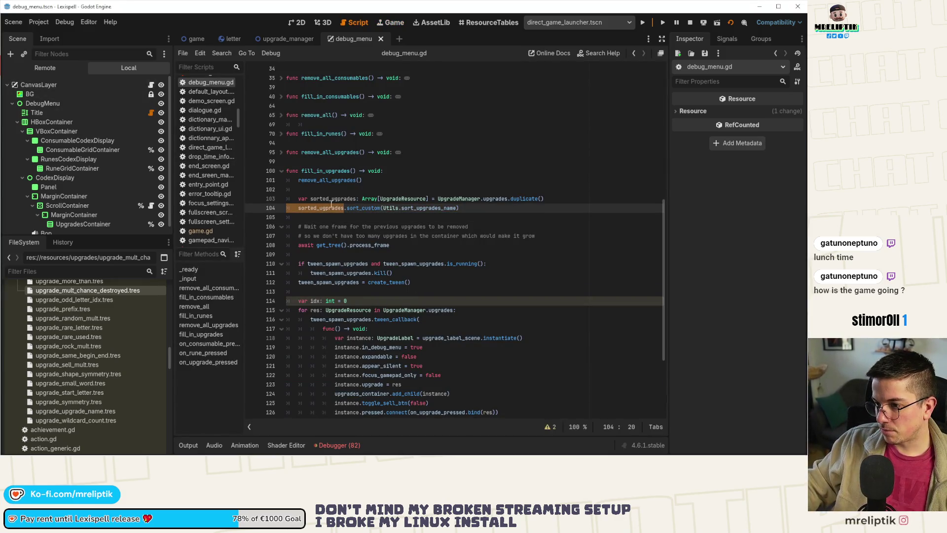
pyautogui.scroll(-3, 365, 217)
pyautogui.click(382, 226)
pyautogui.moveTo(382, 227); pyautogui.dragTo(453, 228)
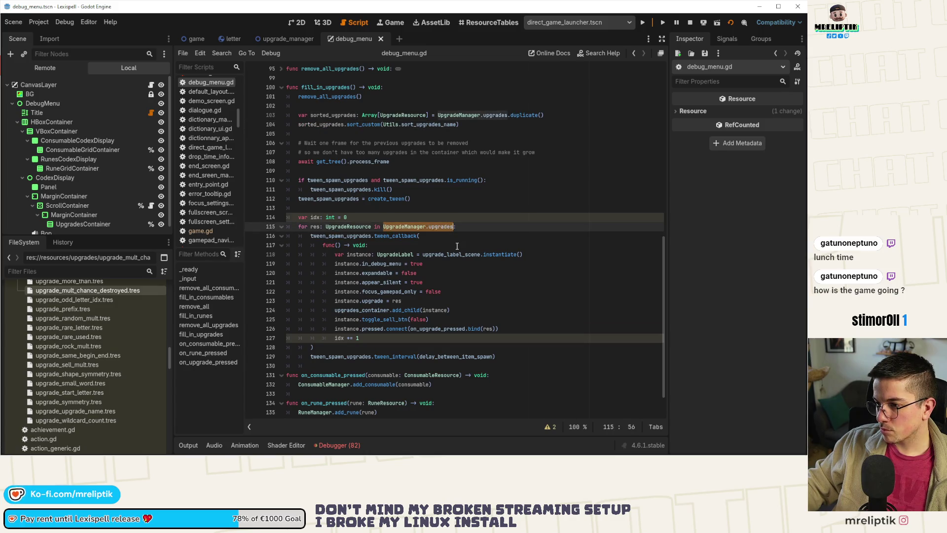
pyautogui.press('Up')
pyautogui.press('Up')
pyautogui.press('Up')
pyautogui.scroll(1, 451, 252)
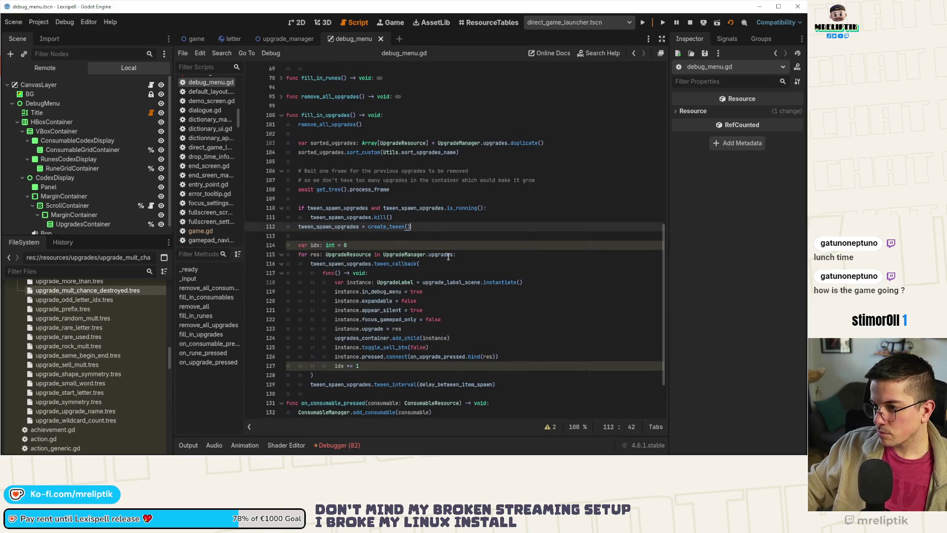
pyautogui.moveTo(454, 255); pyautogui.dragTo(382, 254)
pyautogui.write('sorted_ugprades')
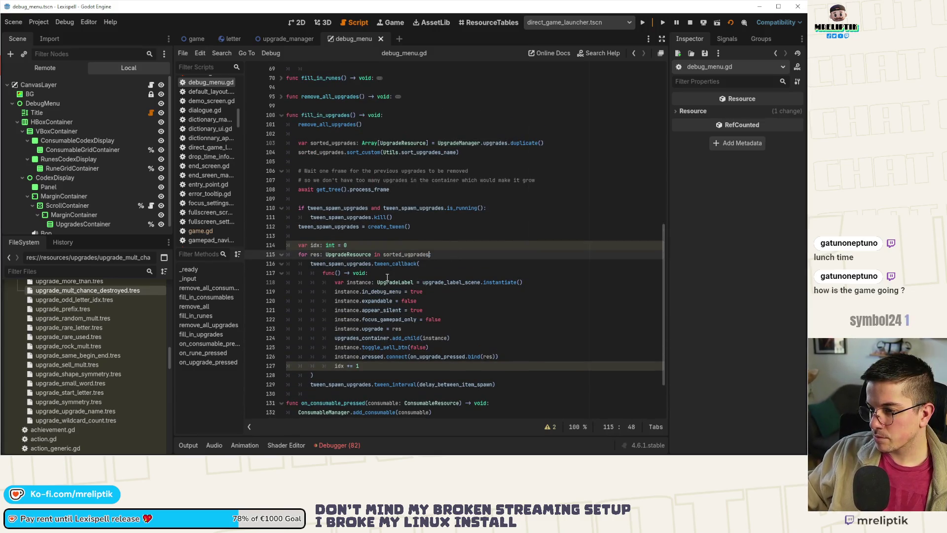
pyautogui.hotkey('ctrl', 's')
pyautogui.press('F5')
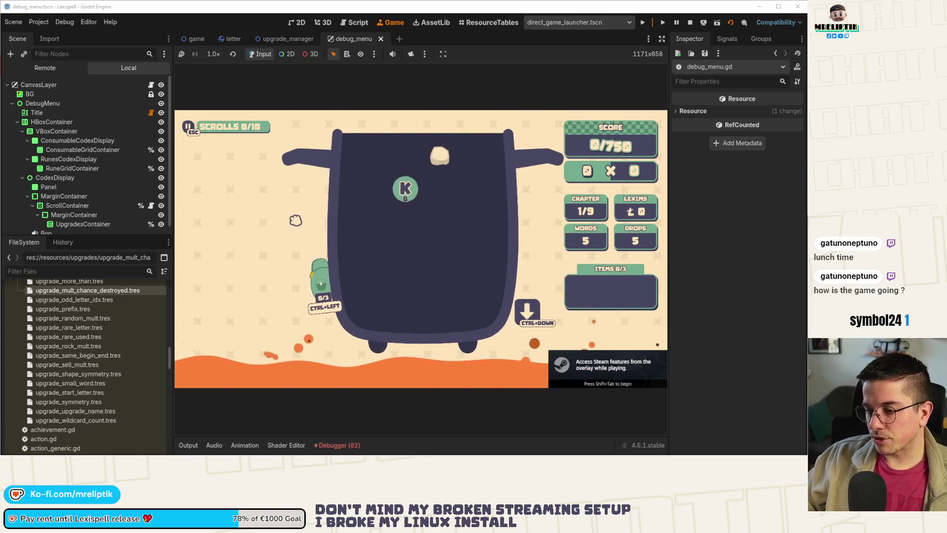
# - Scroll the F1 debug menu's upgrades list to check alphabetical order, then stop the game
pyautogui.press('F1')
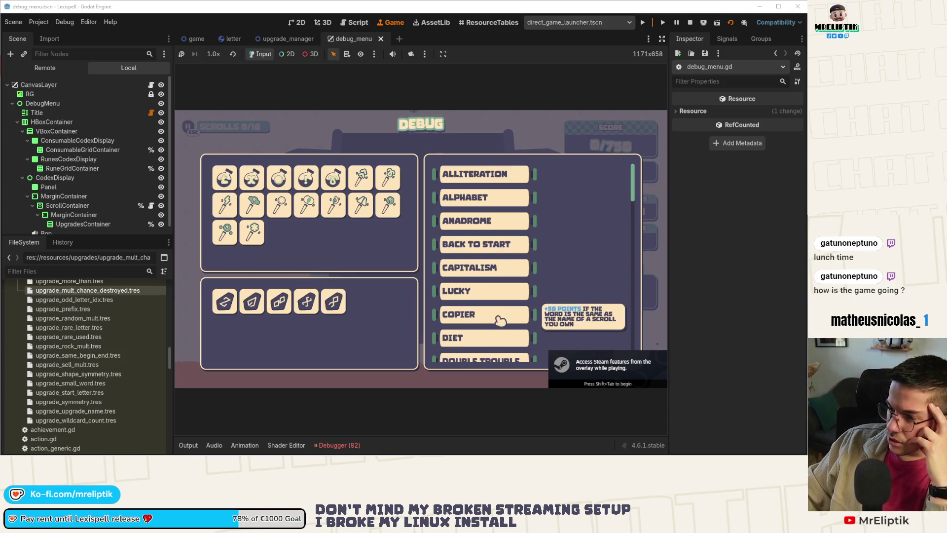
pyautogui.scroll(-5, 520, 316)
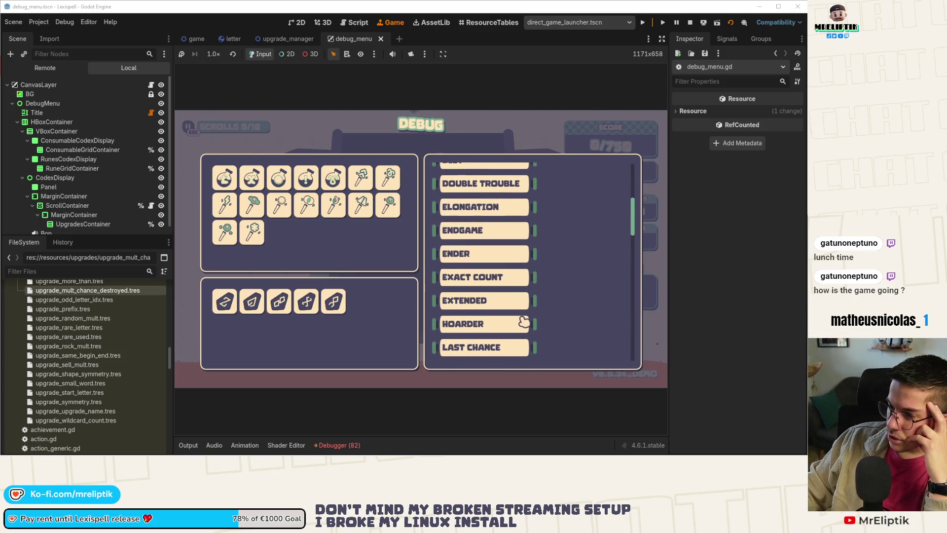
pyautogui.scroll(4, 524, 321)
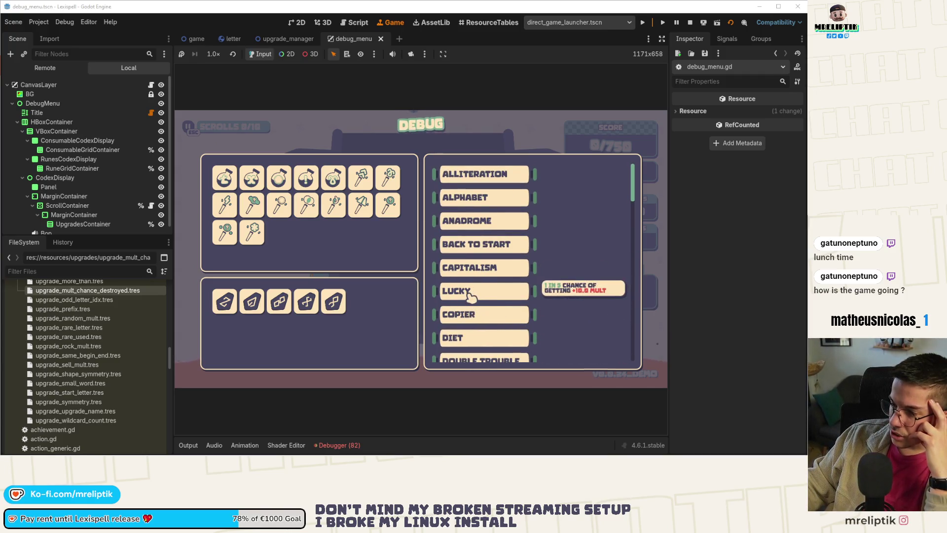
pyautogui.scroll(-3, 471, 264)
pyautogui.scroll(-6, 472, 265)
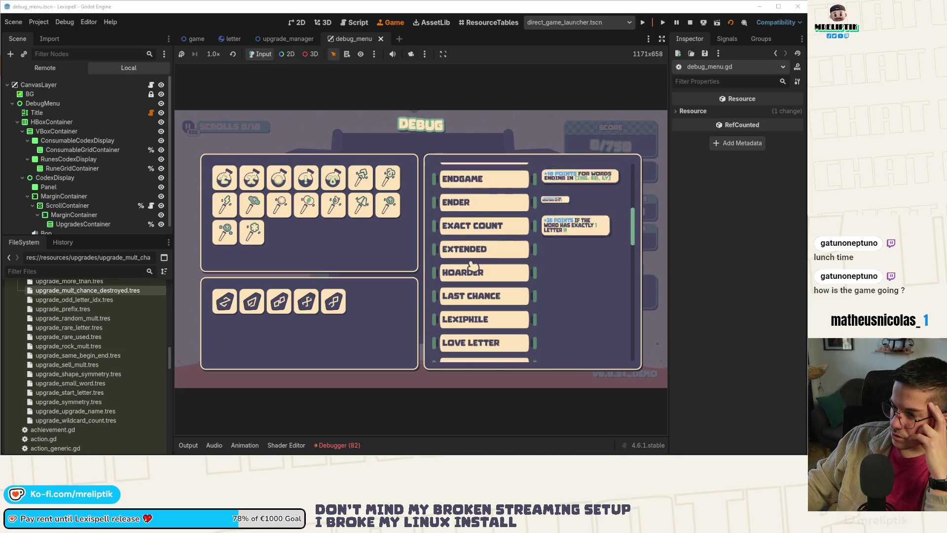
pyautogui.scroll(-2, 473, 273)
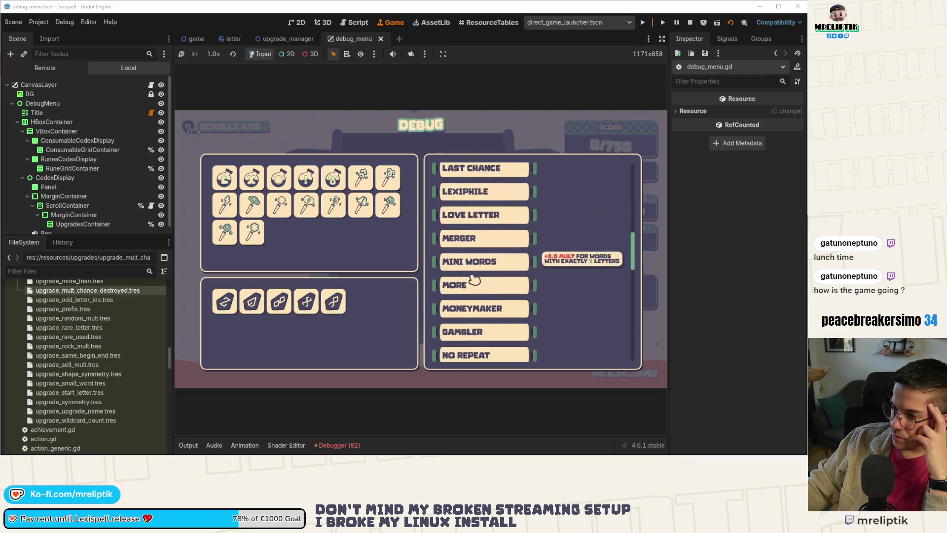
pyautogui.scroll(-10, 473, 282)
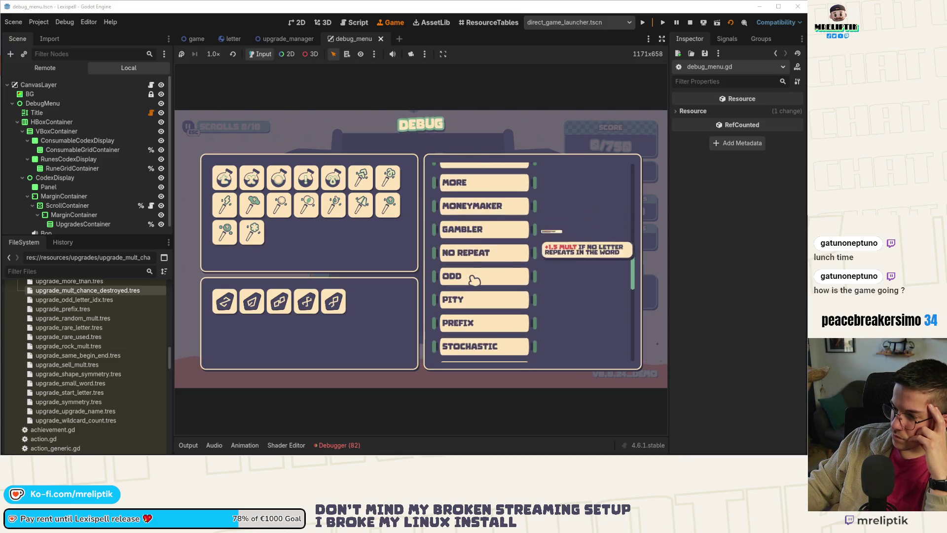
pyautogui.scroll(-10, 474, 280)
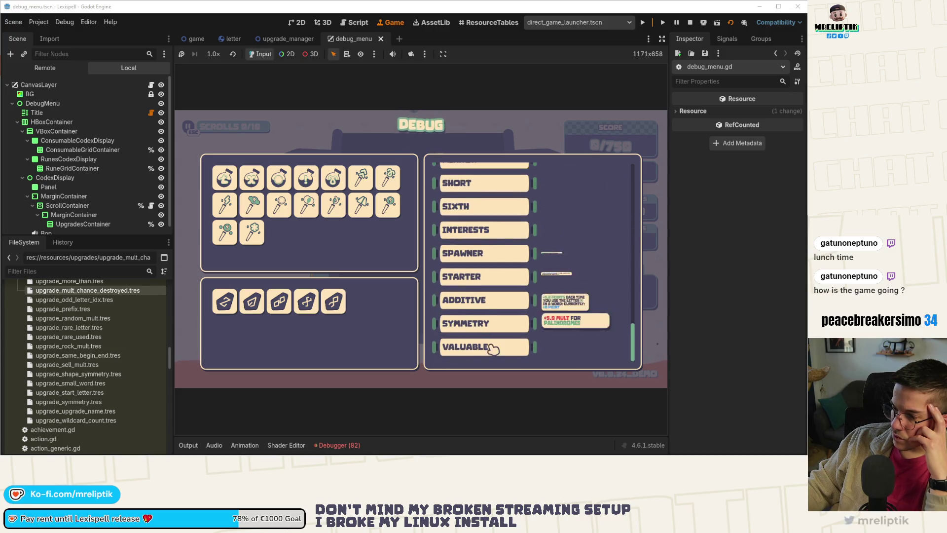
pyautogui.click(690, 24)
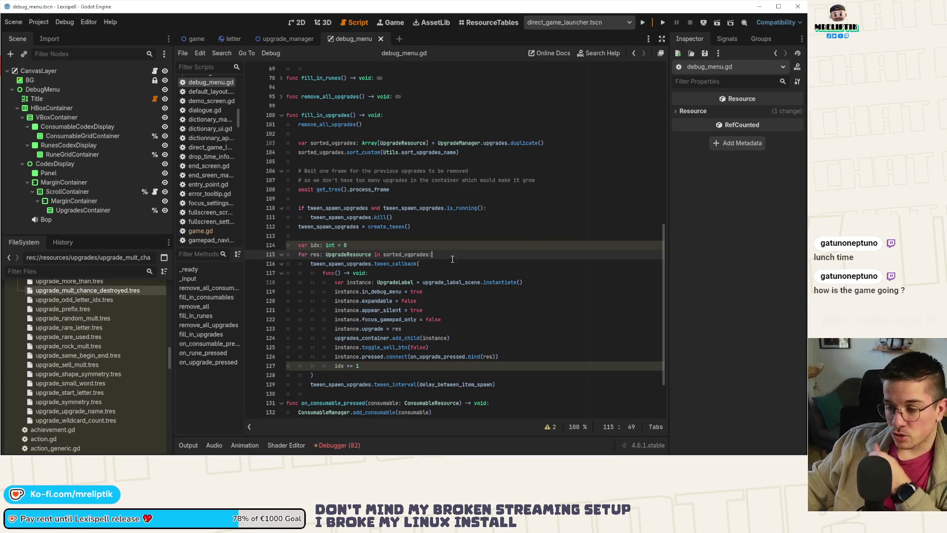
# - Jump from the sort_upgrades_name call to its definition in utils.gd
pyautogui.scroll(3, 458, 244)
pyautogui.click(457, 233)
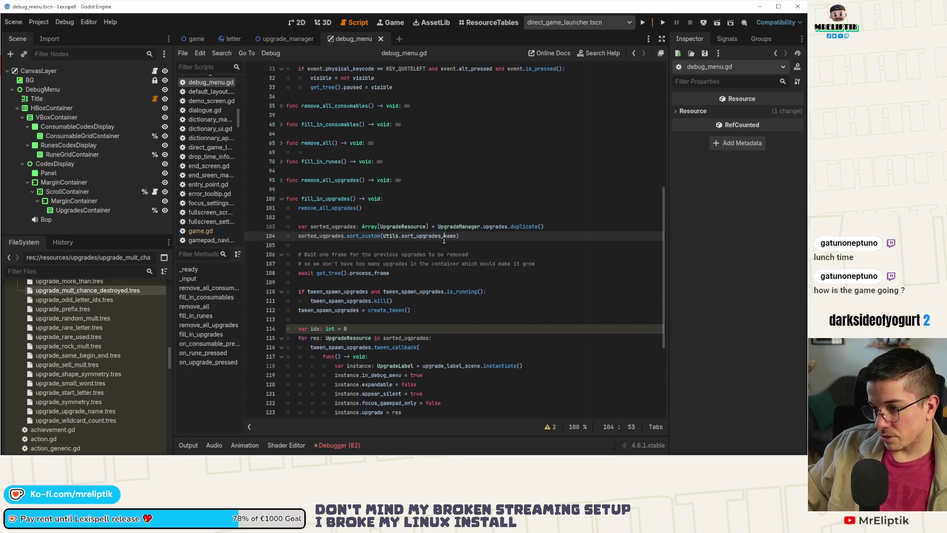
pyautogui.keyDown('ctrl'); pyautogui.click(424, 237); pyautogui.keyUp('ctrl')
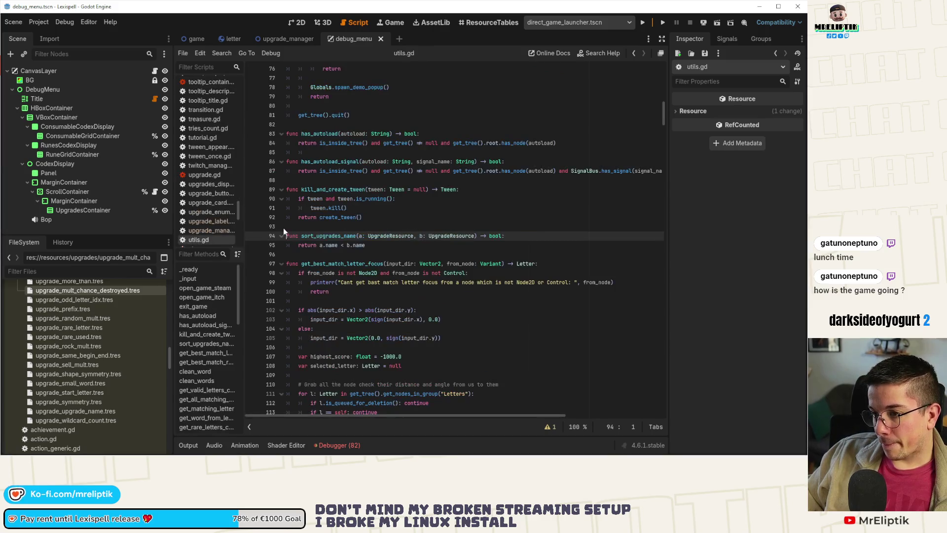
# - Change the return to tr(a.name) < tr(b.name), save, and paste a function copy below
pyautogui.click(319, 244)
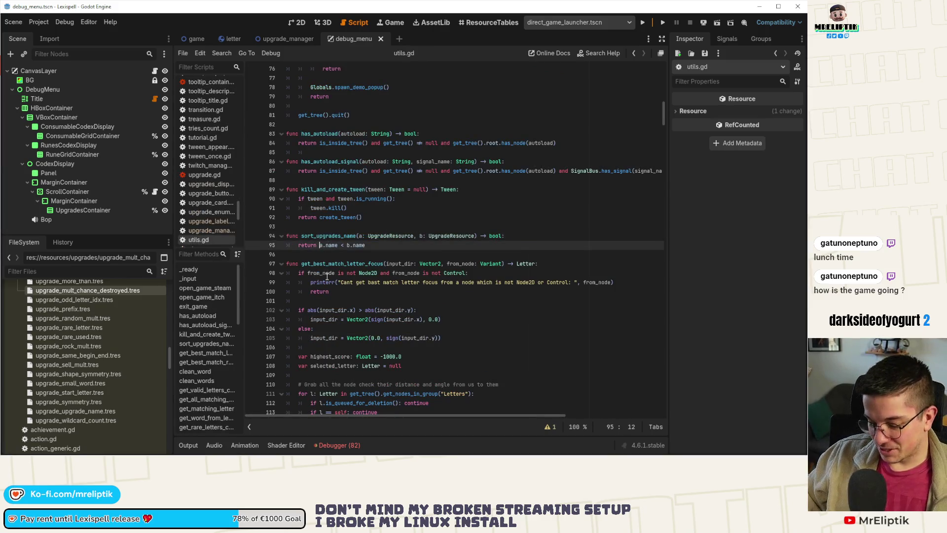
pyautogui.write('tr(')
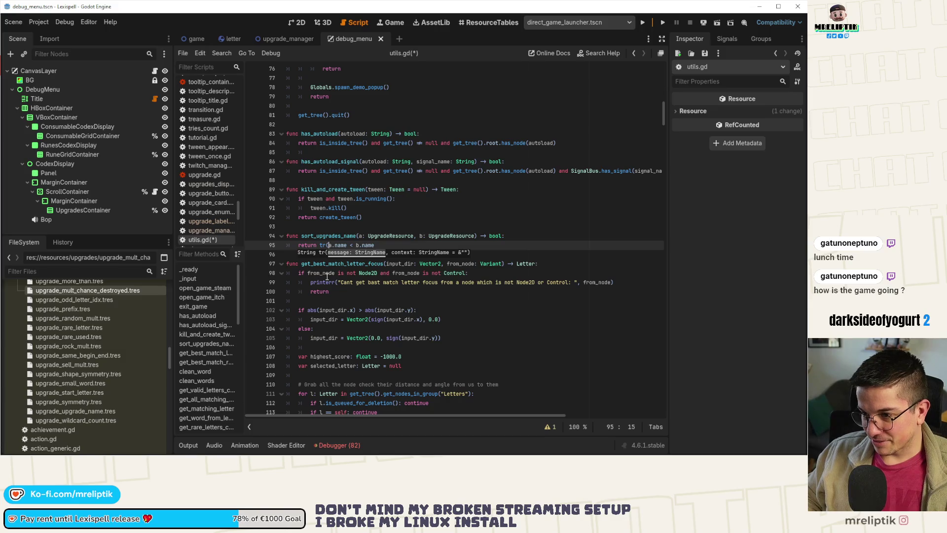
pyautogui.press('Right')
pyautogui.write(')')
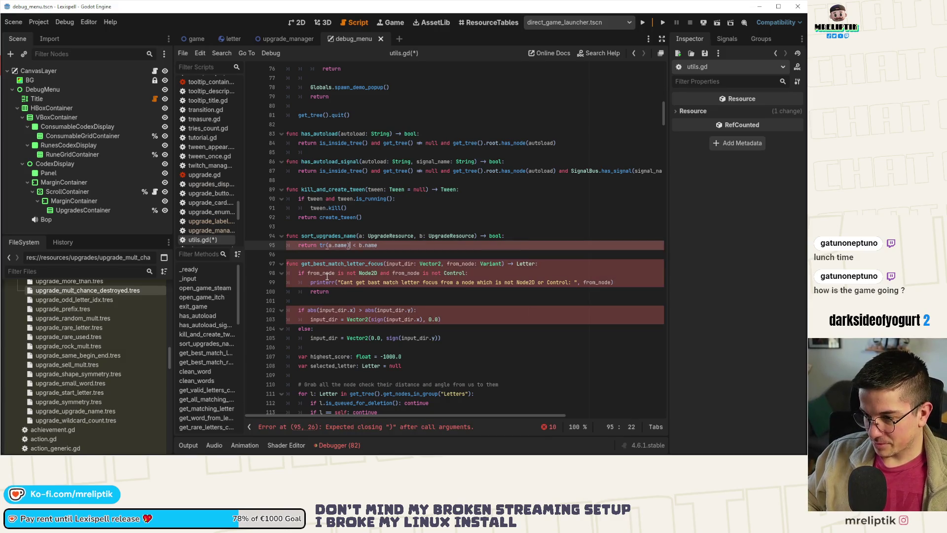
pyautogui.press('Right')
pyautogui.press('Right')
pyautogui.press('Right')
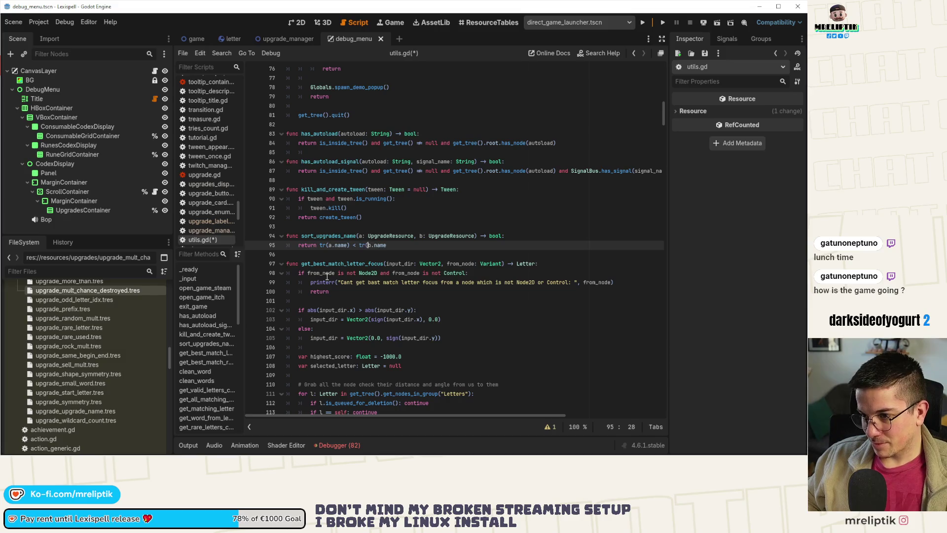
pyautogui.press('Right')
pyautogui.write(')')
pyautogui.hotkey('ctrl', 's')
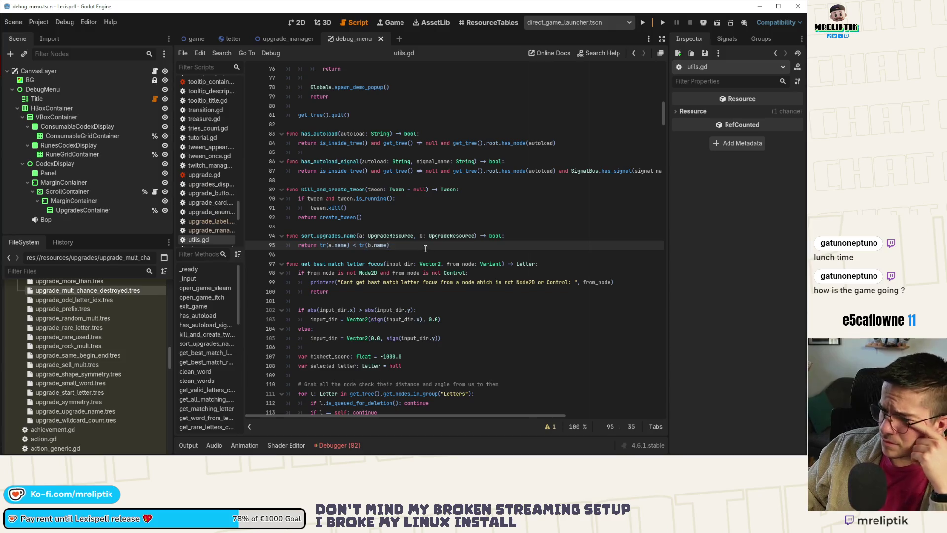
pyautogui.press('Return')
pyautogui.write('func sort_upgrades_name(a: UpgradeResource, b: UpgradeResource) -> bool: \treturn tr(a.name) < tr(b.name)')
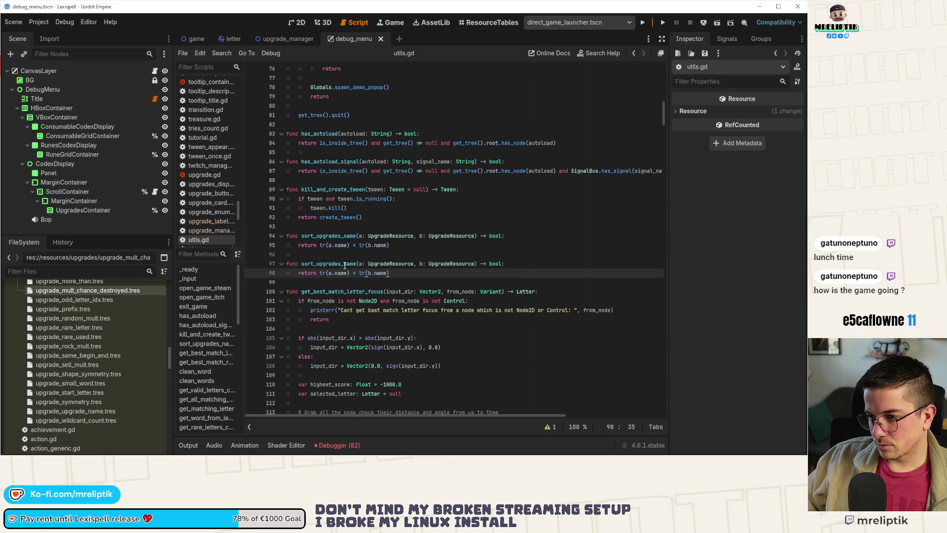
# - Rename the copy to sort_consumable_name and duplicate it beneath, separated by a blank line
pyautogui.click(346, 265)
pyautogui.press('BackSpace')
pyautogui.press('BackSpace')
pyautogui.press('BackSpace')
pyautogui.press('BackSpace')
pyautogui.press('BackSpace')
pyautogui.write('consuma')
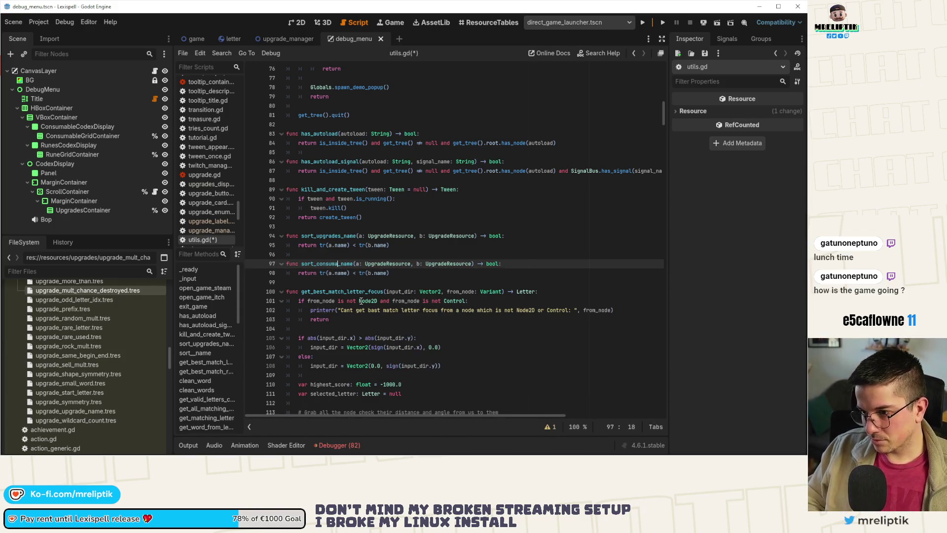
pyautogui.write('ble')
pyautogui.hotkey('ctrl', 'shift', 'd')
pyautogui.hotkey('alt', 'Down')
pyautogui.press('Up')
pyautogui.hotkey('ctrl', 'shift', 'd')
pyautogui.hotkey('alt', 'Down')
pyautogui.press('Up')
pyautogui.press('Return')
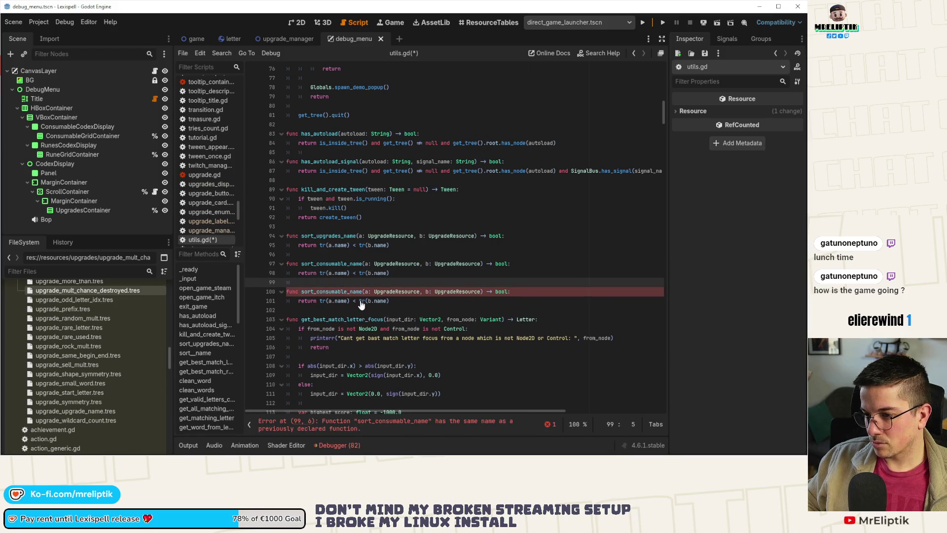
# - Rename the second duplicate to sort_runes_name and save
pyautogui.click(346, 291)
pyautogui.press('BackSpace')
pyautogui.press('BackSpace')
pyautogui.press('BackSpace')
pyautogui.press('BackSpace')
pyautogui.press('BackSpace')
pyautogui.write('runes')
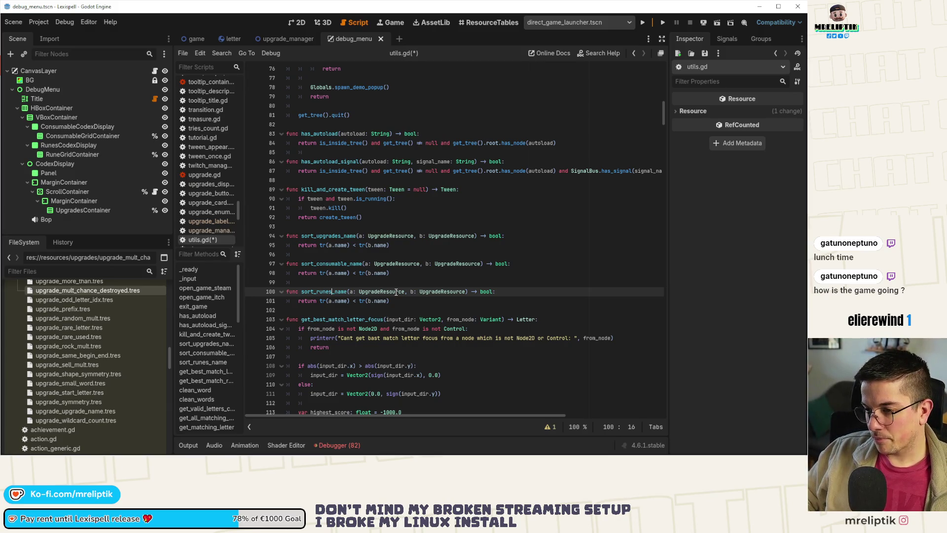
pyautogui.hotkey('ctrl', 's')
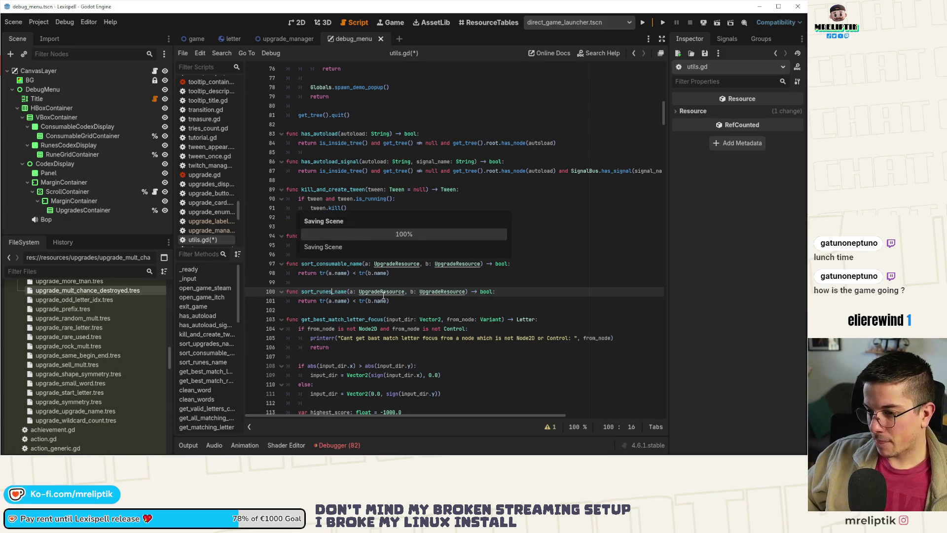
# - Set both sort_runes_name parameter types to RuneResource
pyautogui.doubleClick(384, 293)
pyautogui.write('RuneR')
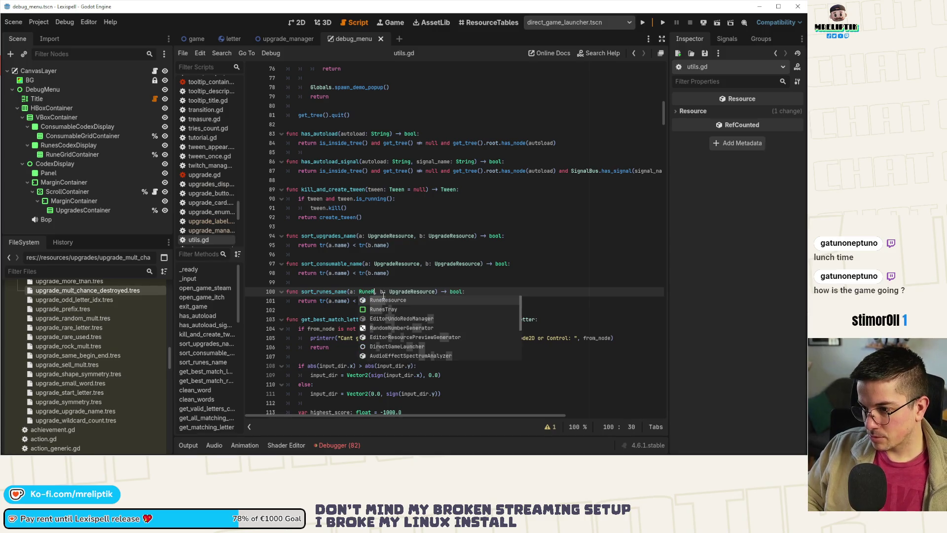
pyautogui.press('Return')
pyautogui.doubleClick(383, 293)
pyautogui.hotkey('ctrl', 'c')
pyautogui.doubleClick(428, 292)
pyautogui.hotkey('ctrl', 'v')
# - Set both sort_consumable_name parameter types to ConsumableResource, save, and switch to debug_menu.gd
pyautogui.doubleClick(395, 263)
pyautogui.write('ConsumableR')
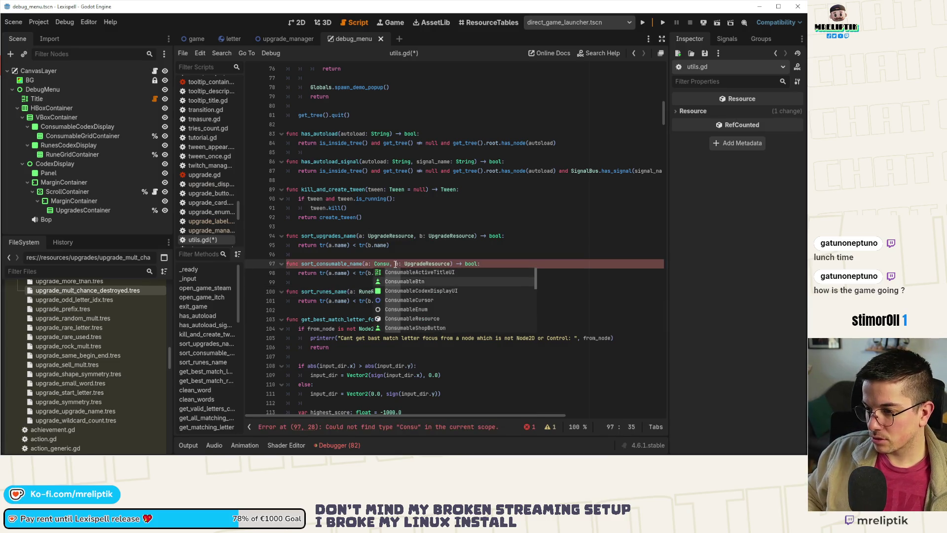
pyautogui.press('Return')
pyautogui.doubleClick(395, 263)
pyautogui.hotkey('ctrl', 'c')
pyautogui.doubleClick(475, 264)
pyautogui.hotkey('ctrl', 'v')
pyautogui.hotkey('ctrl', 's')
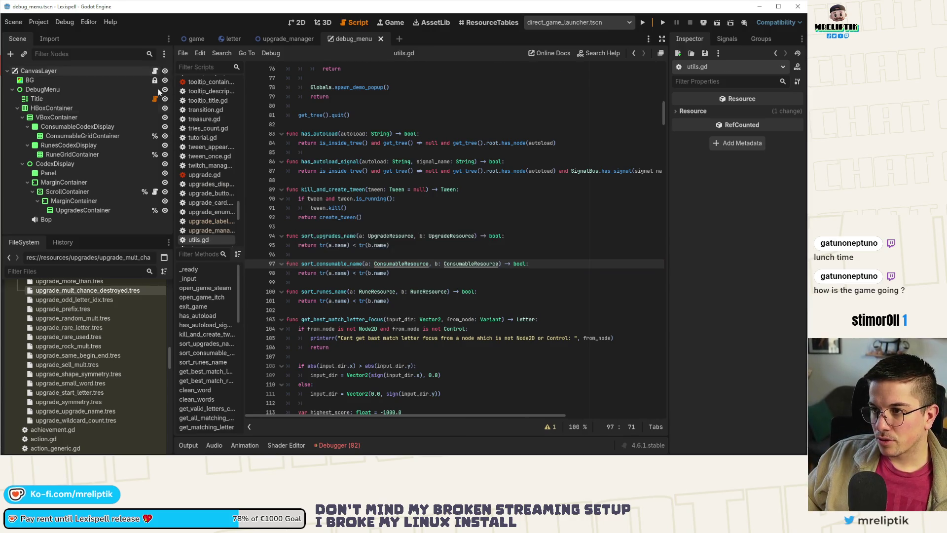
pyautogui.click(156, 72)
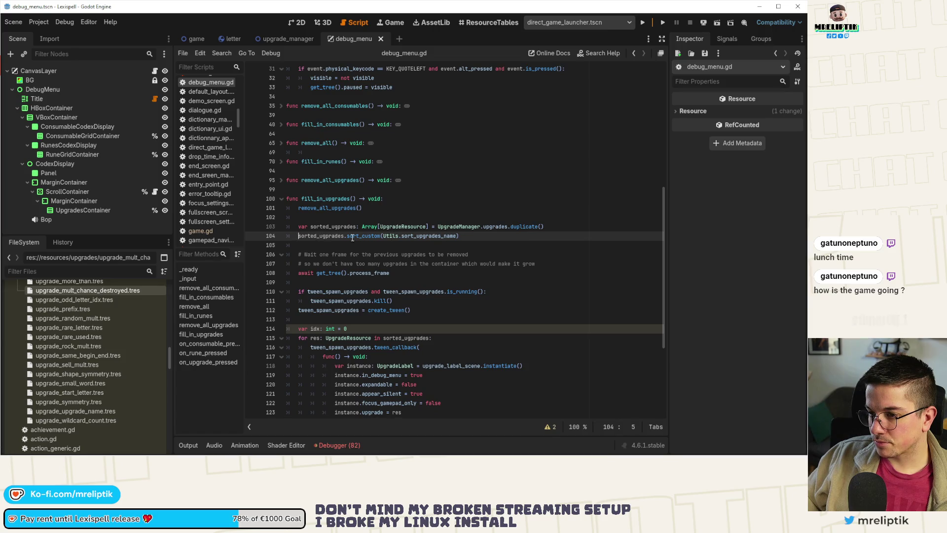
# - Paste the two upgrade-sorting lines into fill_in_runes and rename the variable to sorted_runes
pyautogui.moveTo(463, 234); pyautogui.dragTo(276, 224)
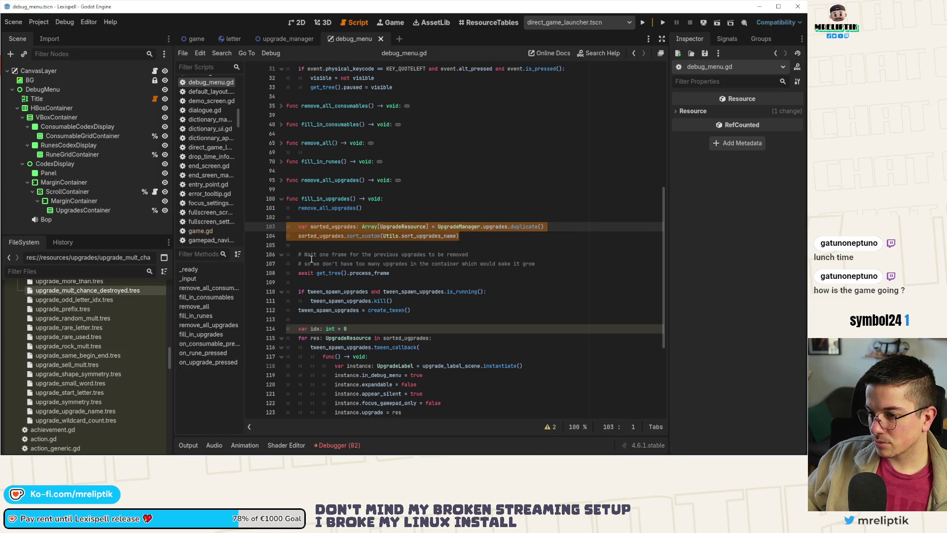
pyautogui.click(281, 198)
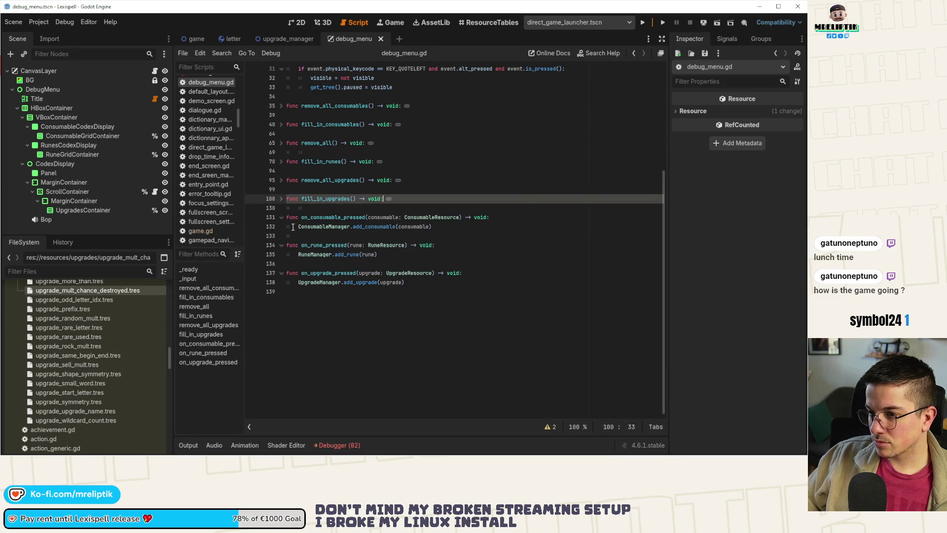
pyautogui.click(282, 162)
pyautogui.click(355, 175)
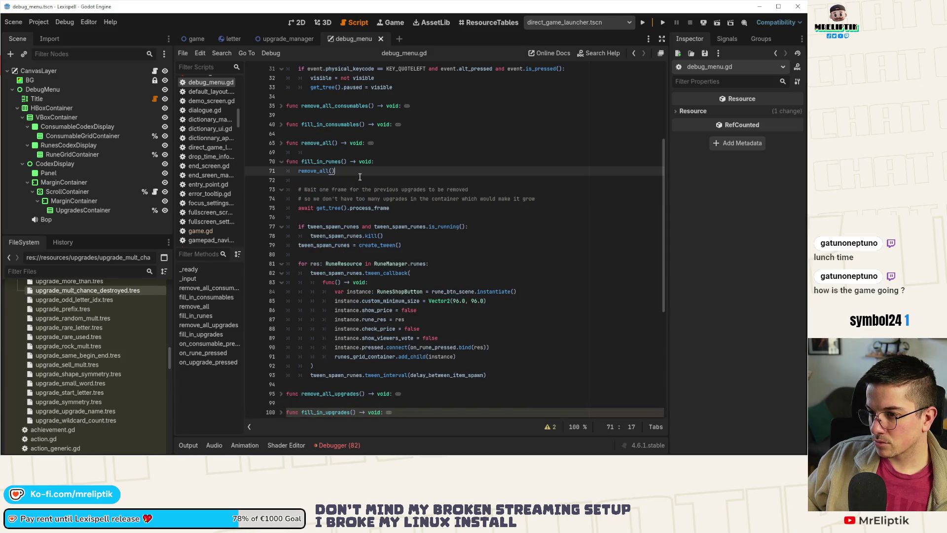
pyautogui.hotkey('ctrl', 'v')
pyautogui.click(347, 189)
pyautogui.hotkey('shift', 'Tab')
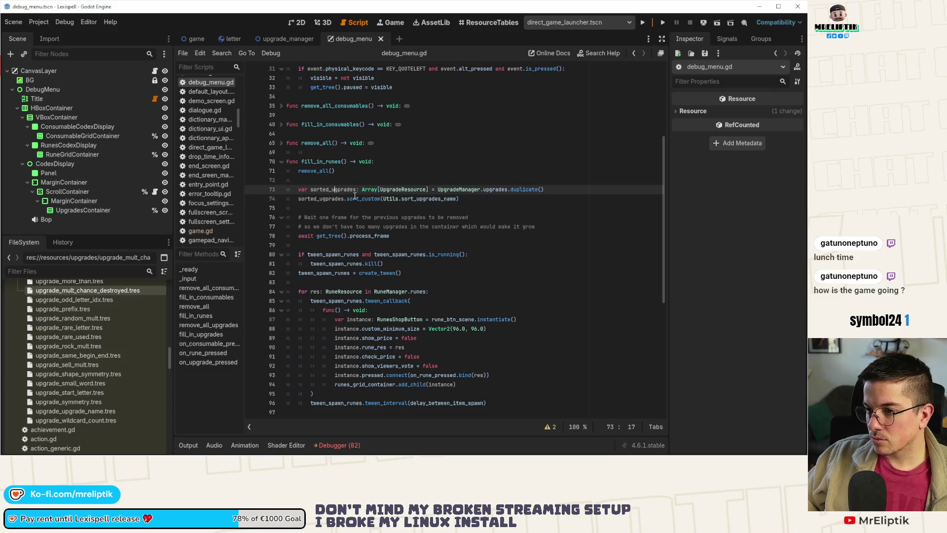
pyautogui.press('BackSpace')
pyautogui.press('BackSpace')
pyautogui.press('BackSpace')
pyautogui.write('runes')
pyautogui.hotkey('ctrl', 's')
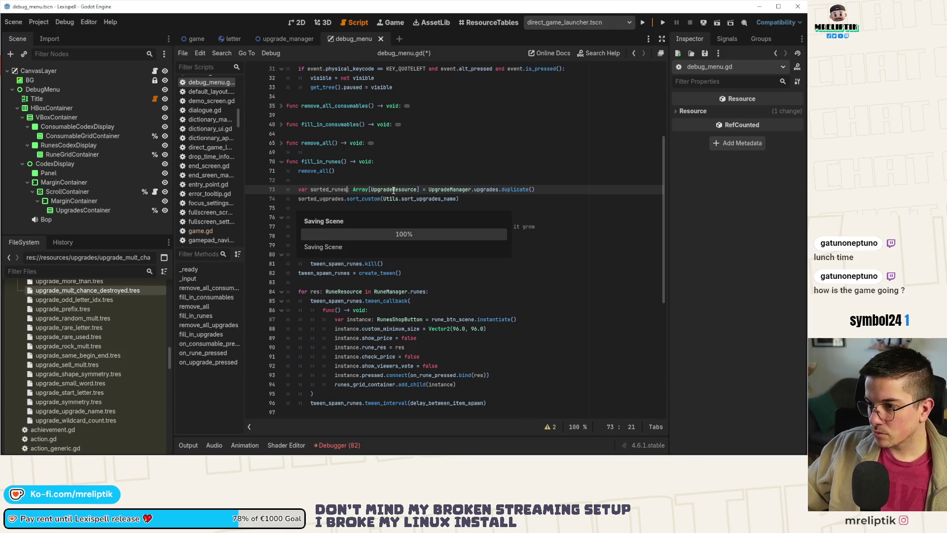
# - Change the copied variable's type from UpgradeResource to RuneResource and save
pyautogui.doubleClick(393, 190)
pyautogui.write('RunesRes')
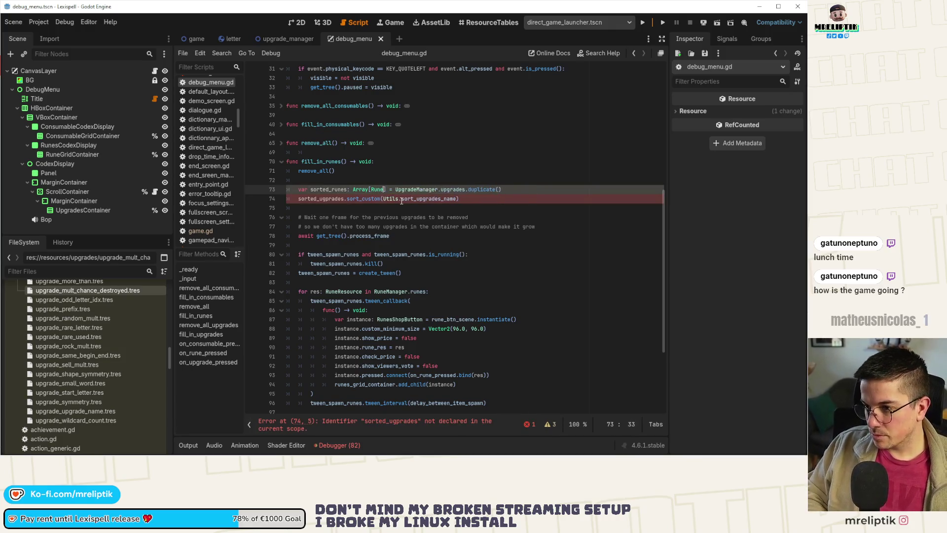
pyautogui.write('ou')
pyautogui.press('BackSpace')
pyautogui.press('BackSpace')
pyautogui.press('BackSpace')
pyautogui.write('Rsou')
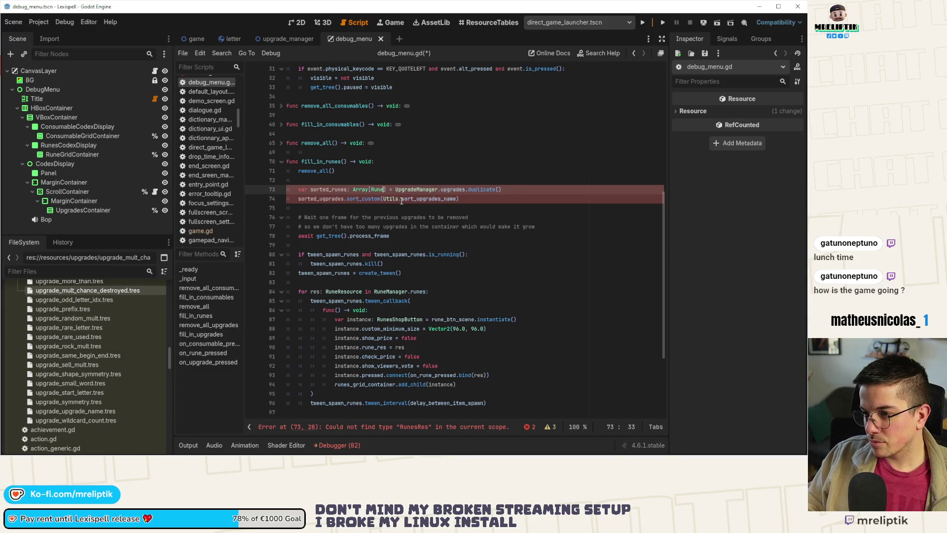
pyautogui.press('Return')
pyautogui.hotkey('ctrl', 's')
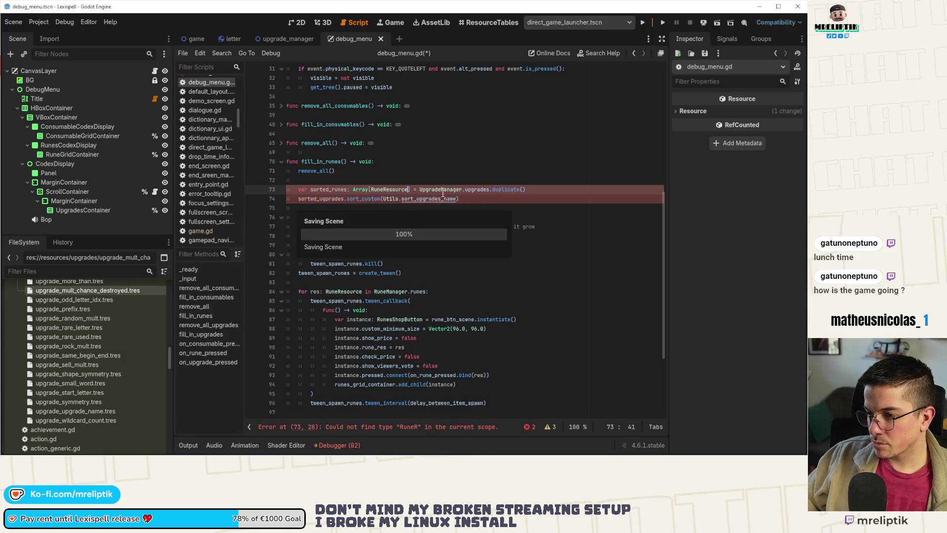
# - Duplicate RuneManager.runes instead of UpgradeManager.upgrades, and use sorted_runes on line 74
pyautogui.doubleClick(397, 290)
pyautogui.doubleClick(440, 190)
pyautogui.hotkey('ctrl', 'v')
pyautogui.doubleClick(419, 292)
pyautogui.doubleClick(467, 190)
pyautogui.hotkey('ctrl', 'v')
pyautogui.doubleClick(326, 190)
pyautogui.hotkey('ctrl', 'c')
pyautogui.doubleClick(325, 199)
pyautogui.hotkey('ctrl', 'v')
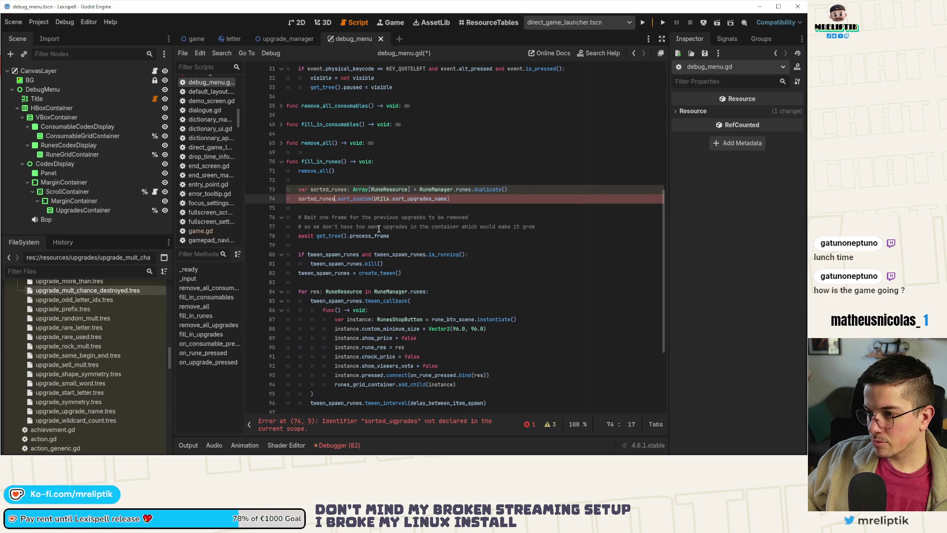
# - Sort the runes copy with Utils.sort_runes_name instead of sort_upgrades_name, and save
pyautogui.click(333, 189)
pyautogui.doubleClick(417, 199)
pyautogui.write('sort_ru')
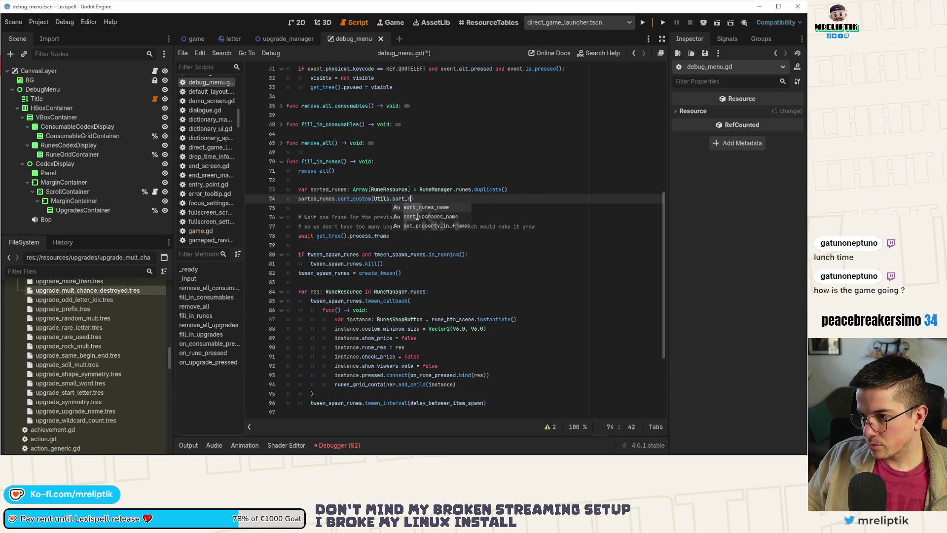
pyautogui.press('Return')
pyautogui.hotkey('ctrl', 's')
# - Make the fill_in_runes for loop iterate over sorted_runes, save, and fold the function
pyautogui.doubleClick(318, 199)
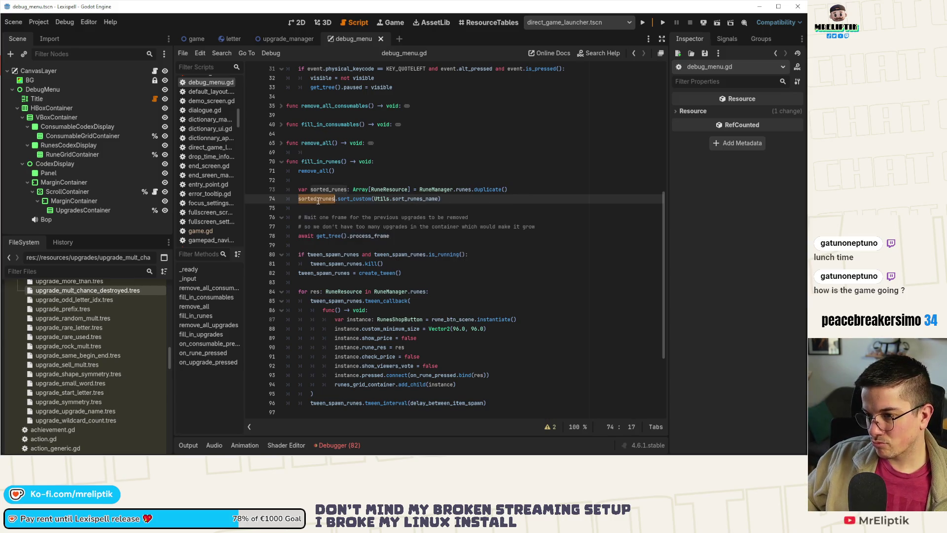
pyautogui.click(427, 291)
pyautogui.press('BackSpace')
pyautogui.press('BackSpace')
pyautogui.press('BackSpace')
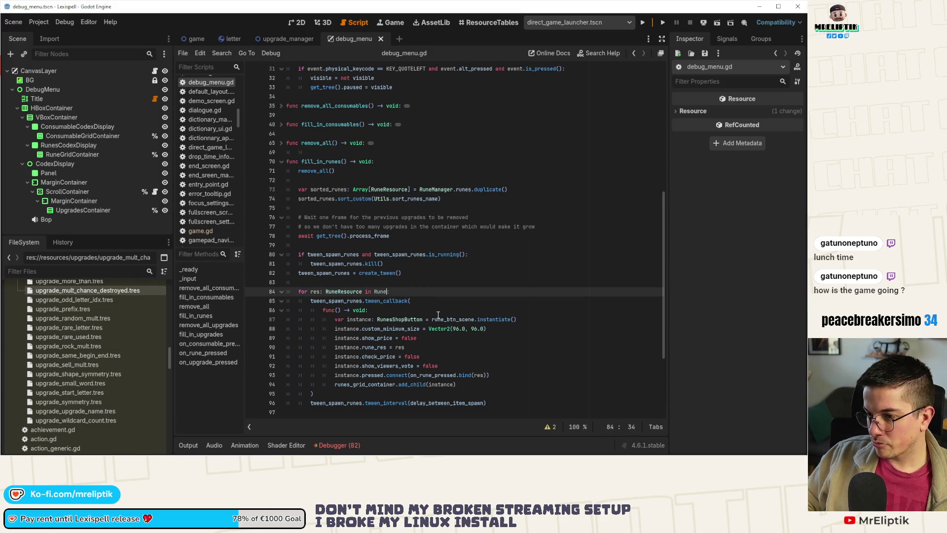
pyautogui.press('BackSpace')
pyautogui.write('sorted_runes')
pyautogui.hotkey('ctrl', 's')
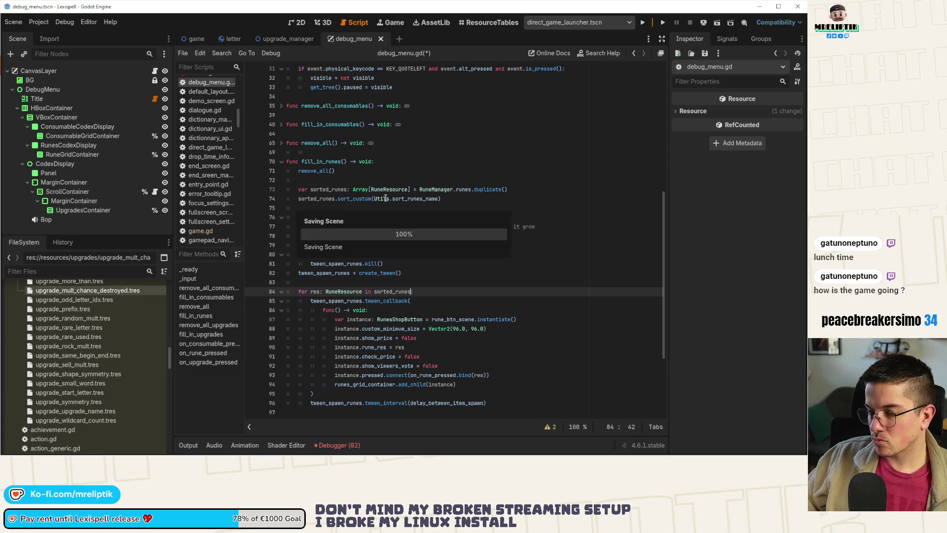
pyautogui.click(450, 208)
pyautogui.moveTo(450, 200); pyautogui.dragTo(245, 193)
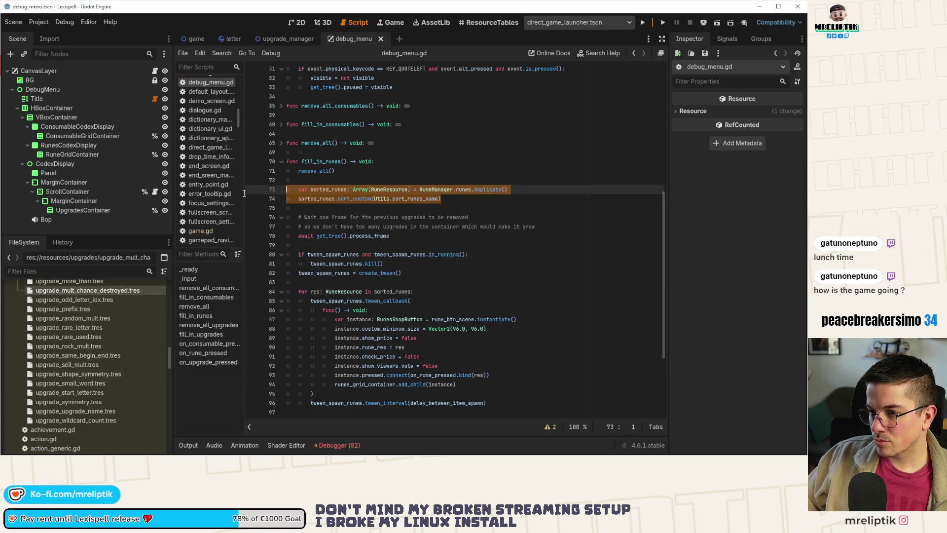
pyautogui.click(281, 162)
# - Briefly check remove_all_upgrades, then expand fill_in_upgrades to show its body
pyautogui.scroll(7, 317, 225)
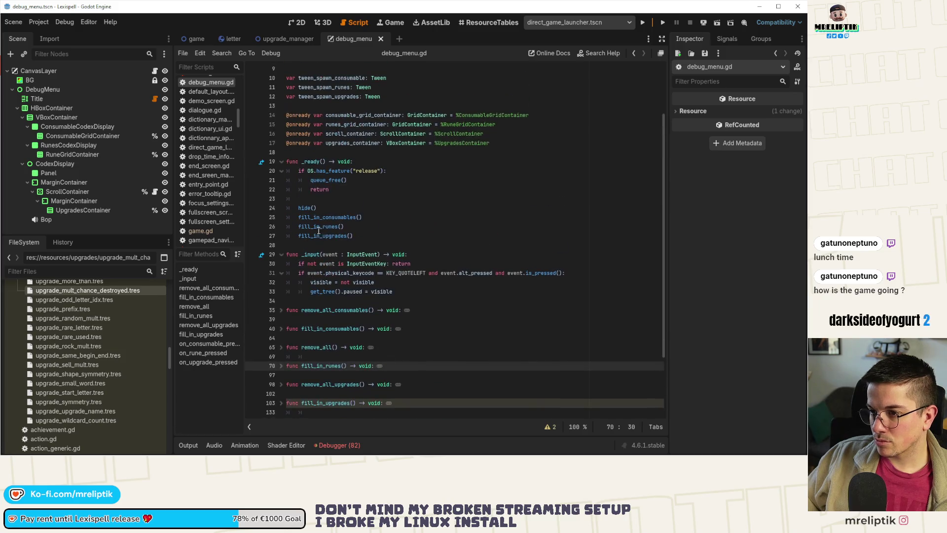
pyautogui.scroll(-3, 330, 258)
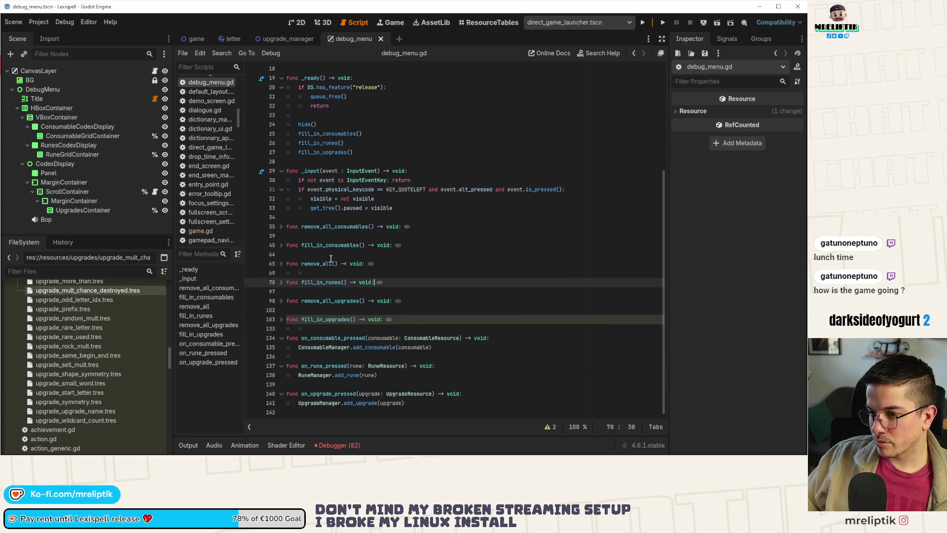
pyautogui.click(282, 302)
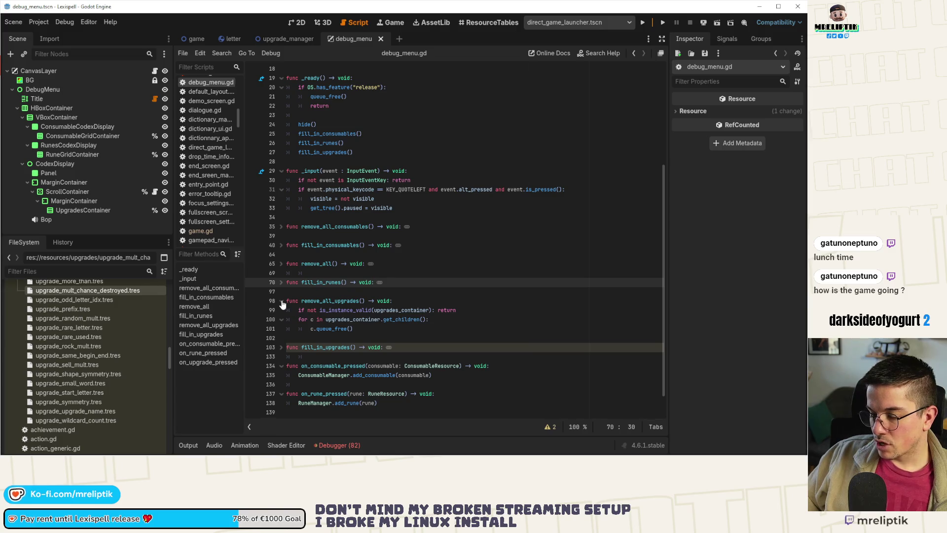
pyautogui.click(281, 302)
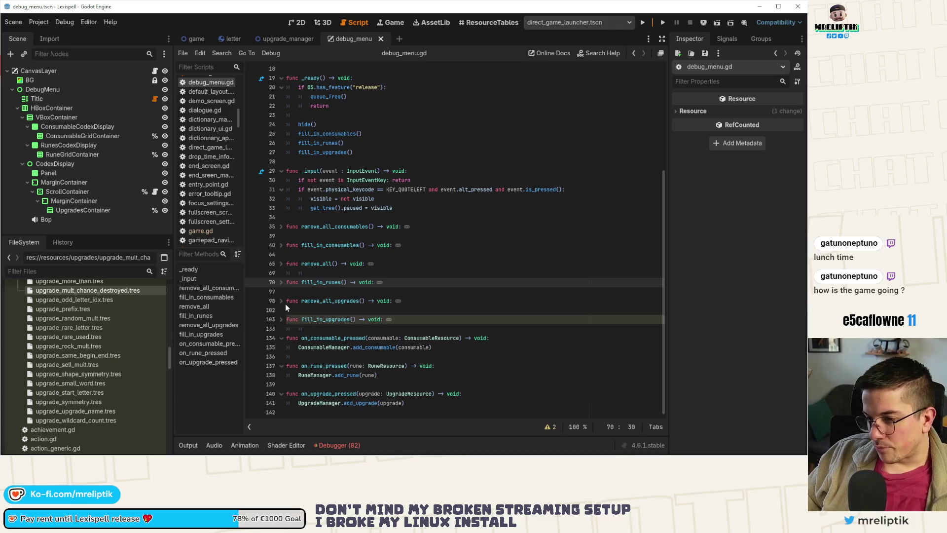
pyautogui.click(287, 320)
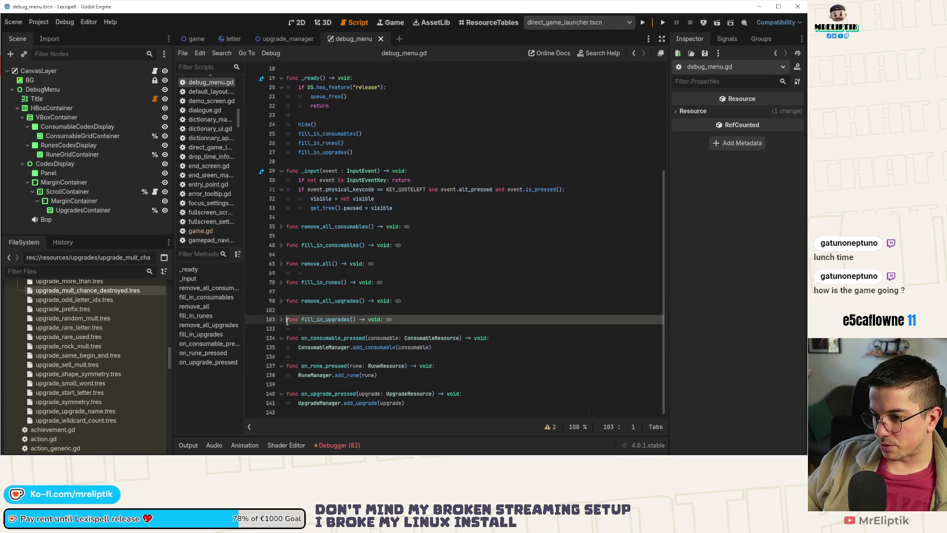
pyautogui.click(281, 320)
pyautogui.scroll(-3, 351, 327)
# - Select the upgrade-sorting lines, save, and open codex.tscn through Quick Open Scene
pyautogui.moveTo(469, 272); pyautogui.dragTo(263, 265)
pyautogui.hotkey('ctrl', 's')
pyautogui.hotkey('ctrl', 'shift', 'o')
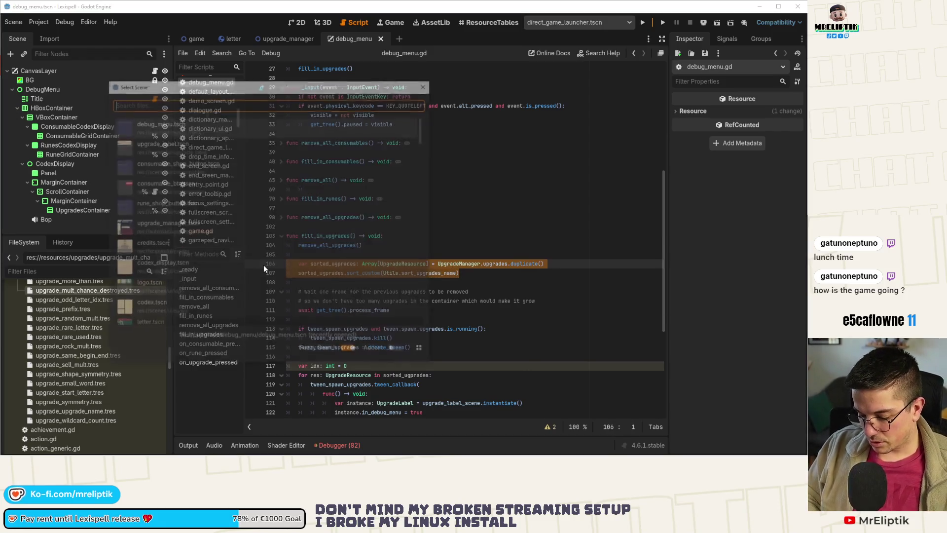
pyautogui.hotkey('ctrl', 'v')
pyautogui.hotkey('ctrl', 'a')
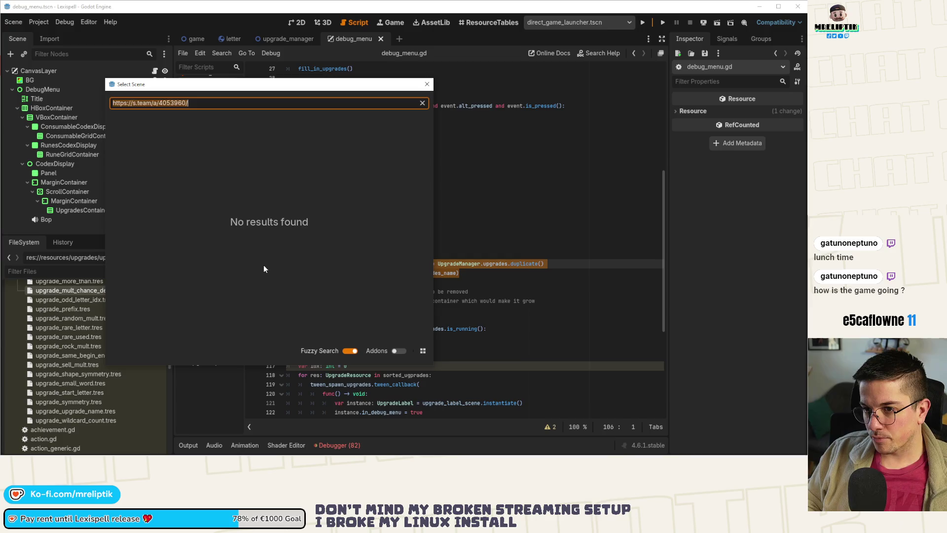
pyautogui.write('Lexicop')
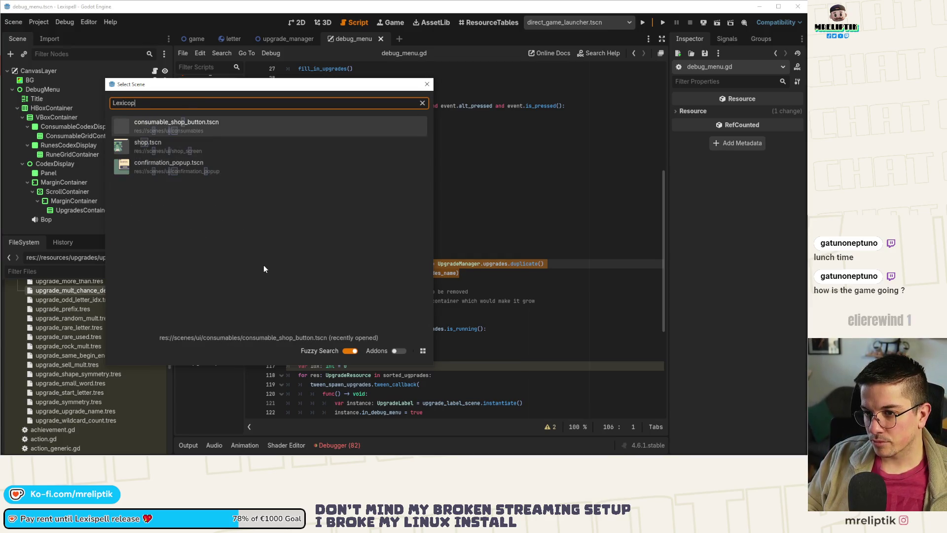
pyautogui.press('BackSpace')
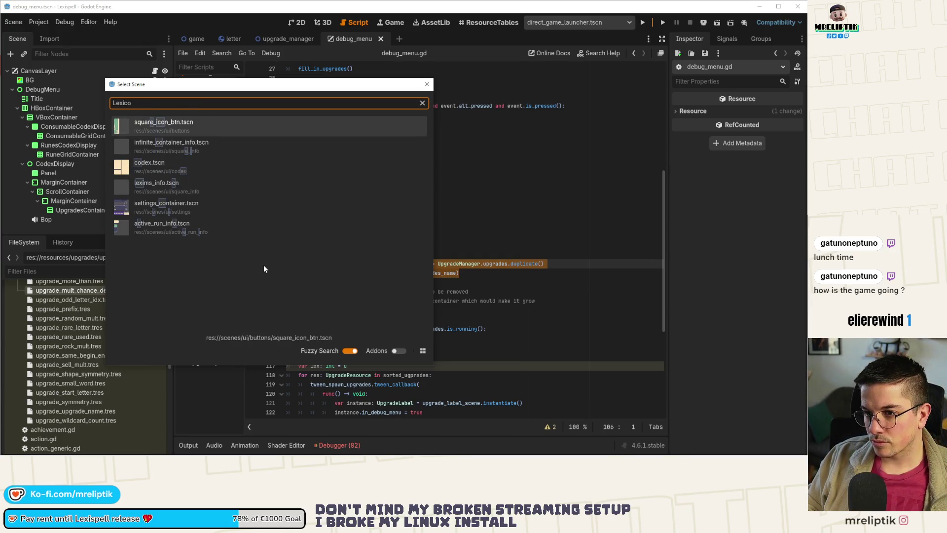
pyautogui.press('BackSpace')
pyautogui.press('BackSpace')
pyautogui.press('BackSpace')
pyautogui.write('cd')
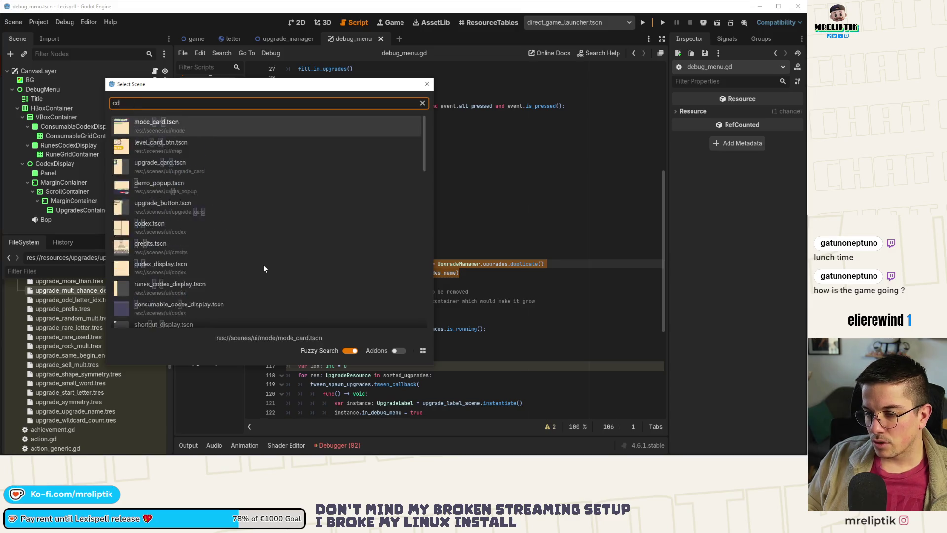
pyautogui.write('odex')
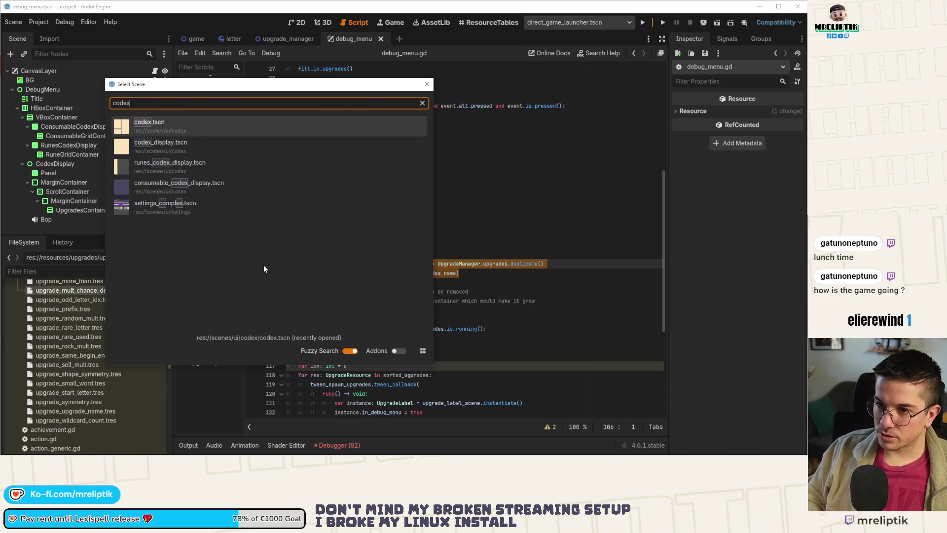
pyautogui.press('Return')
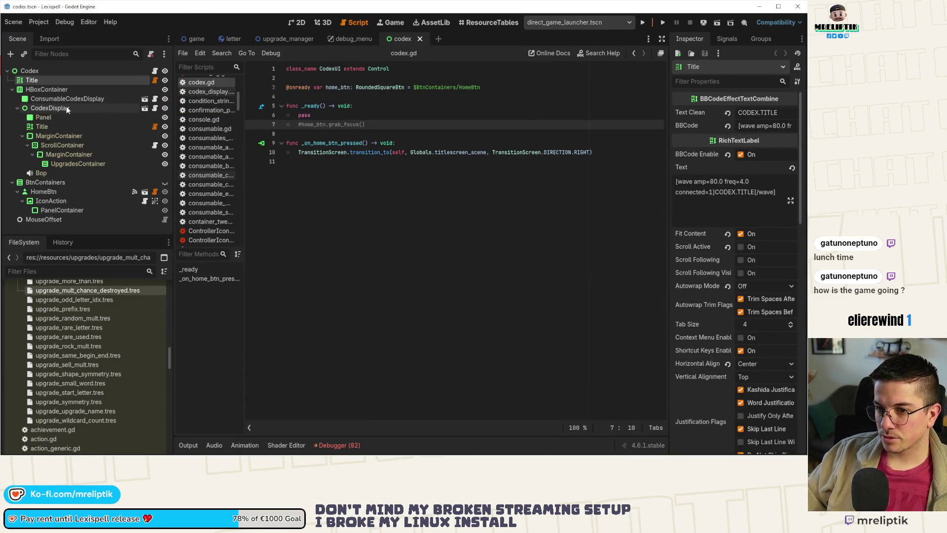
# - Open the CodexDisplay sub-scene and bring up its codex_display.gd script
pyautogui.click(301, 23)
pyautogui.click(74, 107)
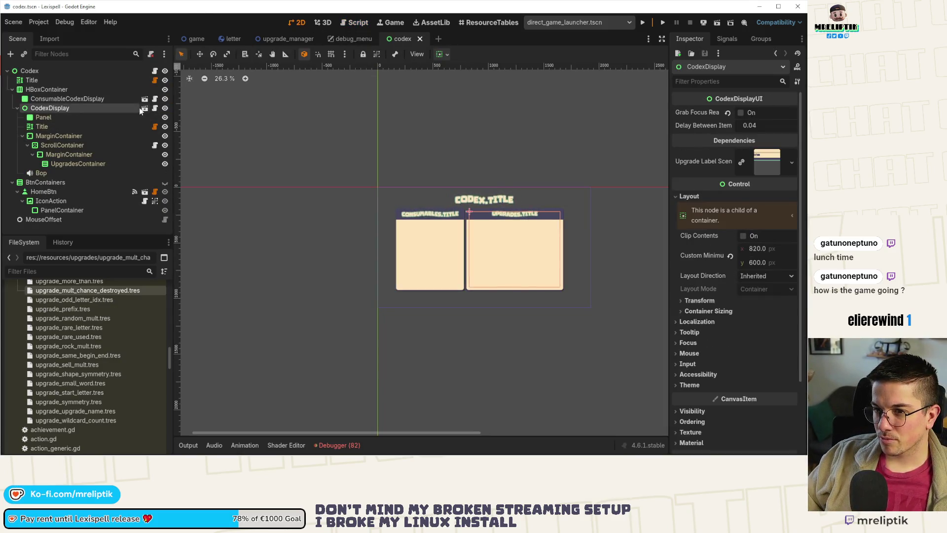
pyautogui.click(146, 107)
pyautogui.hotkey('ctrl', 'F3')
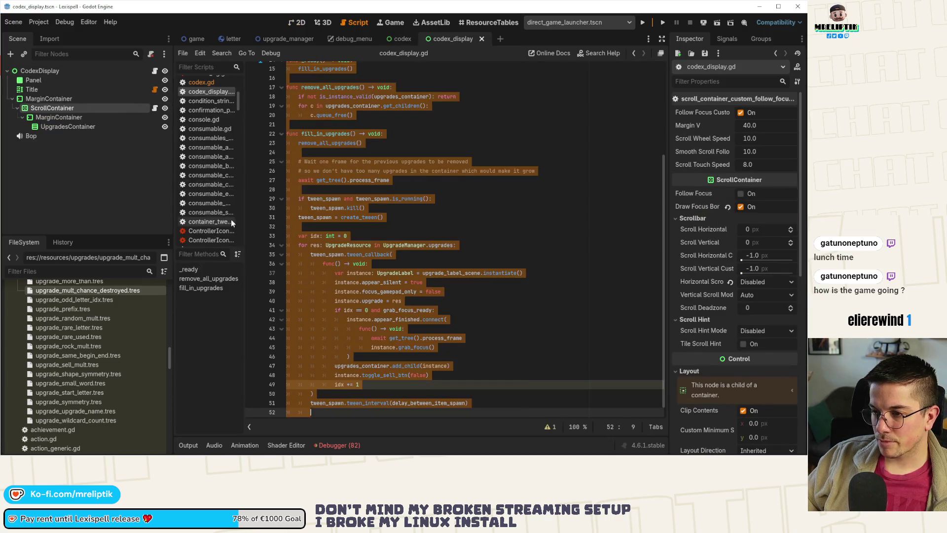
# - Paste the sorted_upgrades lines into codex_display's fill_in_upgrades and fix their indentation
pyautogui.click(416, 236)
pyautogui.scroll(3, 421, 244)
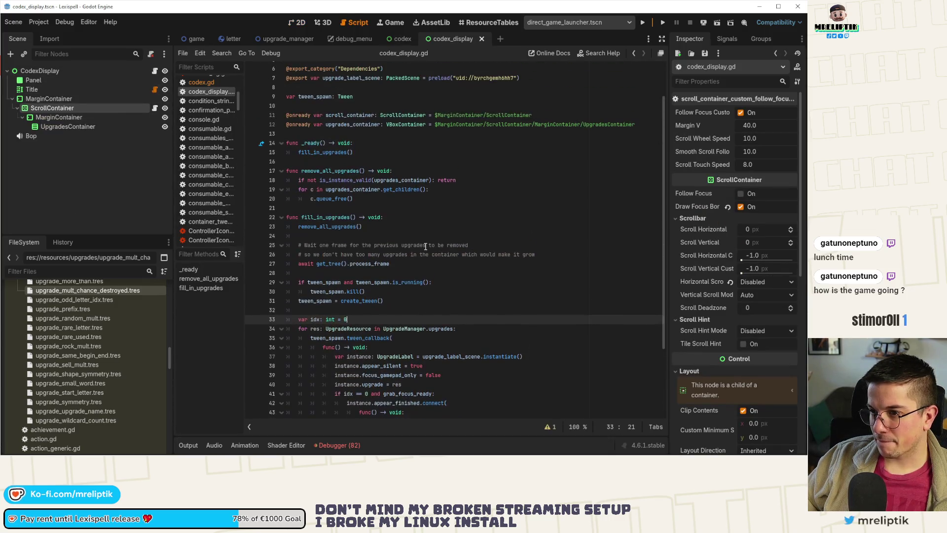
pyautogui.scroll(-2, 362, 265)
pyautogui.click(405, 181)
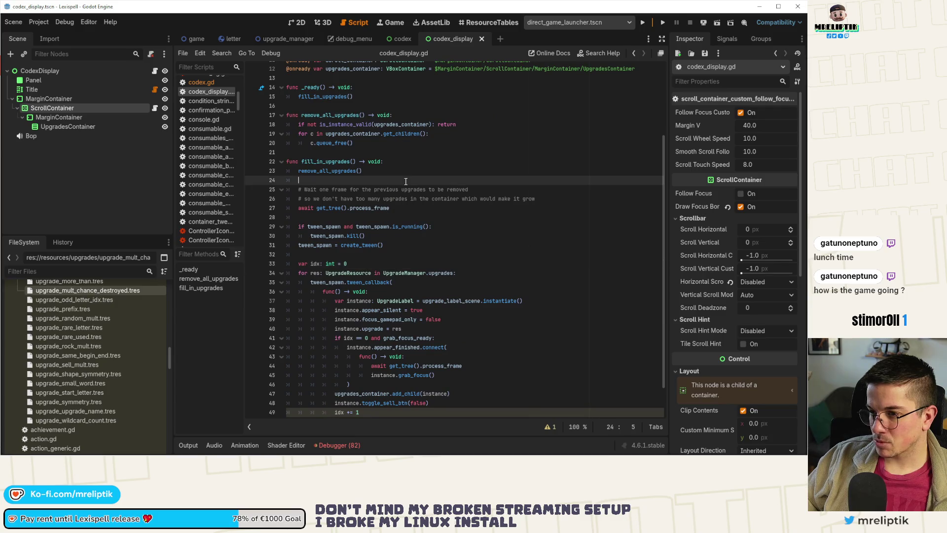
pyautogui.press('Return')
pyautogui.write('var sorted_upgrades: Array[UpgradeResource] = UpgradeManager.upgrades.duplicate() \tsorted_upgrades.sort_custom(Utils.sort_upgrades_name)')
pyautogui.click(384, 191)
pyautogui.hotkey('shift', 'Tab')
# - Make the upgrades loop iterate over sorted_upgrades and save codex_display.gd
pyautogui.click(439, 294)
pyautogui.click(439, 301)
pyautogui.hotkey('ctrl', 'shift', 'Left')
pyautogui.hotkey('ctrl', 'shift', 'Left')
pyautogui.write('sorted_upgrades')
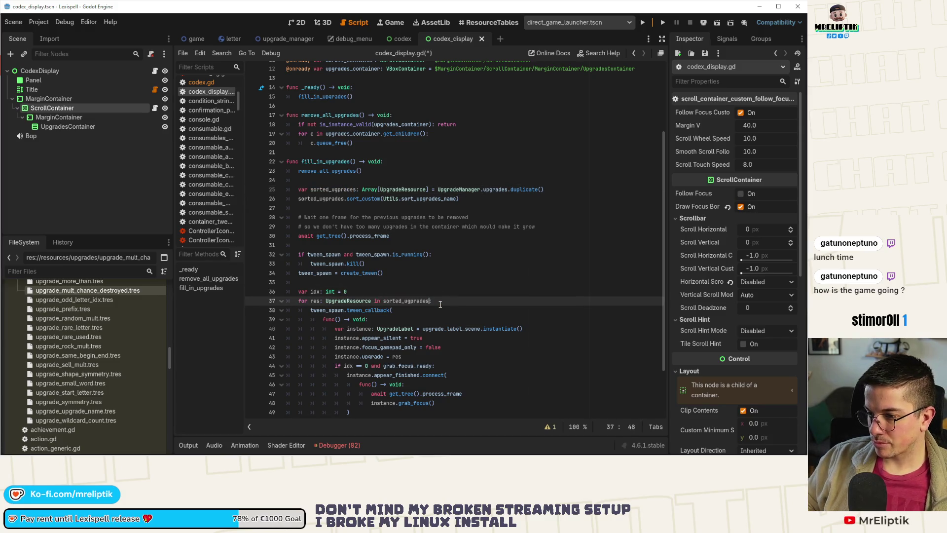
pyautogui.hotkey('ctrl', 's')
# - Correct both misspelled uses of sorted_upgrades in codex_display.gd and save
pyautogui.scroll(-2, 438, 280)
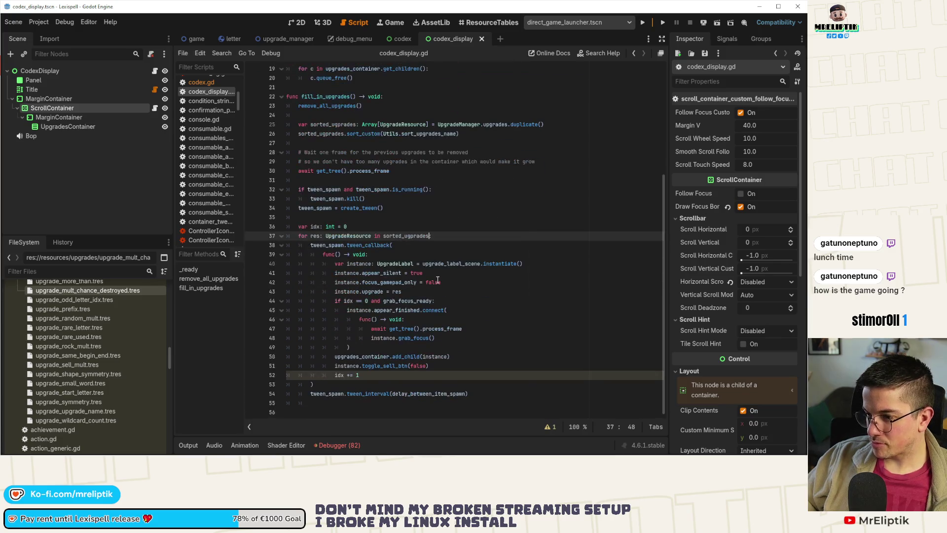
pyautogui.click(342, 124)
pyautogui.press('BackSpace')
pyautogui.press('BackSpace')
pyautogui.write('pg')
pyautogui.press('Down')
pyautogui.hotkey('ctrl', 'd')
pyautogui.hotkey('ctrl', 'd')
pyautogui.write('sorted_upgrades')
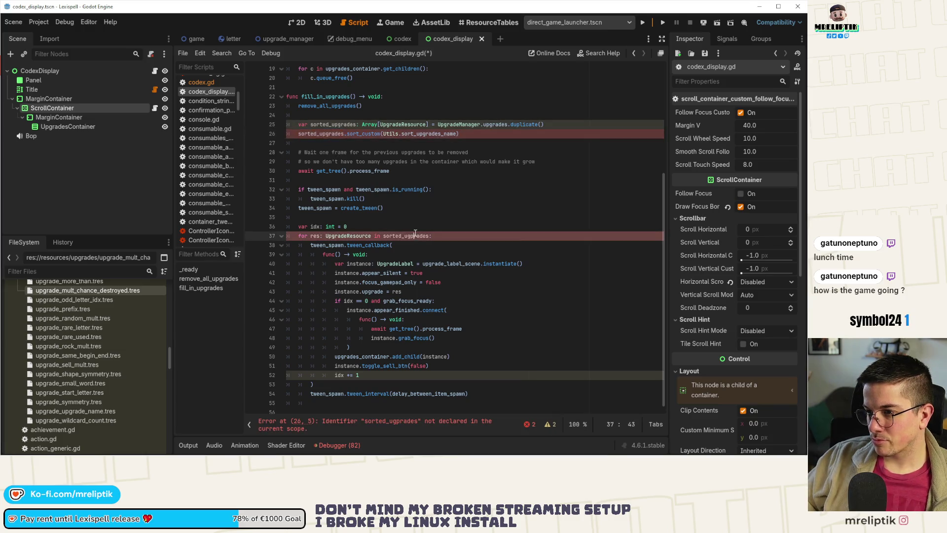
pyautogui.hotkey('ctrl', 's')
# - Fix the sorted_upgrades typo on line 118 of debug_menu.gd, save, and launch the game with F5
pyautogui.click(345, 39)
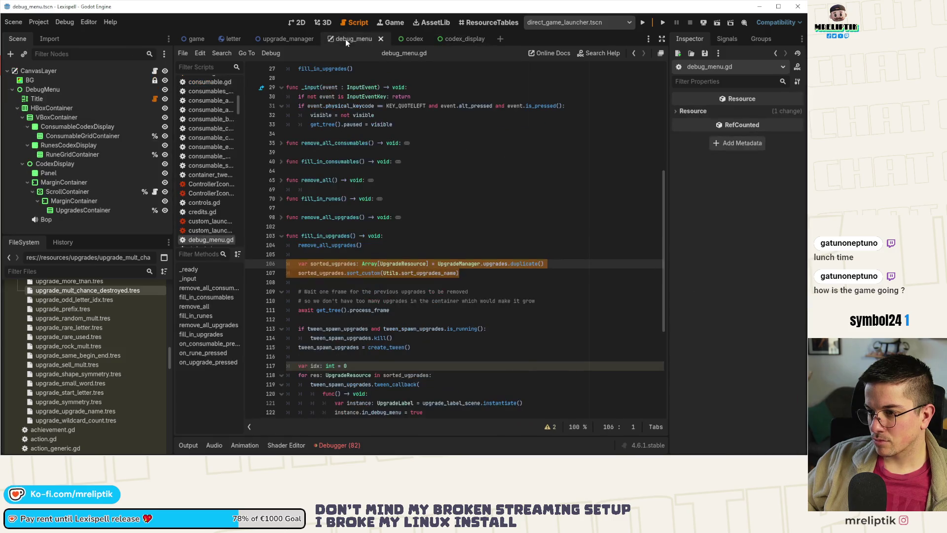
pyautogui.doubleClick(413, 273)
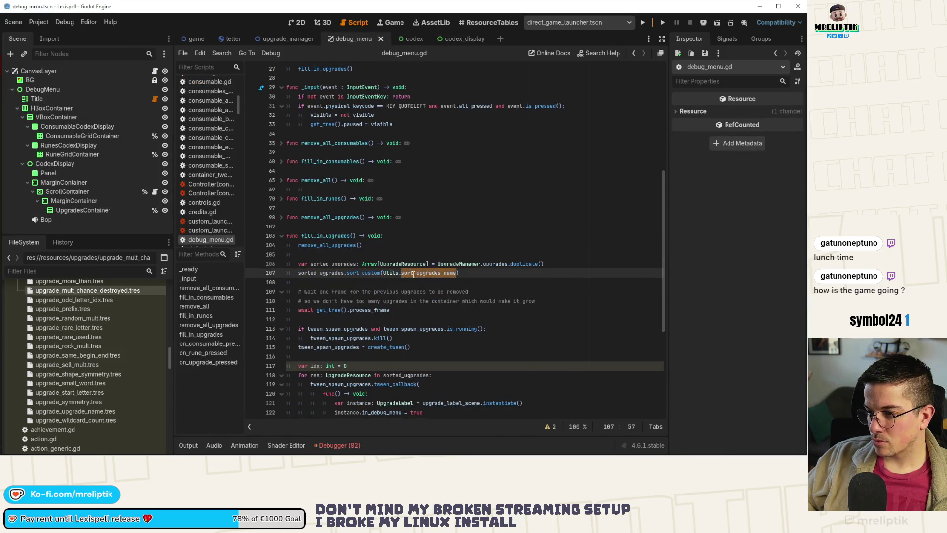
pyautogui.doubleClick(328, 265)
pyautogui.hotkey('ctrl', 'c')
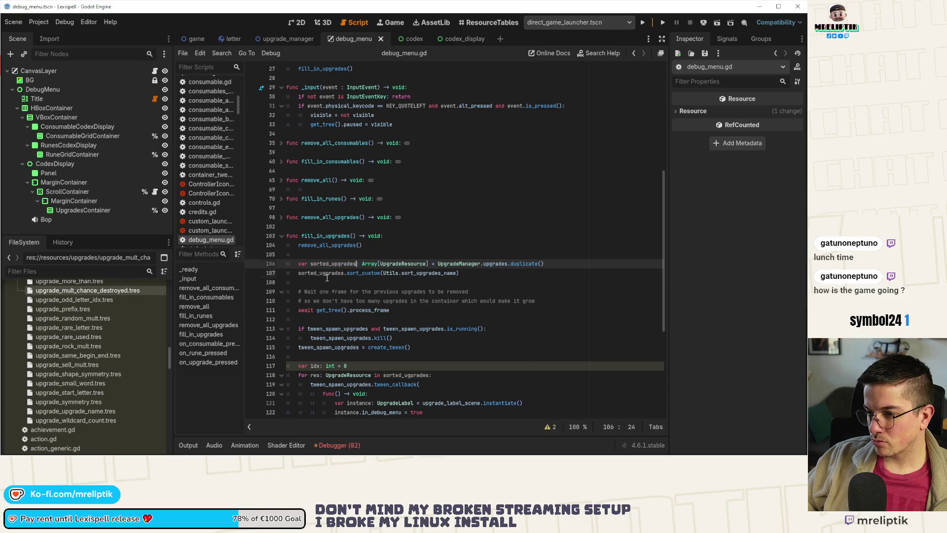
pyautogui.doubleClick(405, 375)
pyautogui.hotkey('ctrl', 'v')
pyautogui.hotkey('ctrl', 's')
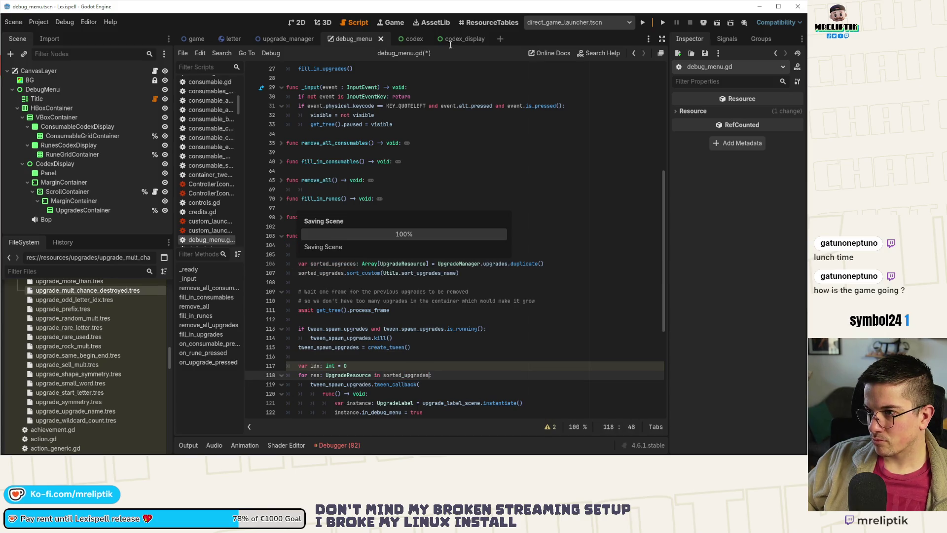
pyautogui.click(454, 40)
pyautogui.press('F5')
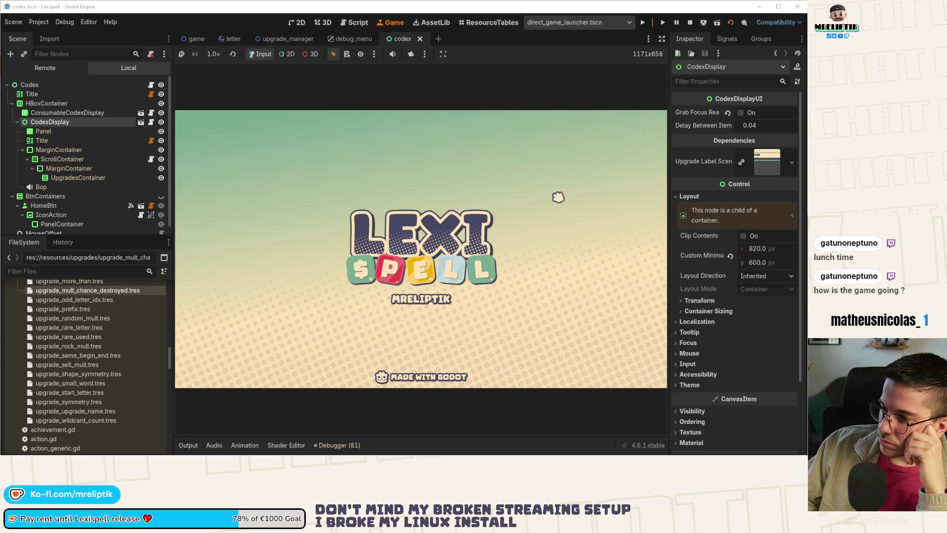
# - Start playing and scroll through the F1 debug overlay listing all upgrades
pyautogui.click(309, 207)
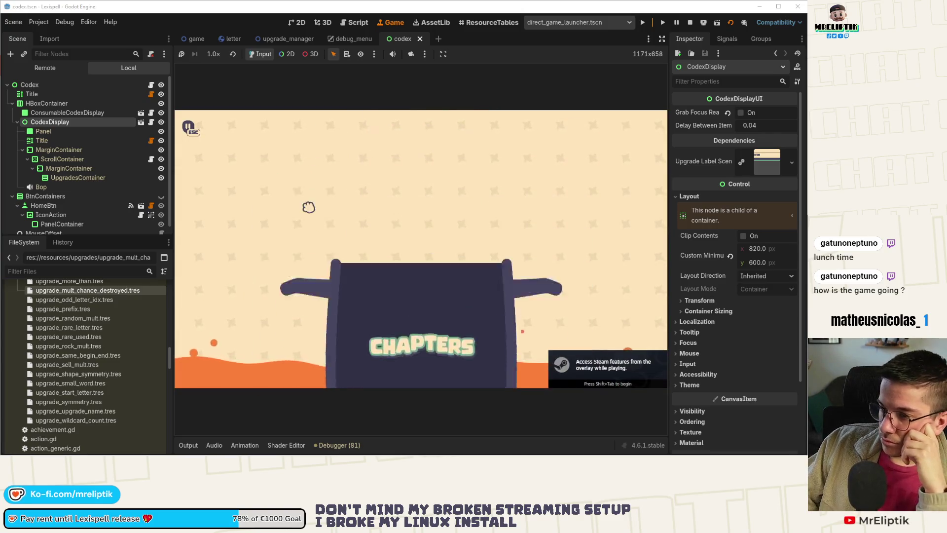
pyautogui.press('F1')
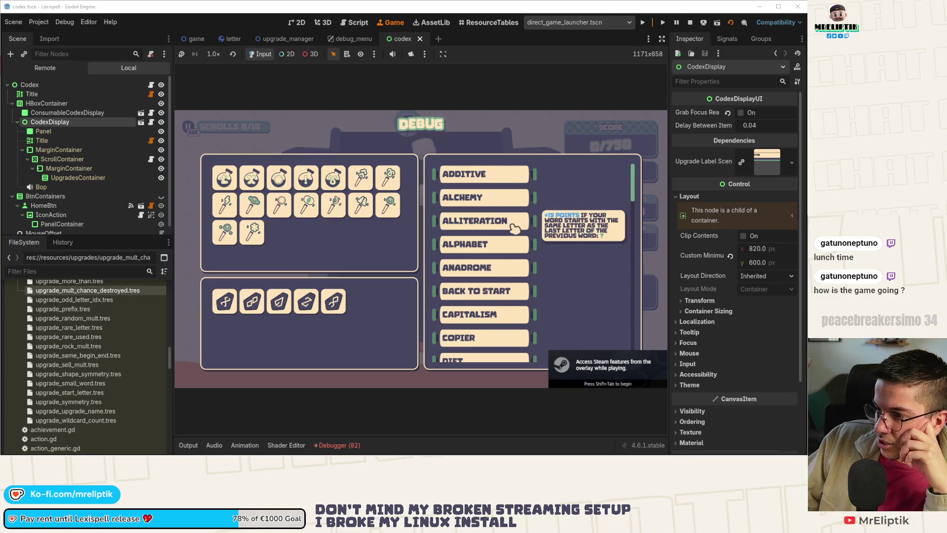
pyautogui.scroll(-6, 515, 242)
pyautogui.scroll(-10, 523, 291)
pyautogui.scroll(-8, 530, 303)
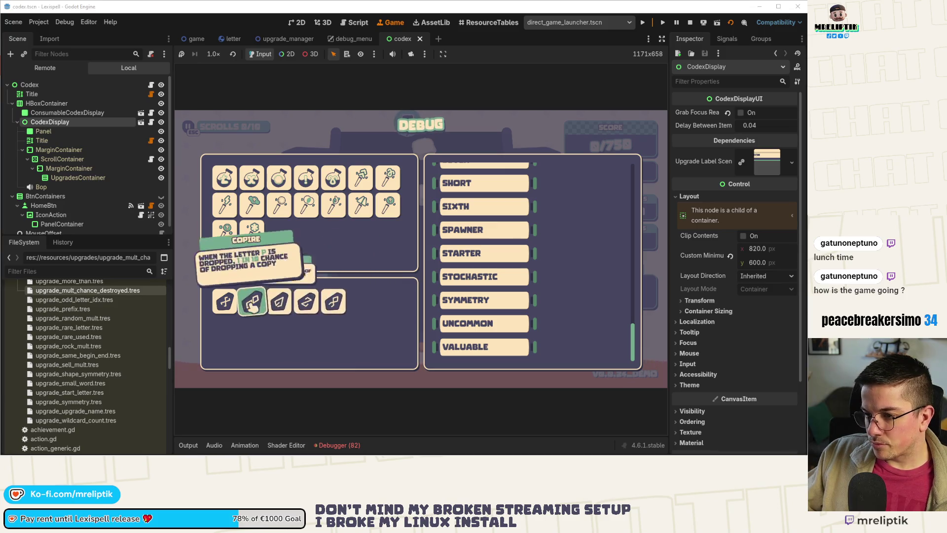
pyautogui.press('Escape')
pyautogui.press('Escape')
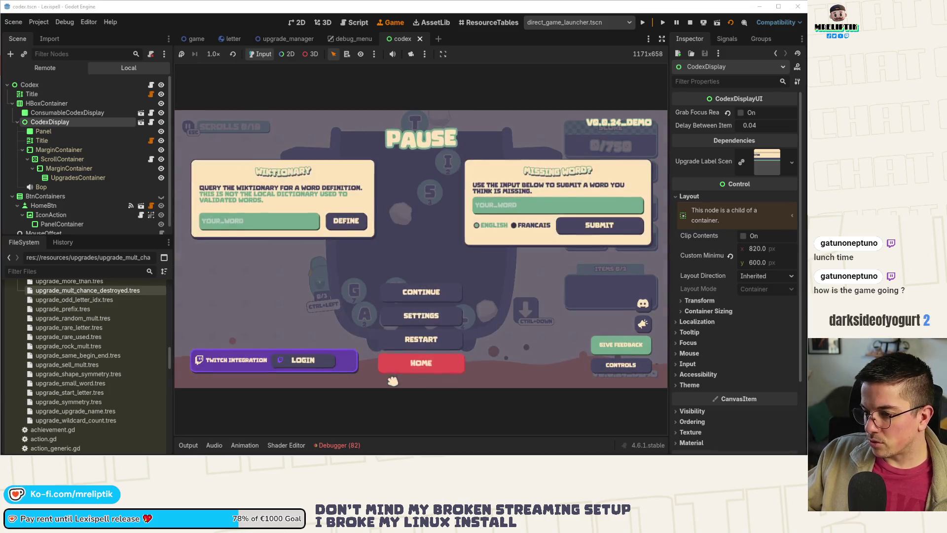
# - Return to the main menu, open the Lexicopedia, then begin editing cell B535
pyautogui.click(420, 363)
pyautogui.click(475, 275)
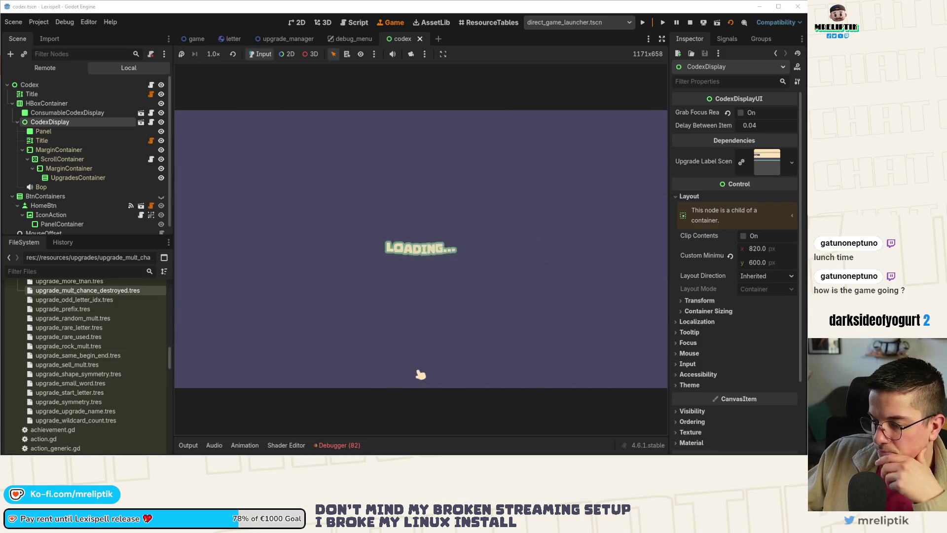
pyautogui.click(222, 327)
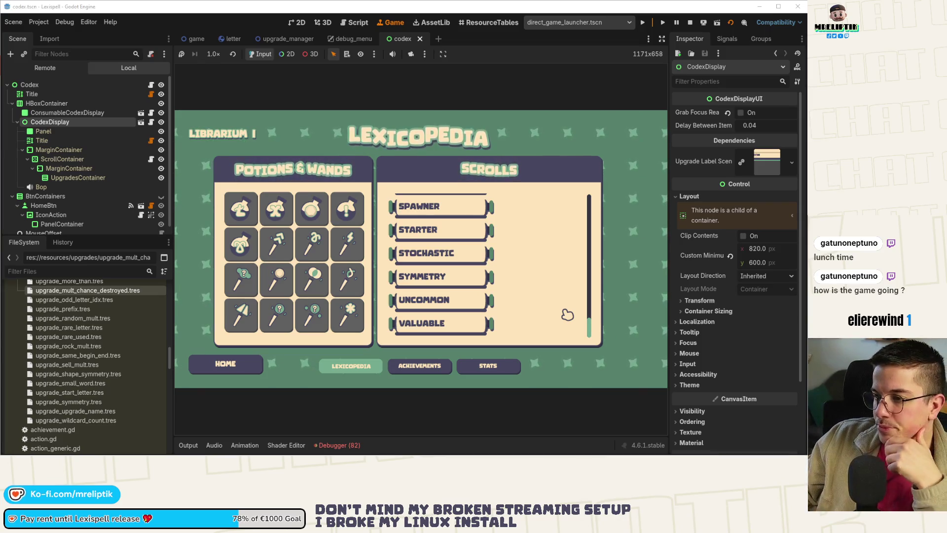
pyautogui.moveTo(467, 241)
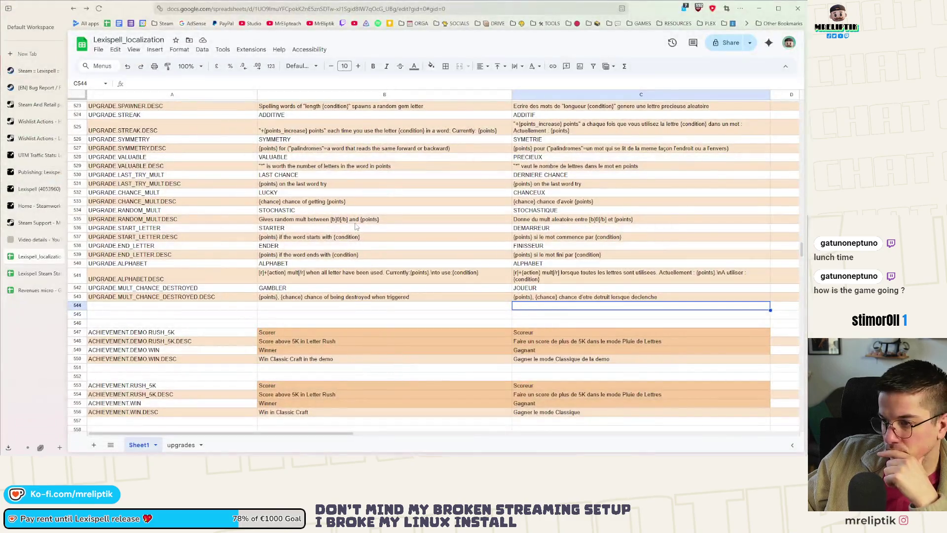
pyautogui.doubleClick(335, 219)
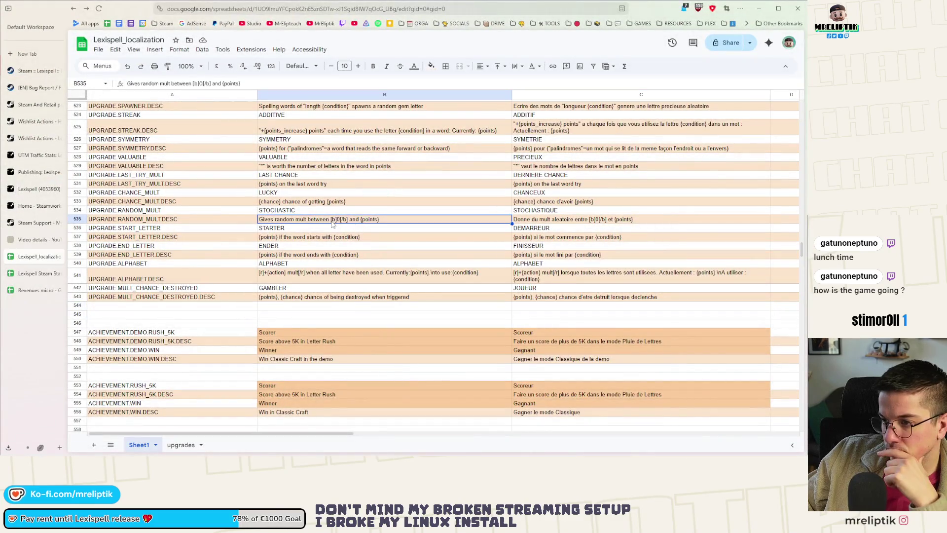
# - Change the [b] tags to [r] in RANDOM_MULT.DESC cells B535 and C535
pyautogui.press('BackSpace')
pyautogui.write('r')
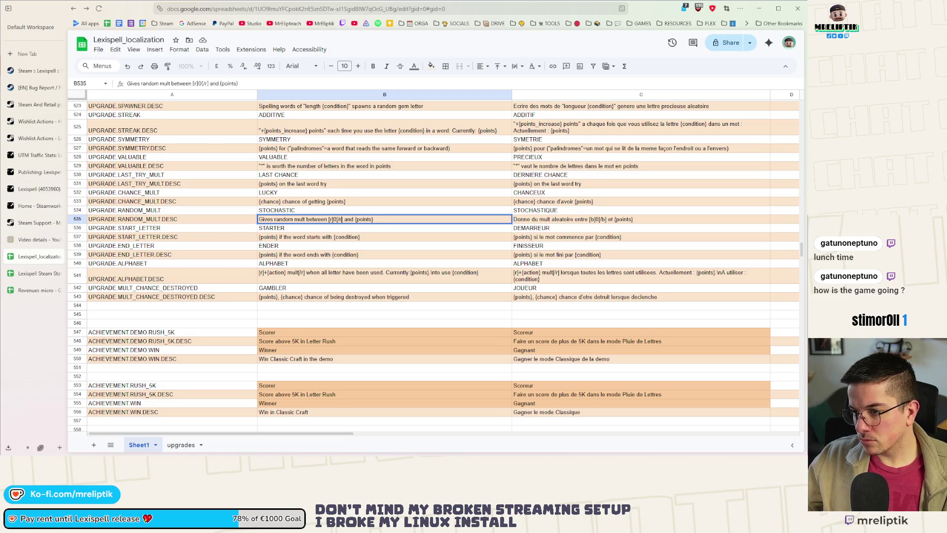
pyautogui.doubleClick(591, 219)
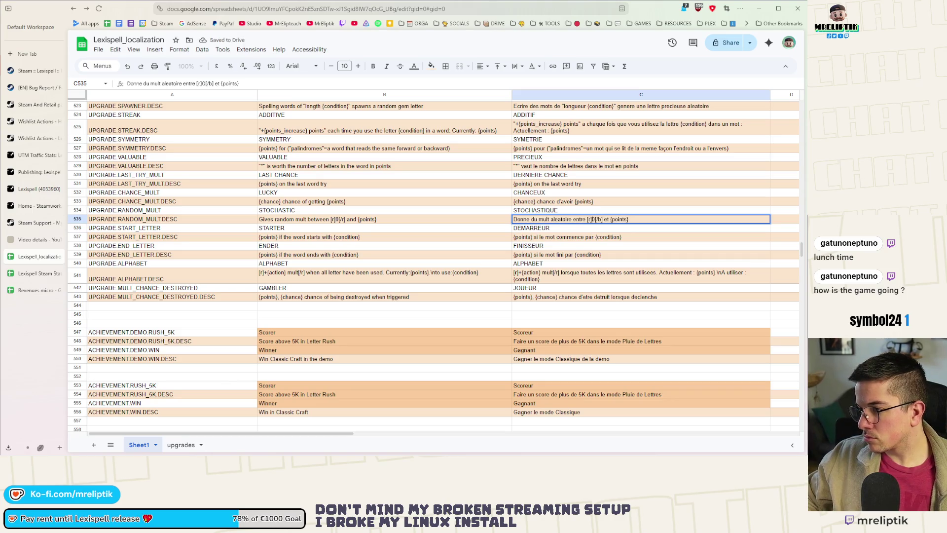
pyautogui.press('BackSpace')
pyautogui.write('r')
pyautogui.press('Return')
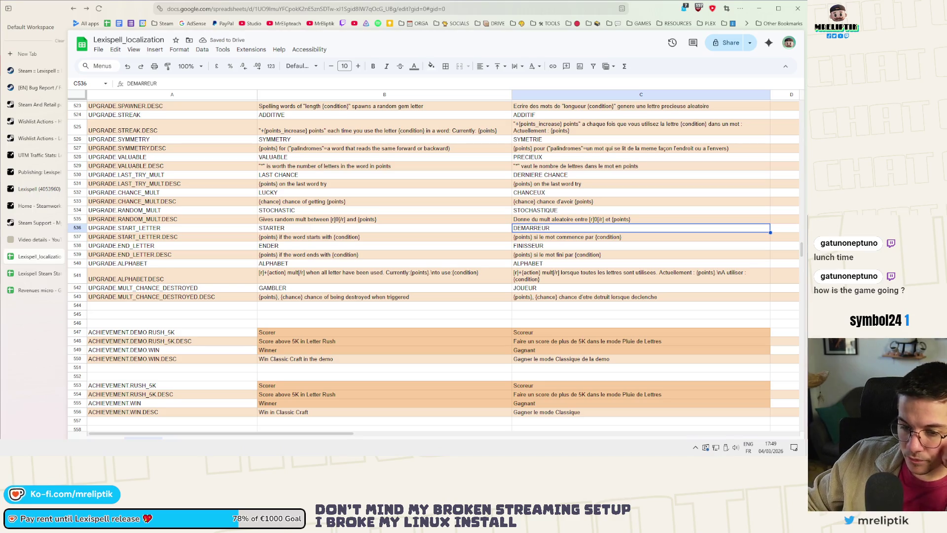
pyautogui.hotkey('alt', 'Tab')
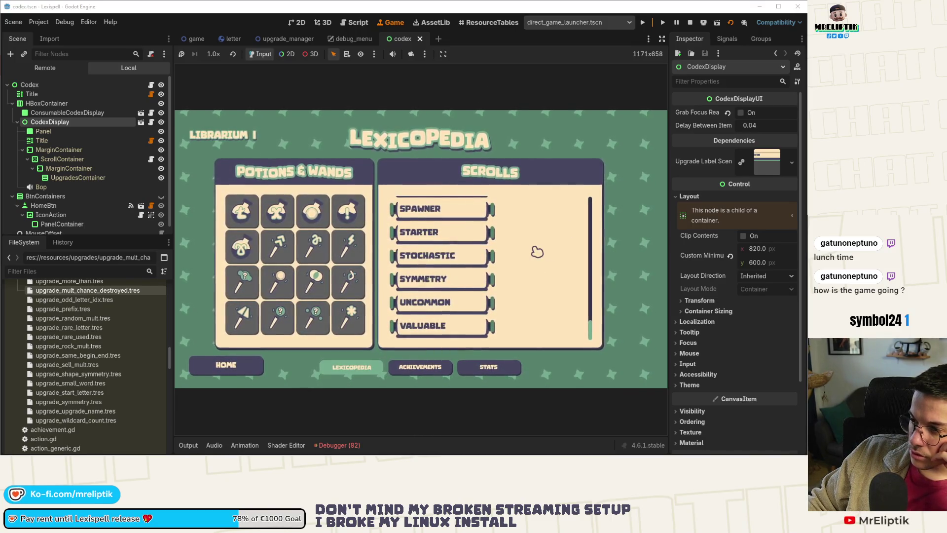
# - Capture the Lexicopedia game area to the clipboard with Win+Shift+S
pyautogui.press('super+shift+s')
pyautogui.moveTo(175, 109)
pyautogui.mouseDown()
pyautogui.moveTo(631, 387)
pyautogui.moveTo(671, 391)
pyautogui.mouseUp()
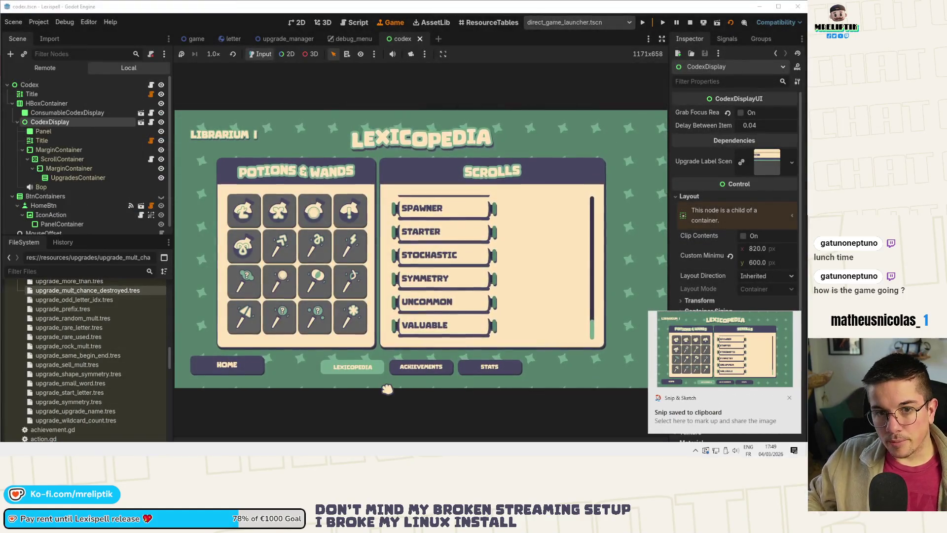
pyautogui.moveTo(323, 328)
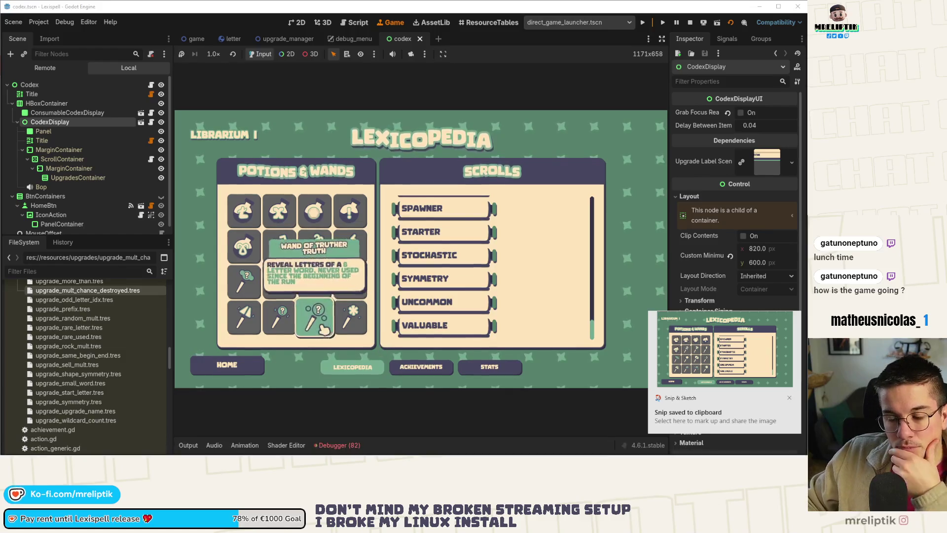
pyautogui.hotkey('alt', 'Tab')
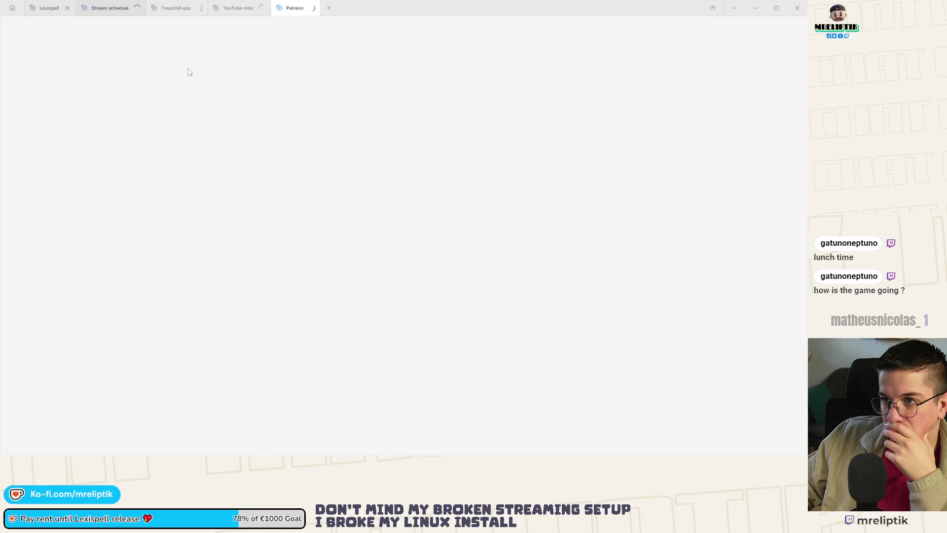
# - Switch to the UI page of the file
pyautogui.middleClick(230, 13)
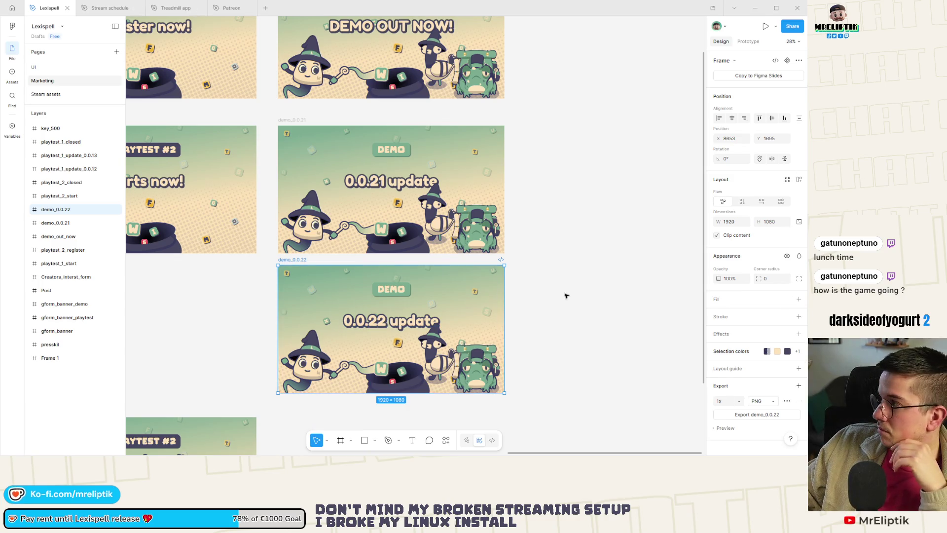
pyautogui.click(269, 111)
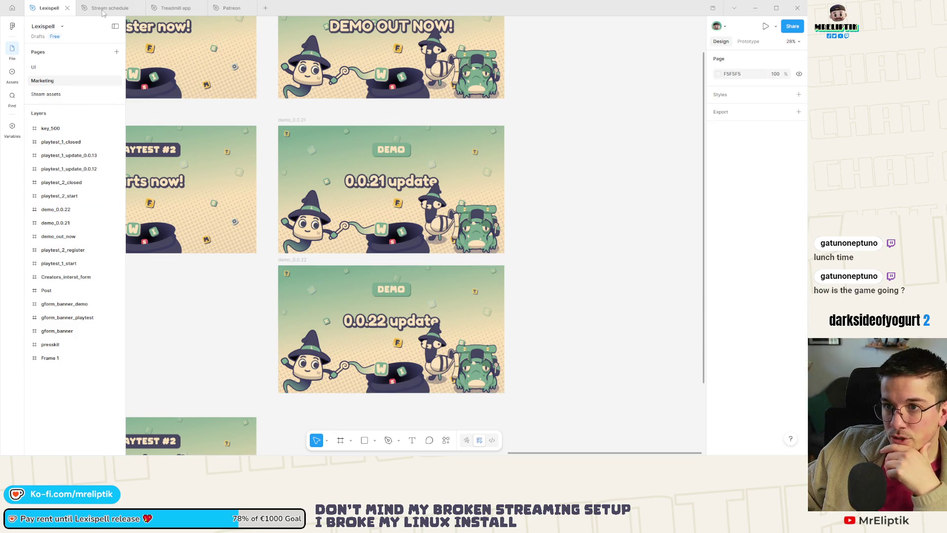
pyautogui.click(37, 52)
pyautogui.click(37, 53)
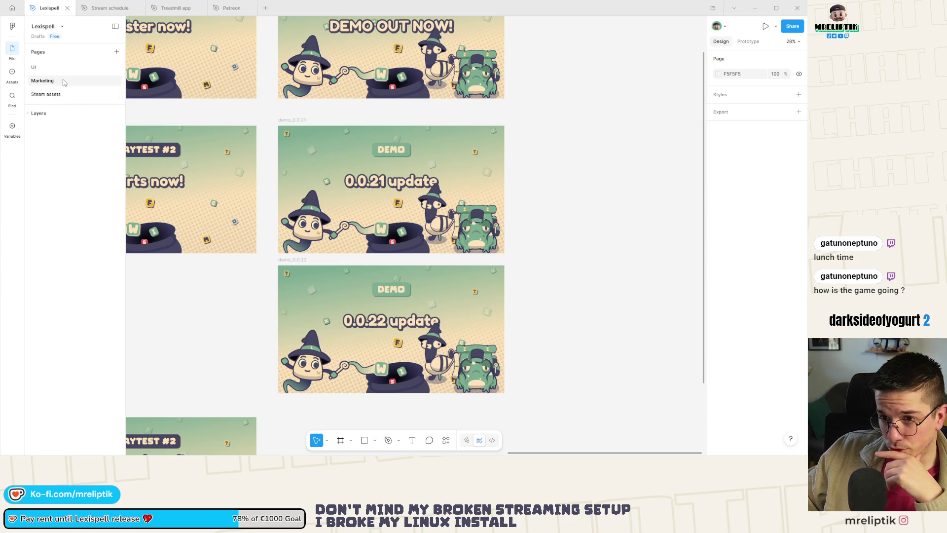
pyautogui.click(59, 67)
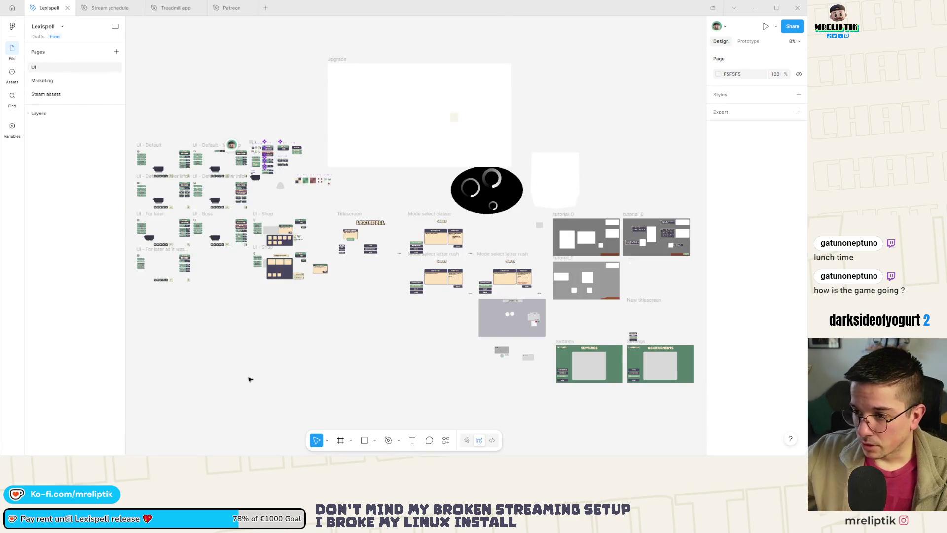
# - Paste the Lexicopedia screen image beside the Achievements frame and scale it up to match
pyautogui.scroll(3, 207, 271)
pyautogui.scroll(5, 438, 342)
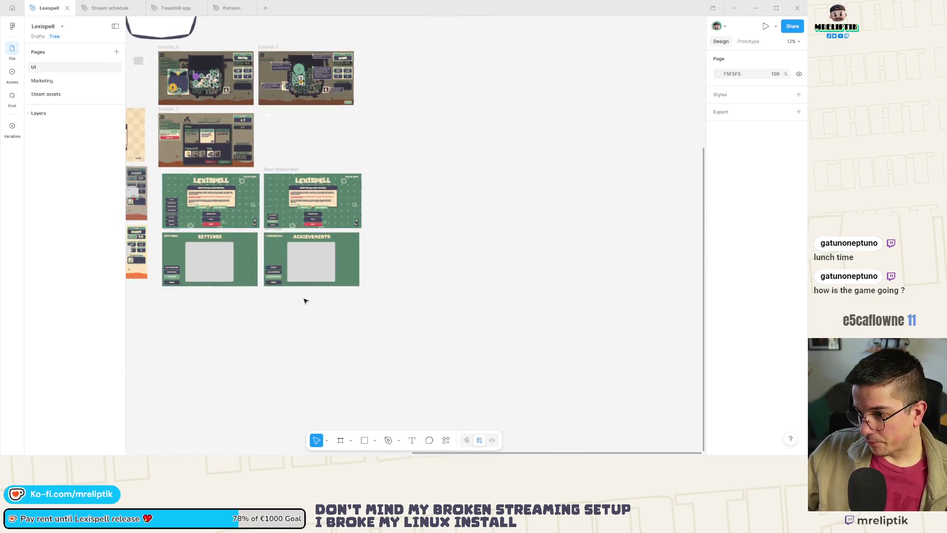
pyautogui.scroll(4, 243, 332)
pyautogui.hotkey('ctrl', 'v')
pyautogui.moveTo(402, 242)
pyautogui.mouseDown()
pyautogui.moveTo(533, 180)
pyautogui.moveTo(505, 179)
pyautogui.mouseUp()
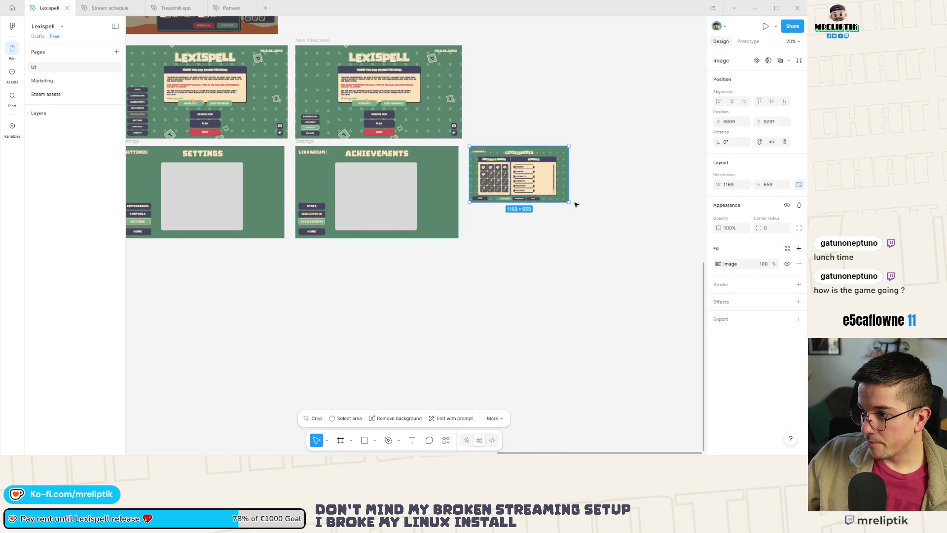
pyautogui.moveTo(569, 202)
pyautogui.mouseDown()
pyautogui.moveTo(649, 246)
pyautogui.moveTo(632, 238)
pyautogui.mouseUp()
pyautogui.press('Escape')
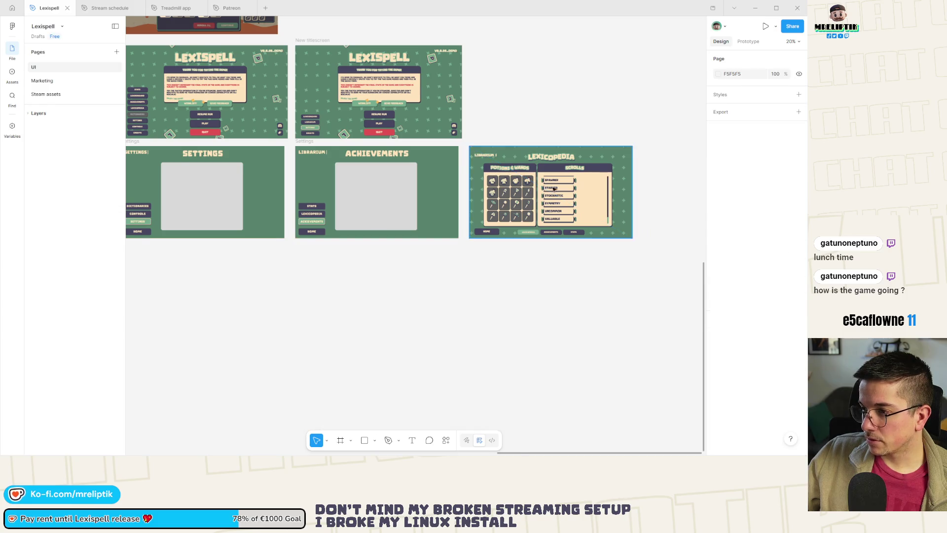
# - Pull the Letter Rush card out of the Modes frame
pyautogui.scroll(1, 555, 192)
pyautogui.scroll(2, 419, 220)
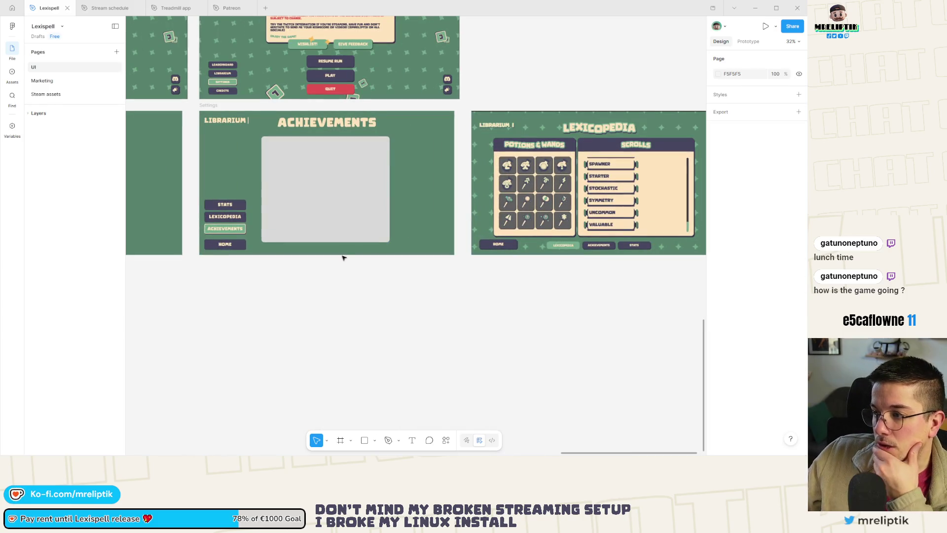
pyautogui.moveTo(259, 253)
pyautogui.mouseDown()
pyautogui.moveTo(524, 272)
pyautogui.moveTo(519, 251)
pyautogui.moveTo(448, 254)
pyautogui.moveTo(402, 297)
pyautogui.mouseUp()
pyautogui.hscroll(5, 402, 297)
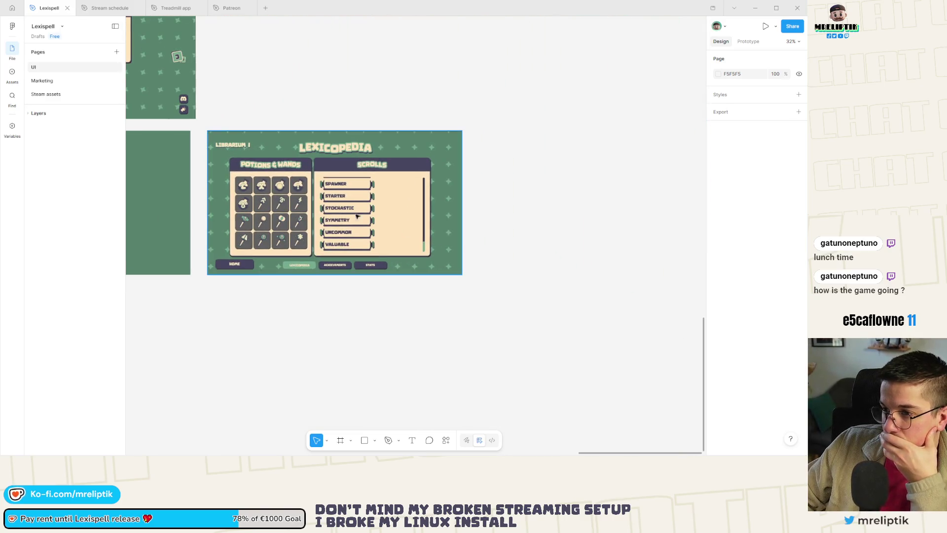
pyautogui.hscroll(-15, 283, 175)
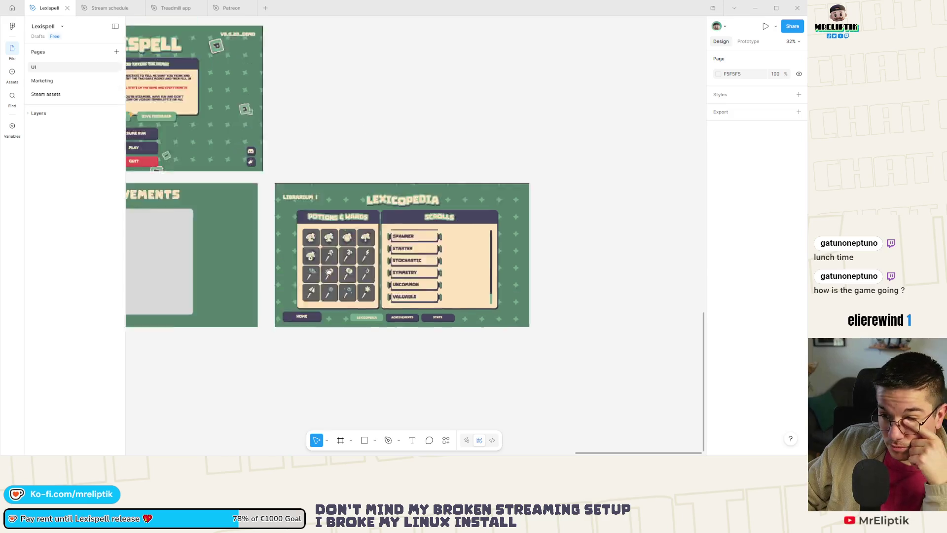
pyautogui.scroll(5, 569, 186)
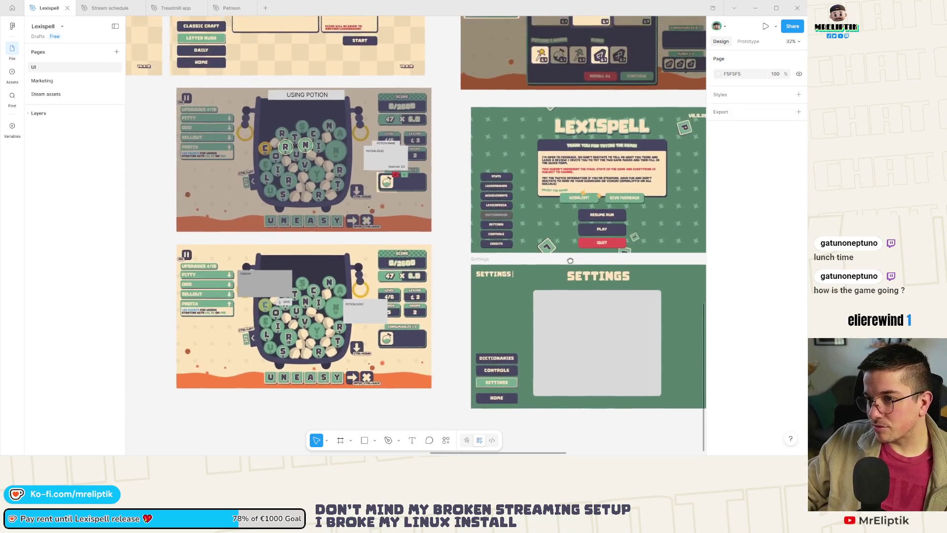
pyautogui.hscroll(-2, 444, 167)
pyautogui.click(339, 149)
pyautogui.moveTo(339, 150)
pyautogui.mouseDown()
pyautogui.moveTo(271, 257)
pyautogui.moveTo(178, 326)
pyautogui.mouseUp()
# - Place the Letter Rush card just under the Lexicopedia image
pyautogui.scroll(-5, 149, 258)
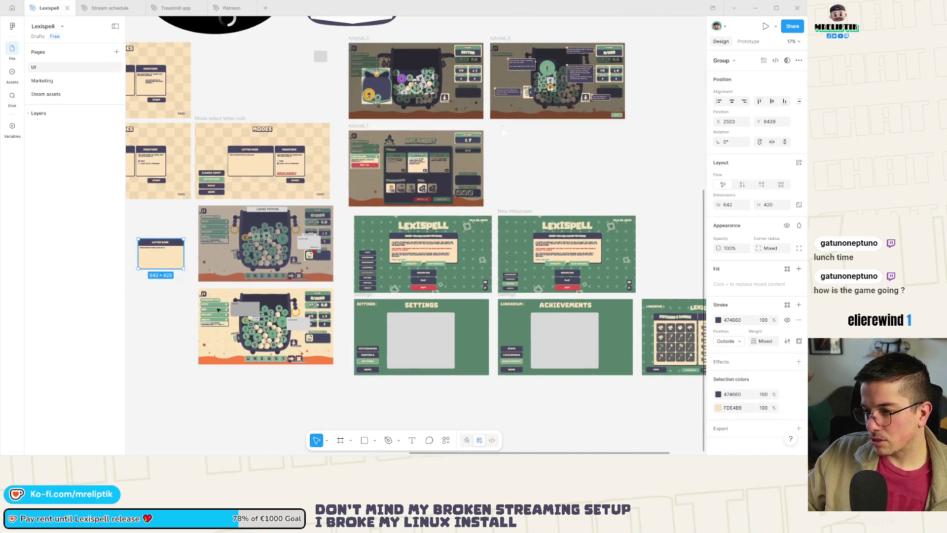
pyautogui.moveTo(149, 259); pyautogui.dragTo(665, 417)
pyautogui.hscroll(5, 493, 345)
pyautogui.scroll(-3, 493, 346)
pyautogui.scroll(3, 325, 292)
pyautogui.moveTo(304, 282)
pyautogui.mouseDown()
pyautogui.moveTo(303, 296)
pyautogui.moveTo(378, 261)
pyautogui.mouseUp()
pyautogui.scroll(3, 379, 261)
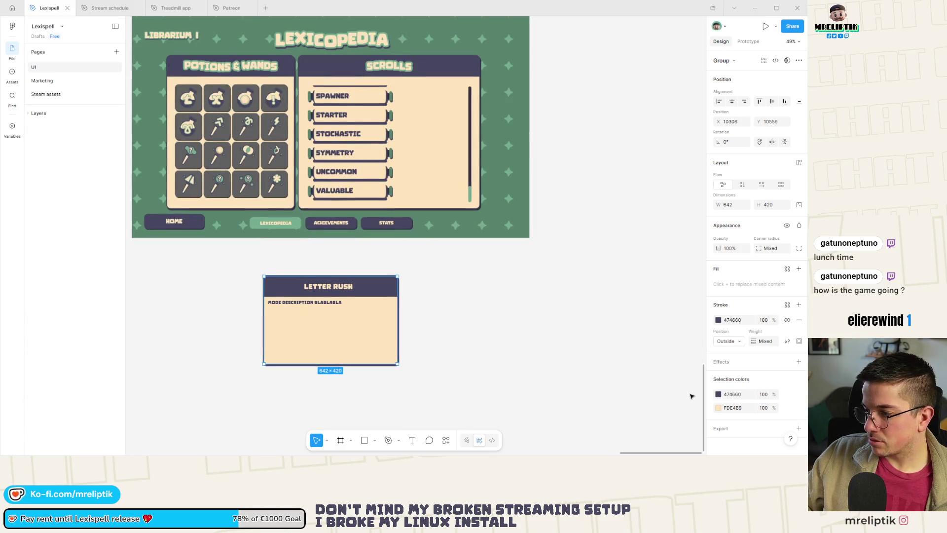
# - Open the cream FDE4B9 colour picker, try the eyedropper, then dismiss it
pyautogui.click(718, 408)
pyautogui.click(718, 407)
pyautogui.click(718, 407)
pyautogui.moveTo(622, 379); pyautogui.dragTo(428, 154)
pyautogui.press('Escape')
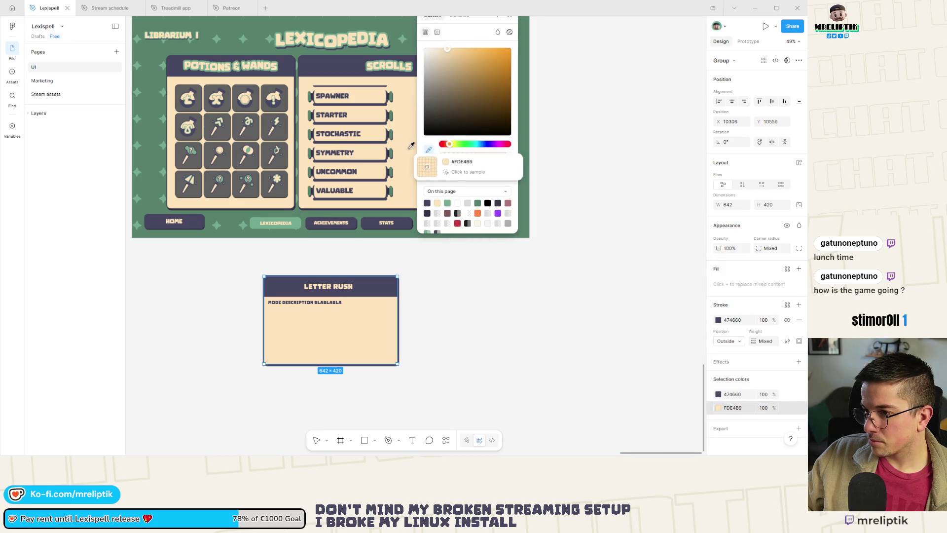
pyautogui.moveTo(484, 21)
pyautogui.mouseDown()
pyautogui.moveTo(665, 194)
pyautogui.moveTo(680, 247)
pyautogui.mouseUp()
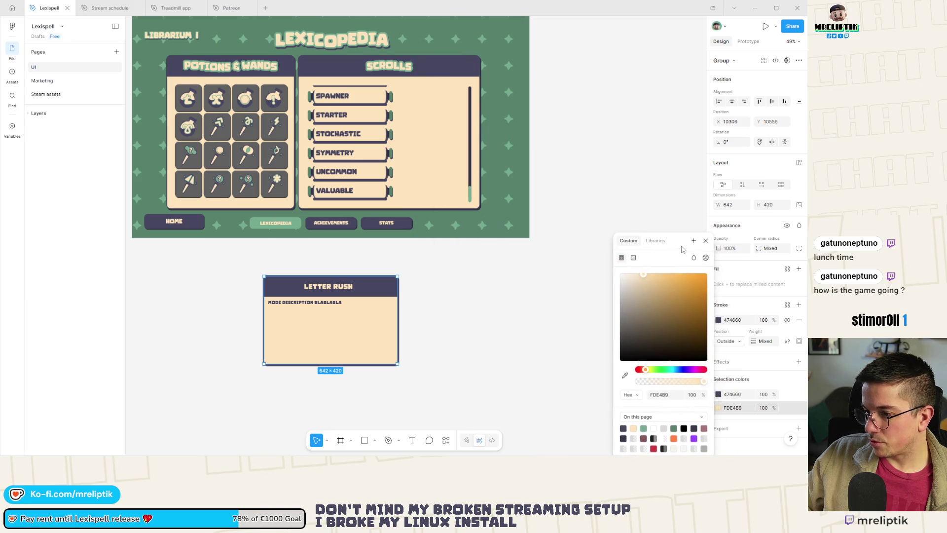
pyautogui.click(511, 353)
# - Nudge the Letter Rush card toward Lexicopedia and inspect its cream background fill
pyautogui.click(338, 311)
pyautogui.moveTo(338, 311)
pyautogui.mouseDown()
pyautogui.moveTo(486, 151)
pyautogui.moveTo(524, 149)
pyautogui.moveTo(389, 311)
pyautogui.mouseUp()
pyautogui.doubleClick(380, 321)
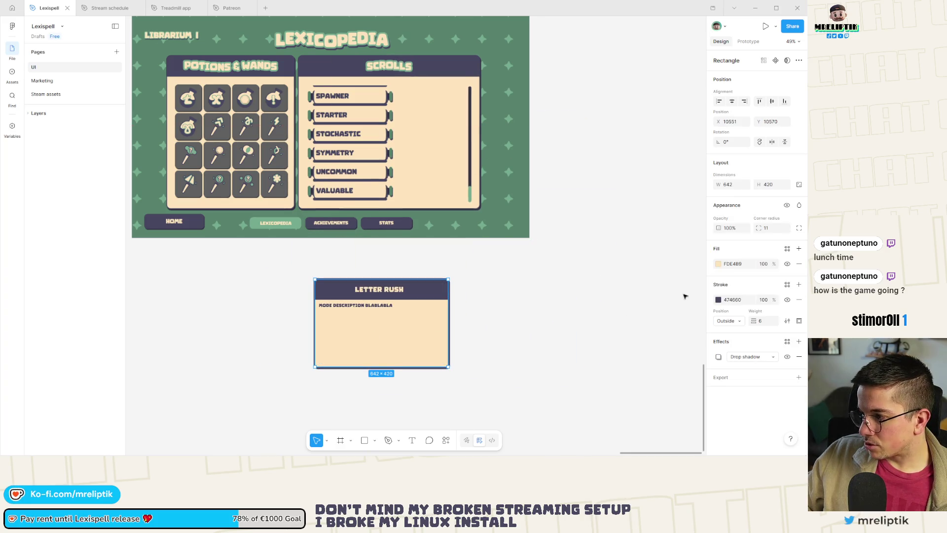
pyautogui.click(719, 264)
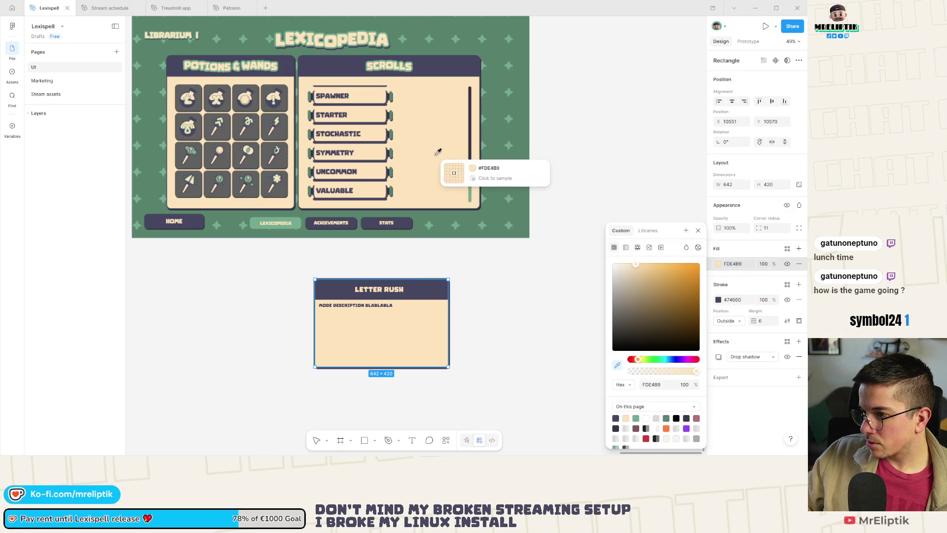
pyautogui.click(478, 332)
# - Bring the Letter Rush card in front of Lexicopedia and drop it just below that frame
pyautogui.scroll(5, 355, 349)
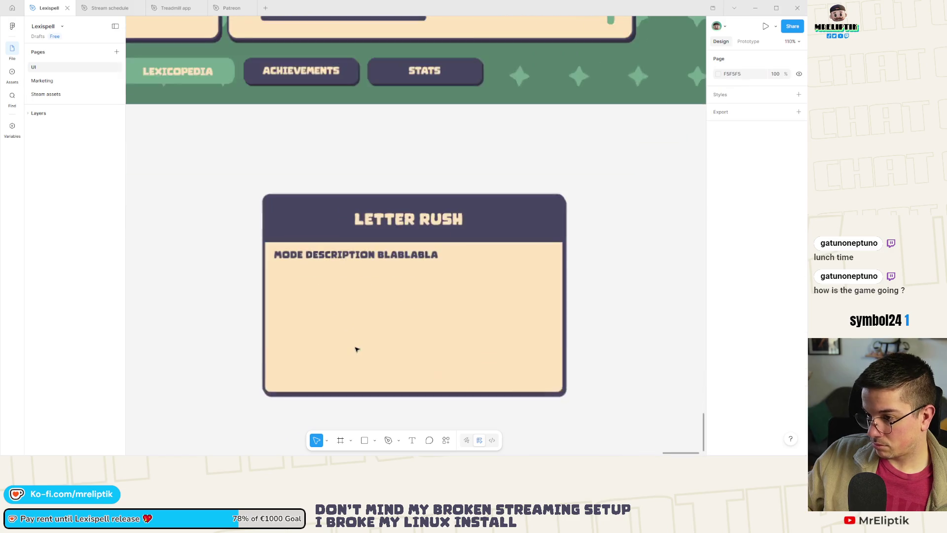
pyautogui.scroll(-4, 282, 337)
pyautogui.scroll(-3, 281, 337)
pyautogui.moveTo(281, 337)
pyautogui.mouseDown()
pyautogui.moveTo(316, 238)
pyautogui.moveTo(467, 169)
pyautogui.moveTo(490, 169)
pyautogui.moveTo(402, 175)
pyautogui.mouseUp()
pyautogui.rightClick(487, 162)
pyautogui.click(508, 216)
pyautogui.scroll(10, 413, 177)
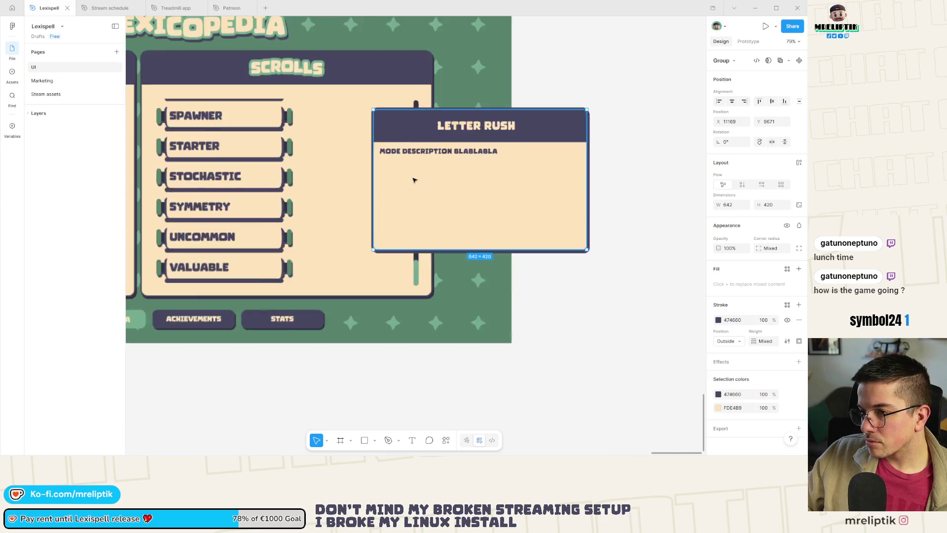
pyautogui.scroll(-10, 404, 218)
pyautogui.moveTo(404, 220)
pyautogui.mouseDown()
pyautogui.moveTo(321, 291)
pyautogui.moveTo(295, 269)
pyautogui.moveTo(299, 363)
pyautogui.mouseUp()
pyautogui.scroll(-3, 298, 315)
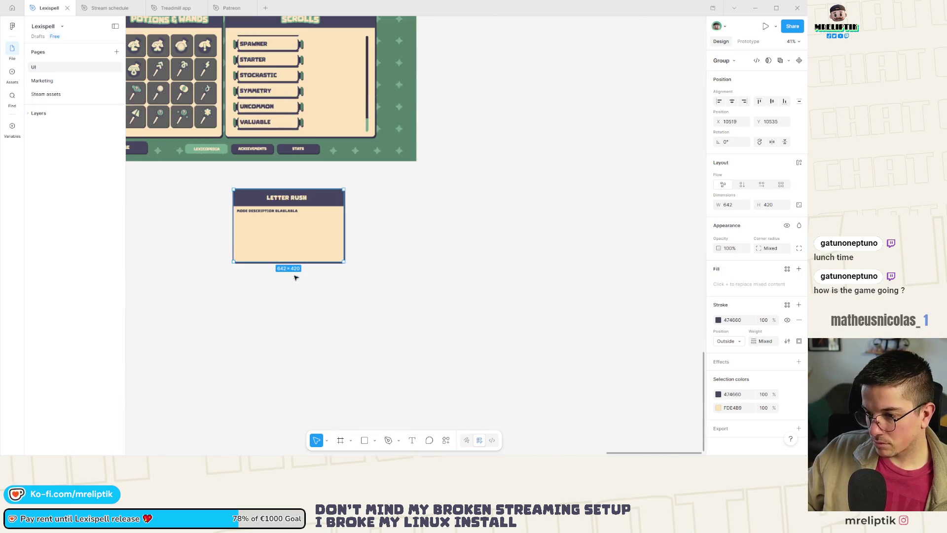
pyautogui.scroll(2, 280, 165)
pyautogui.scroll(-3, 414, 259)
pyautogui.scroll(2, 303, 188)
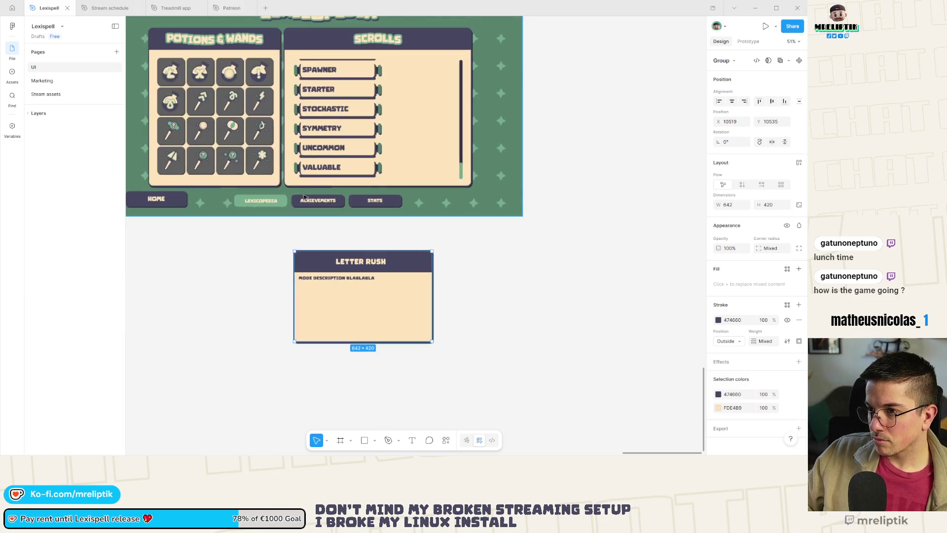
# - Give the LETTER RUSH title a green 74AB8E outline with weight 6
pyautogui.doubleClick(361, 261)
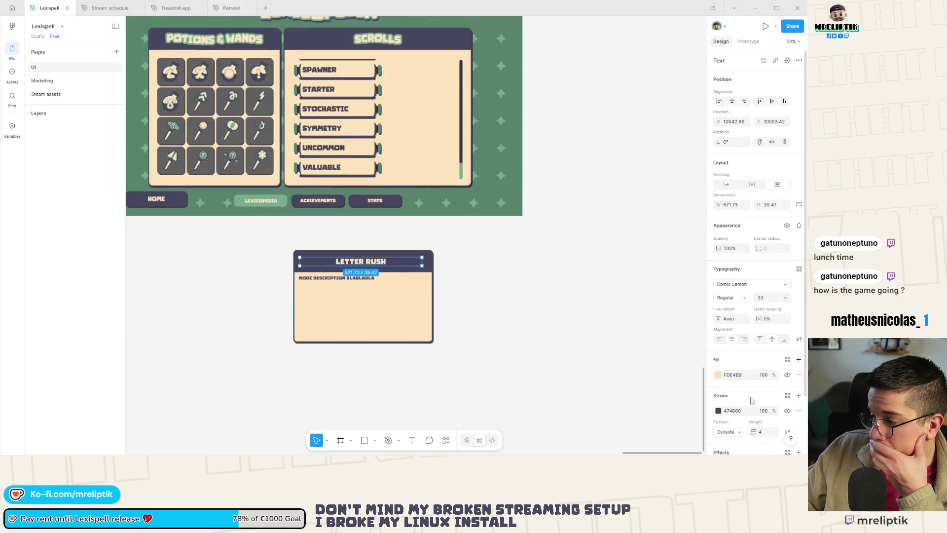
pyautogui.scroll(-2, 738, 368)
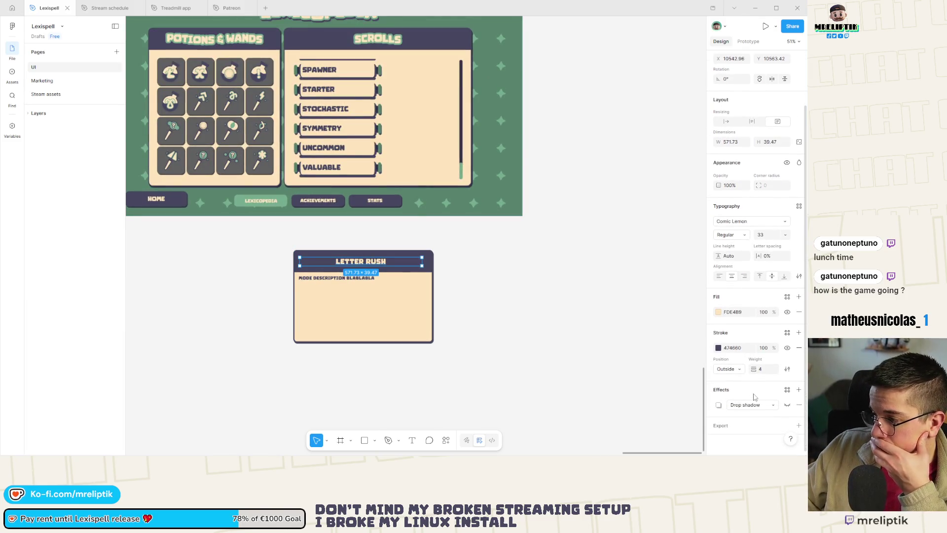
pyautogui.click(719, 348)
pyautogui.click(636, 418)
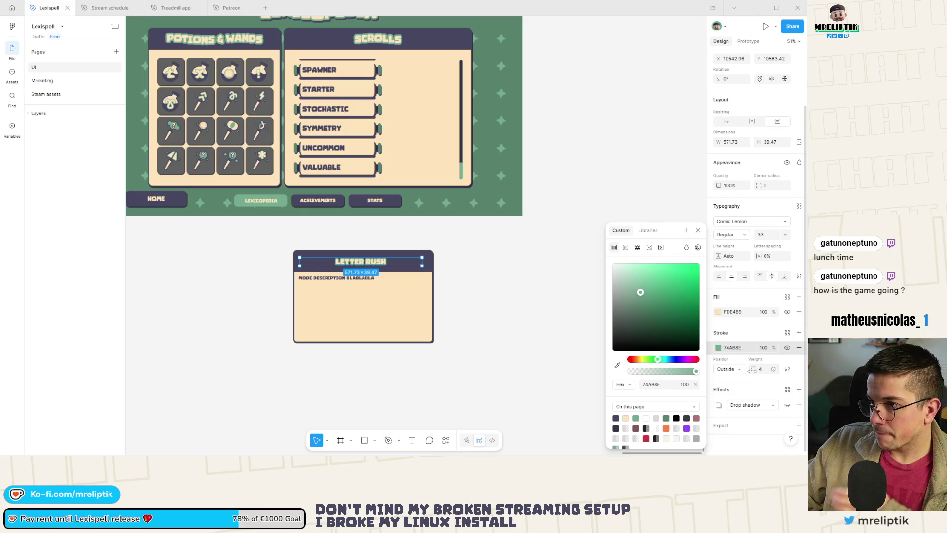
pyautogui.moveTo(754, 369); pyautogui.dragTo(761, 371)
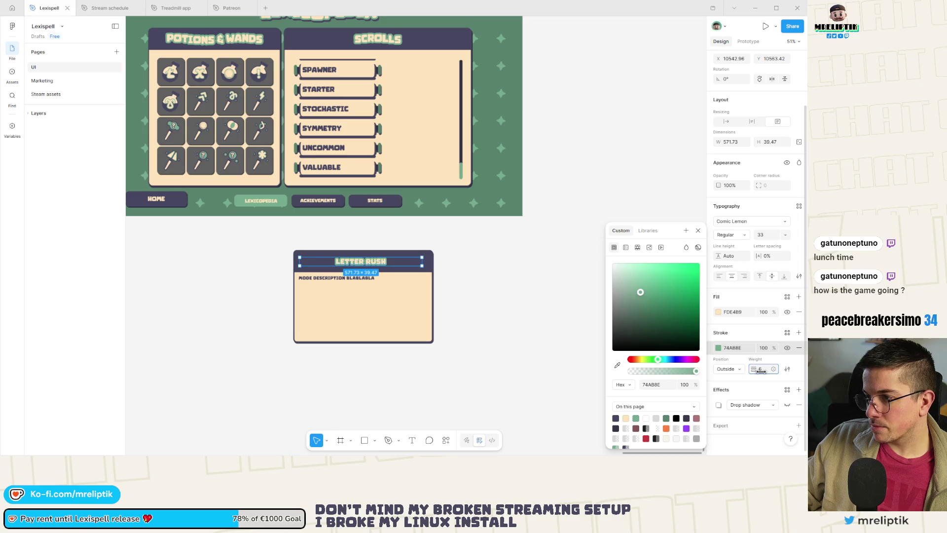
# - Try a green 74AB8E drop shadow on the title, then remove it
pyautogui.click(718, 404)
pyautogui.click(647, 436)
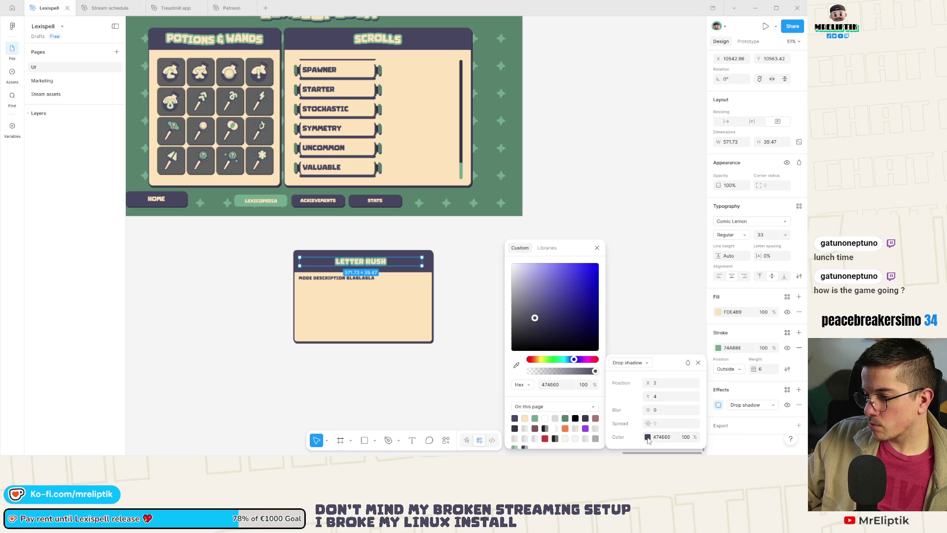
pyautogui.click(536, 417)
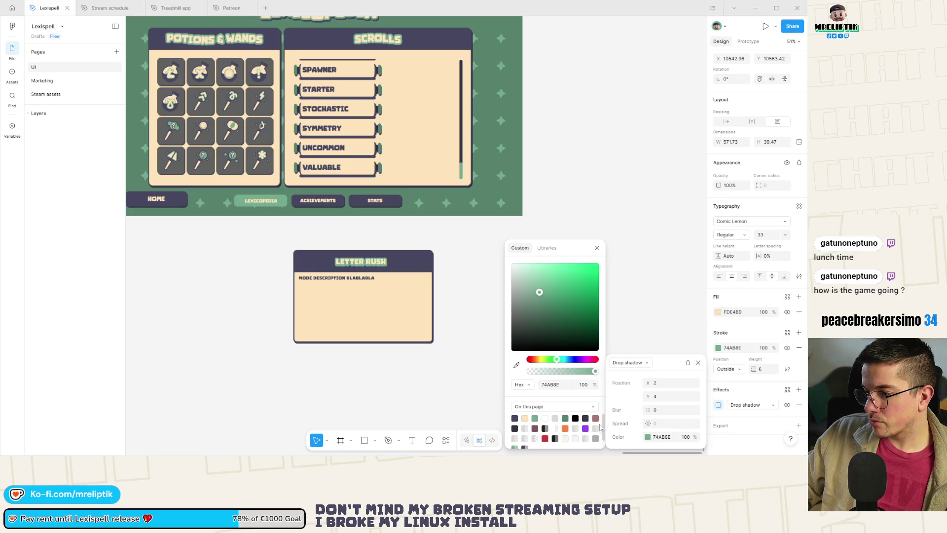
pyautogui.click(799, 404)
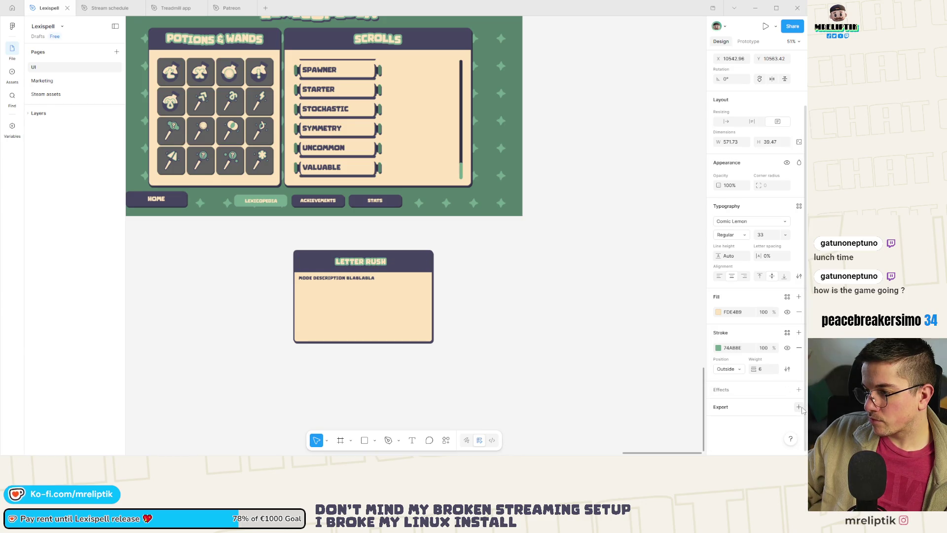
pyautogui.click(353, 289)
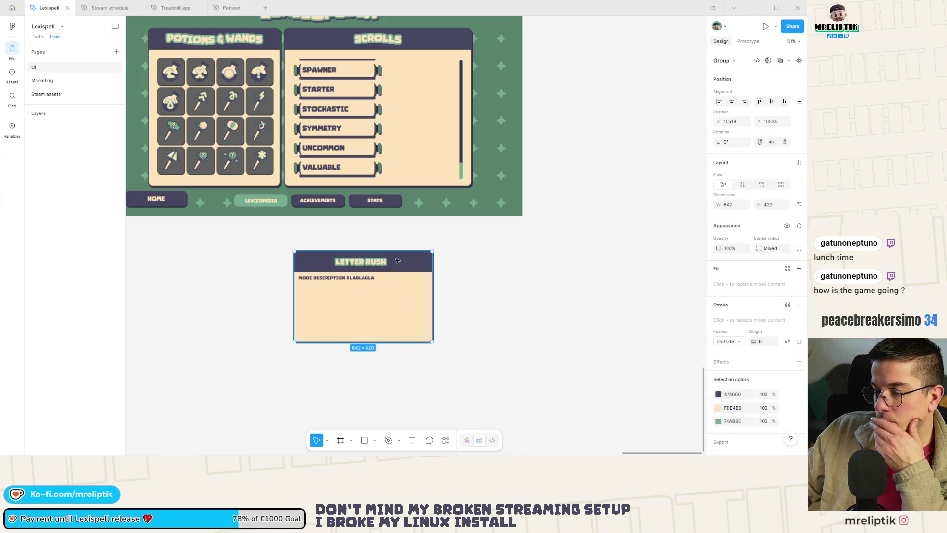
# - Alt-drag a copy of the Achievements frame below Lexicopedia
pyautogui.hscroll(-2, 389, 269)
pyautogui.scroll(3, 389, 269)
pyautogui.scroll(-3, 375, 264)
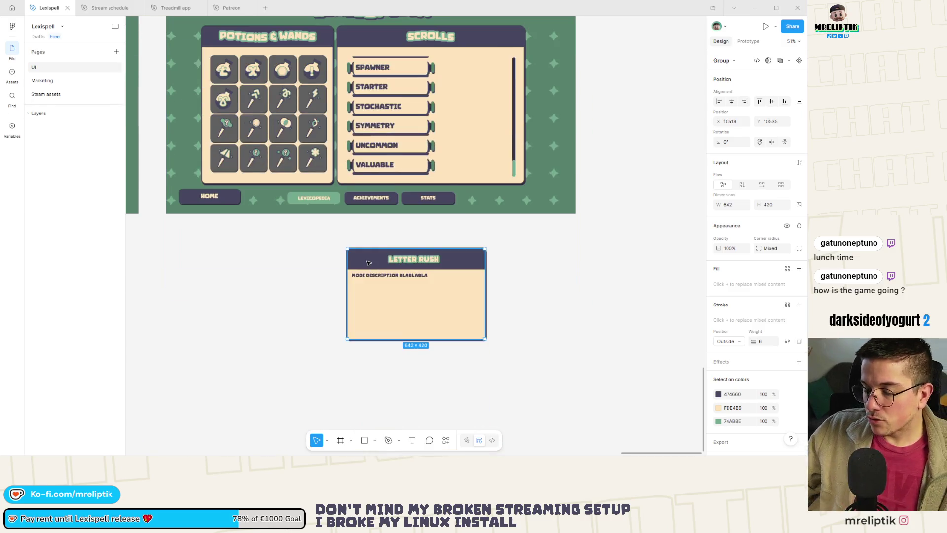
pyautogui.scroll(-6, 368, 263)
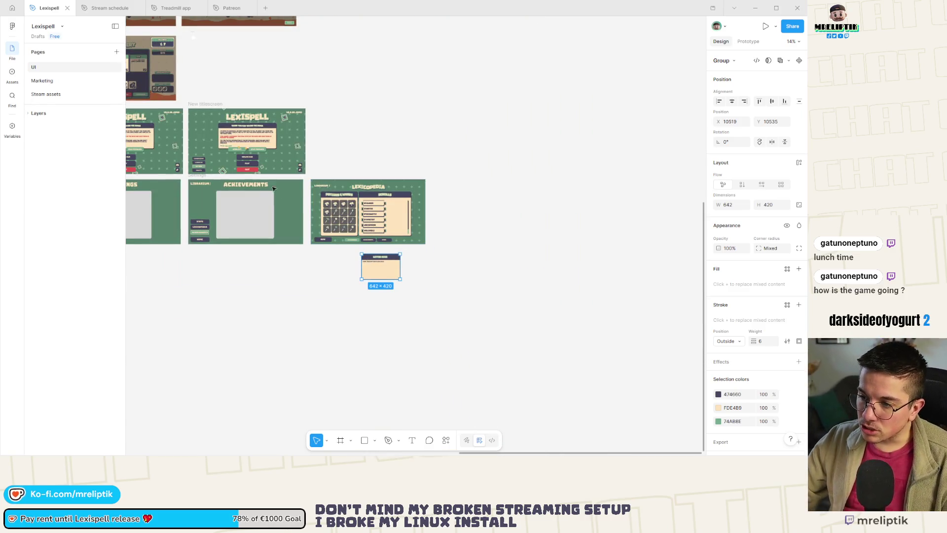
pyautogui.click(275, 189)
pyautogui.hscroll(-3, 332, 219)
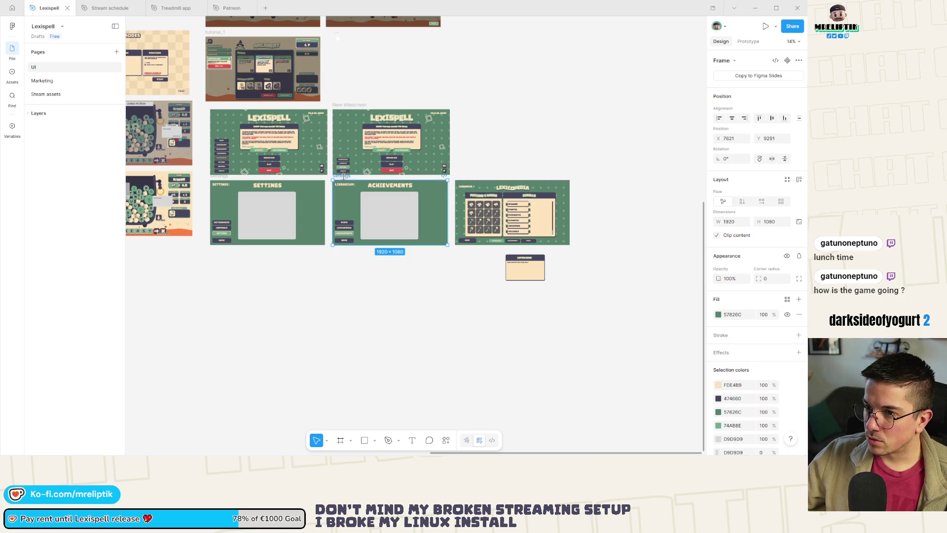
pyautogui.press('alt')
pyautogui.moveTo(432, 242)
pyautogui.mouseDown()
pyautogui.moveTo(483, 281)
pyautogui.moveTo(488, 247)
pyautogui.moveTo(476, 242)
pyautogui.moveTo(463, 289)
pyautogui.mouseUp()
# - Pull the cream card out of the copy, move the frame up, and name it Librarium
pyautogui.moveTo(513, 313)
pyautogui.mouseDown()
pyautogui.moveTo(523, 276)
pyautogui.moveTo(613, 255)
pyautogui.mouseUp()
pyautogui.hscroll(5, 342, 237)
pyautogui.scroll(5, 341, 237)
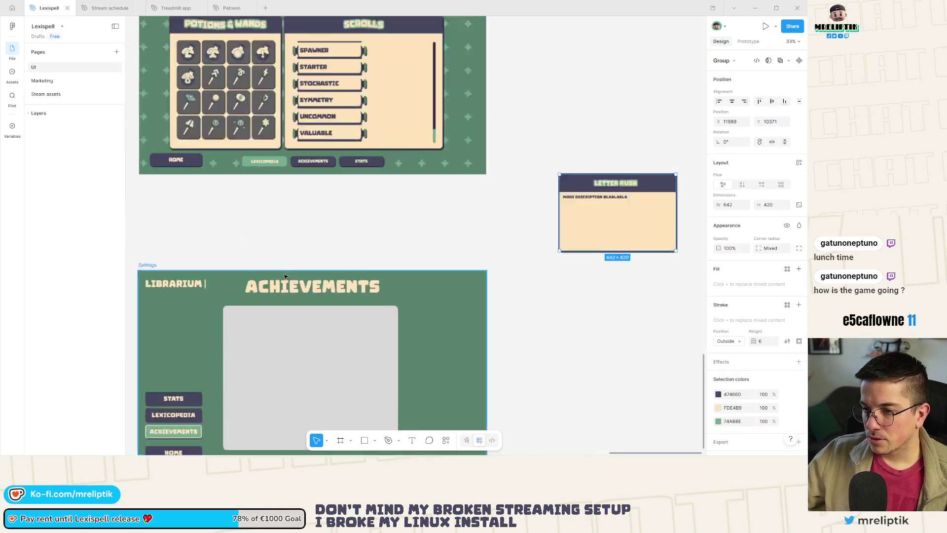
pyautogui.moveTo(209, 263); pyautogui.dragTo(206, 203)
pyautogui.write('Librarium')
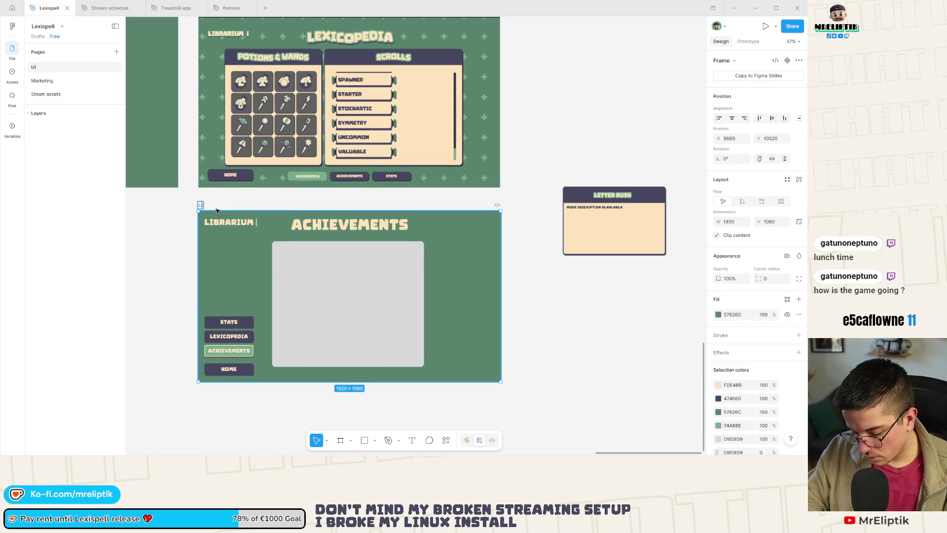
pyautogui.press('Return')
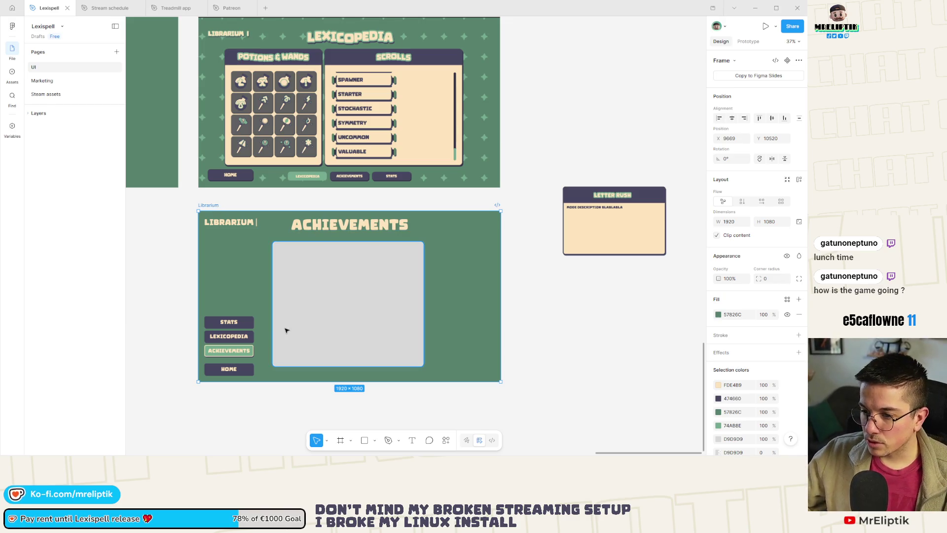
# - Duplicate the vertical stack of nav buttons
pyautogui.click(246, 341)
pyautogui.click(228, 322)
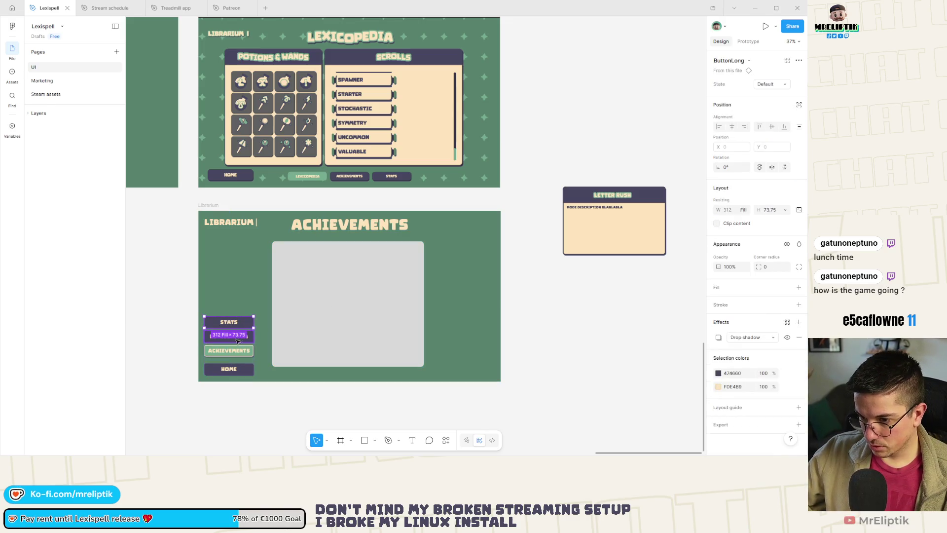
pyautogui.click(38, 113)
pyautogui.click(64, 293)
pyautogui.hotkey('ctrl', 'd')
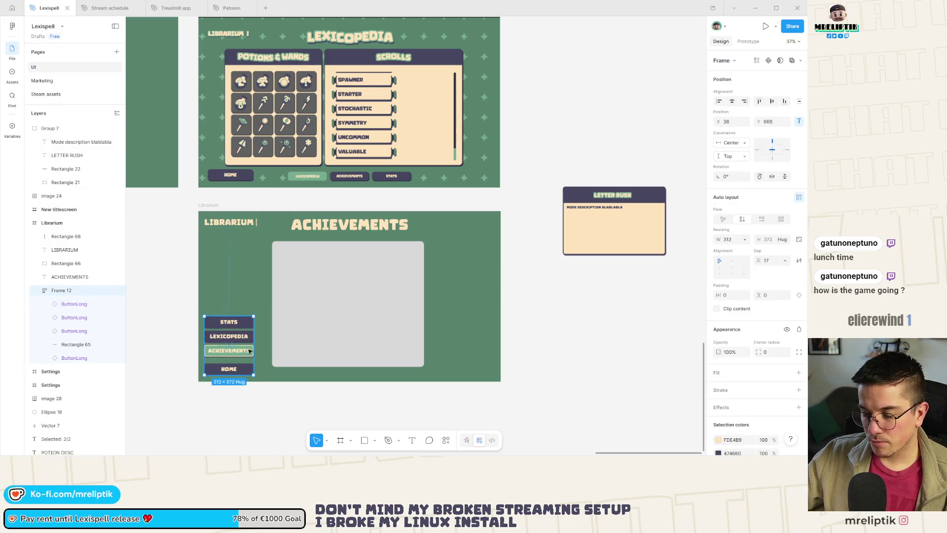
# - Turn the copied stack into a horizontal row at the frame's bottom, minus HOME and the divider
pyautogui.moveTo(223, 346)
pyautogui.mouseDown()
pyautogui.moveTo(290, 332)
pyautogui.moveTo(324, 334)
pyautogui.moveTo(326, 348)
pyautogui.mouseUp()
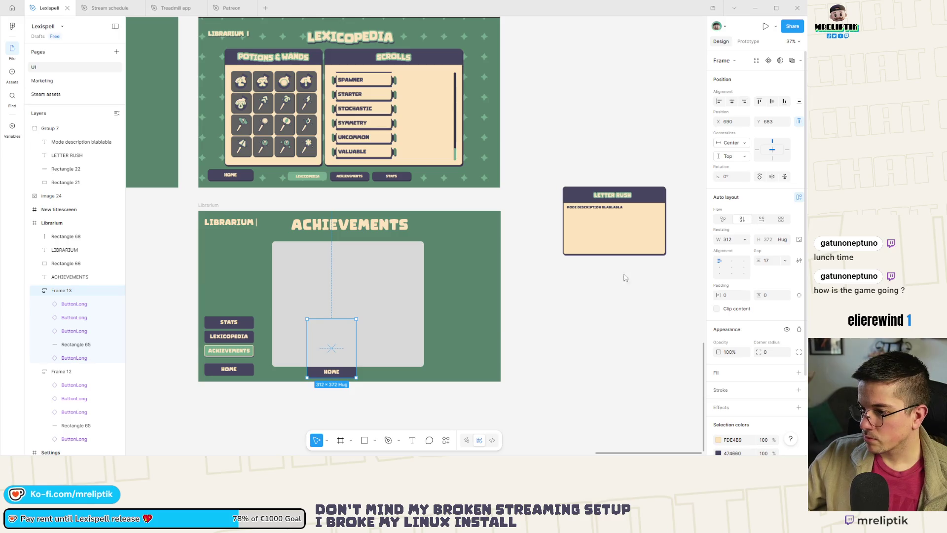
pyautogui.click(761, 219)
pyautogui.moveTo(339, 331)
pyautogui.mouseDown()
pyautogui.moveTo(338, 378)
pyautogui.moveTo(327, 377)
pyautogui.moveTo(501, 377)
pyautogui.mouseUp()
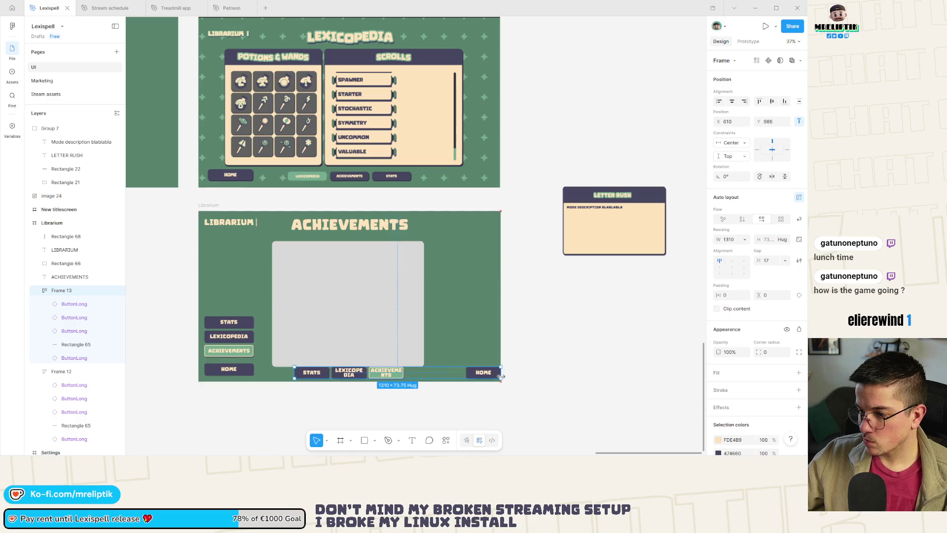
pyautogui.click(485, 374)
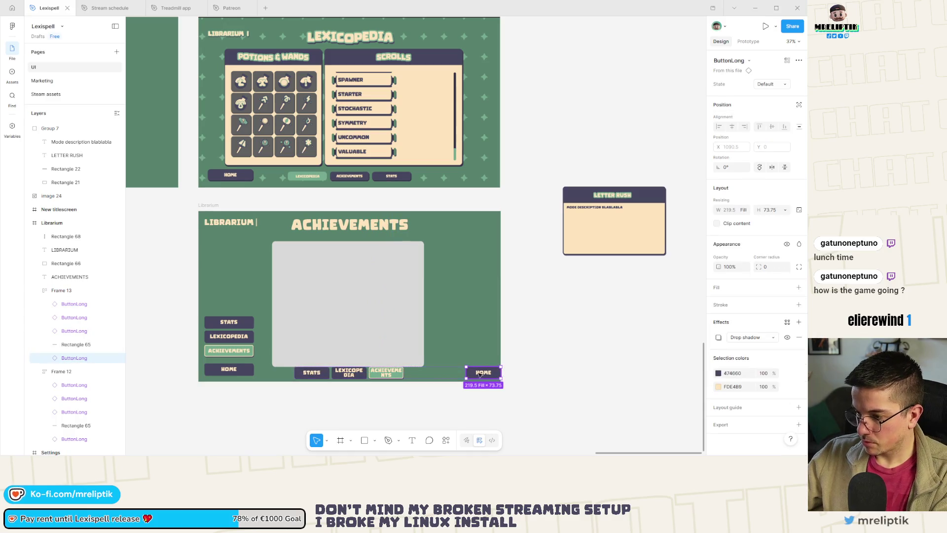
pyautogui.press('Delete')
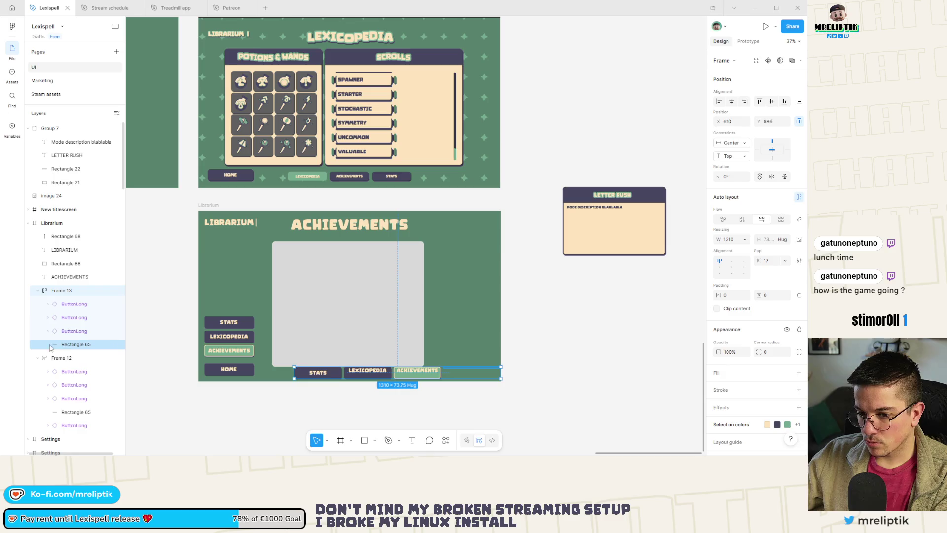
pyautogui.click(74, 345)
pyautogui.press('Delete')
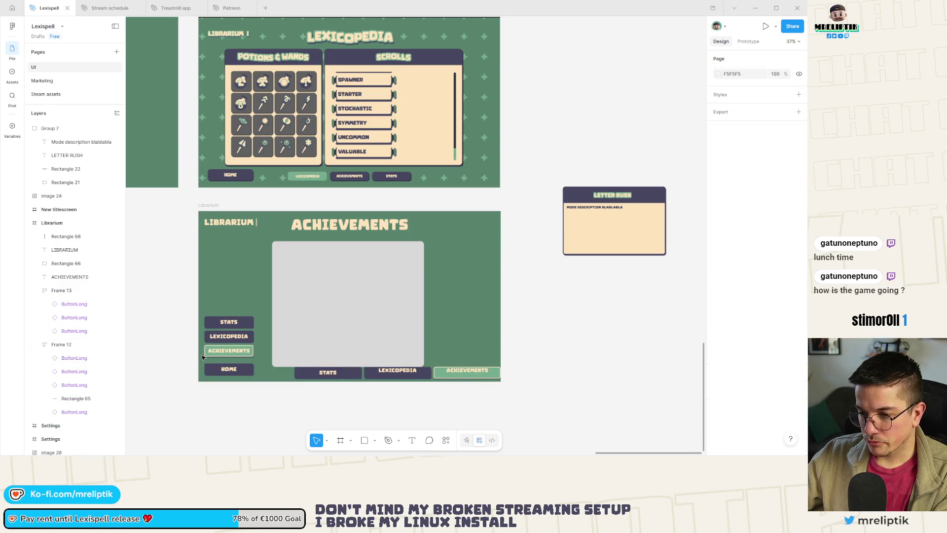
# - Strip the original stack down to HOME, set space-between spacing, and push HOME to the bottom
pyautogui.moveTo(83, 361); pyautogui.dragTo(82, 402)
pyautogui.press('Delete')
pyautogui.click(68, 345)
pyautogui.click(67, 356)
pyautogui.click(66, 350)
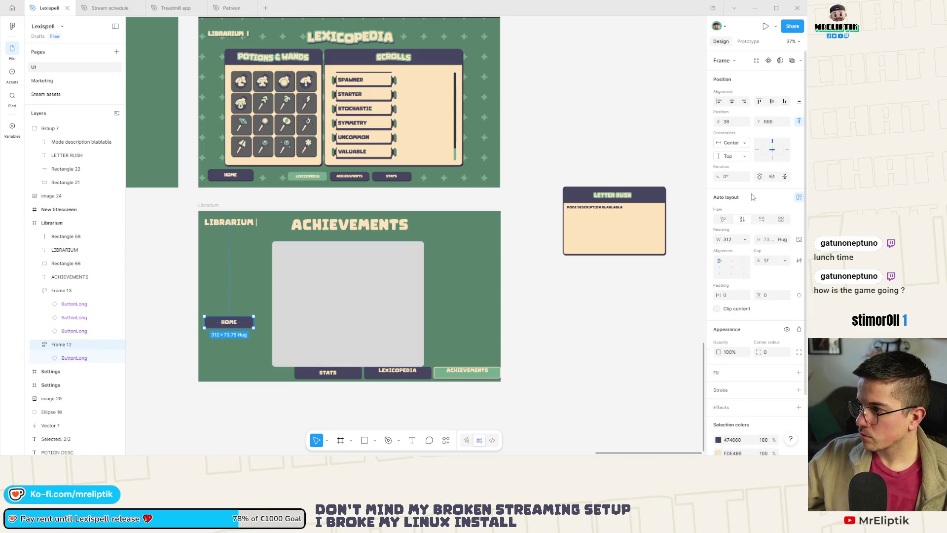
pyautogui.click(721, 274)
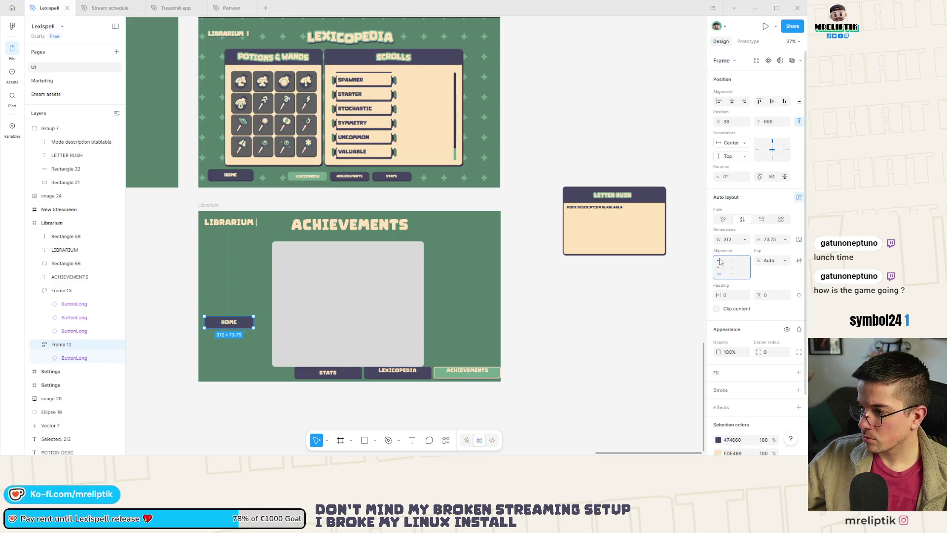
pyautogui.scroll(2, 153, 321)
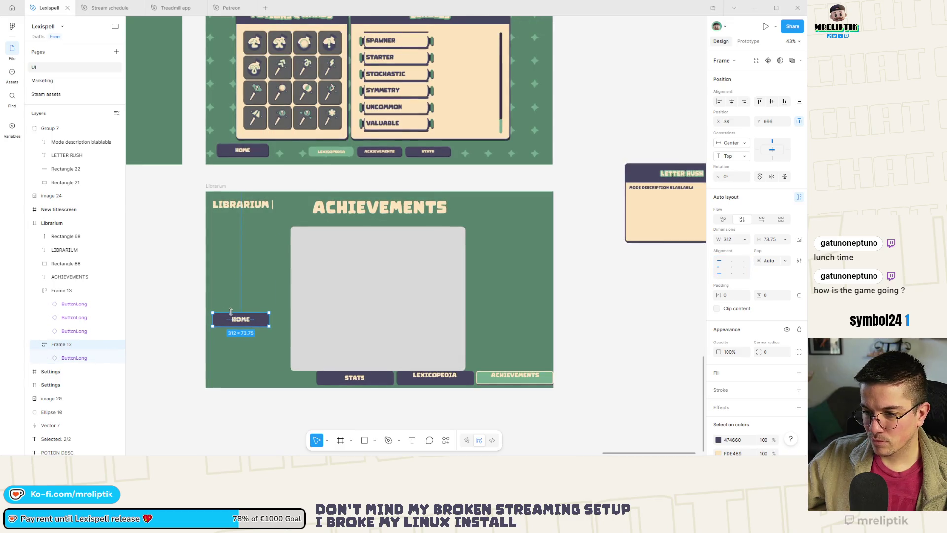
pyautogui.hotkey('shift', 'Down')
pyautogui.hotkey('shift', 'Down')
pyautogui.hotkey('shift', 'Down')
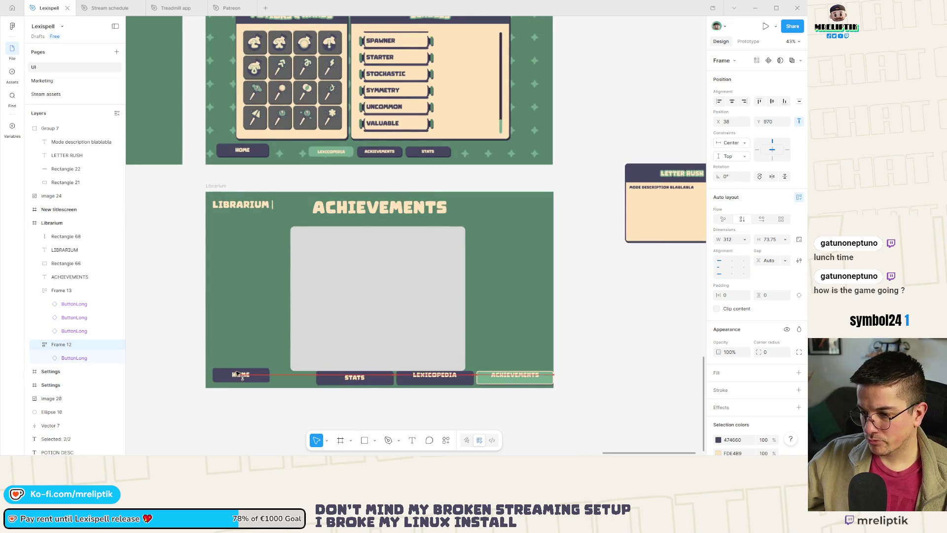
pyautogui.scroll(3, 317, 383)
# - Adjust the STATS/LEXICOPEDIA/ACHIEVEMENTS row and align it level with HOME
pyautogui.click(332, 372)
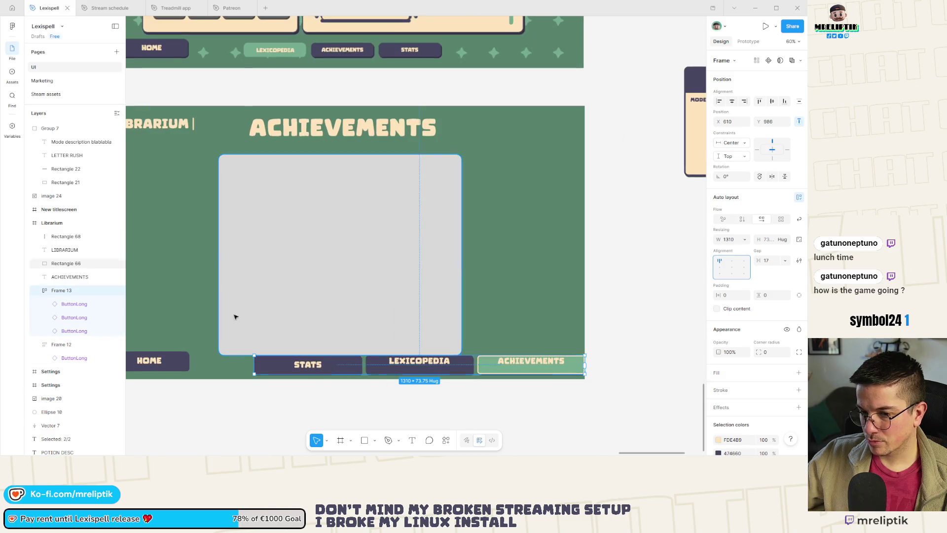
pyautogui.moveTo(584, 354); pyautogui.dragTo(473, 360)
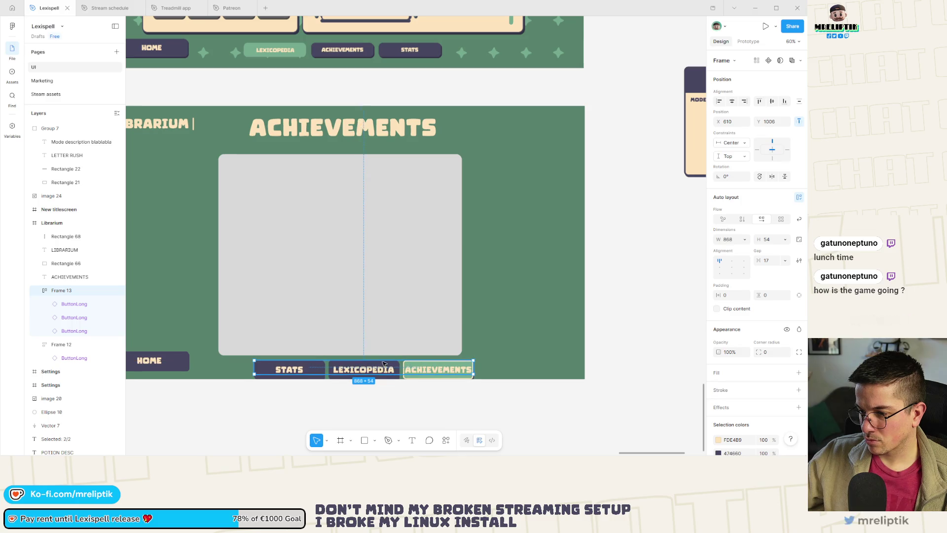
pyautogui.moveTo(384, 359); pyautogui.dragTo(384, 360)
pyautogui.hotkey('ctrl', 'z')
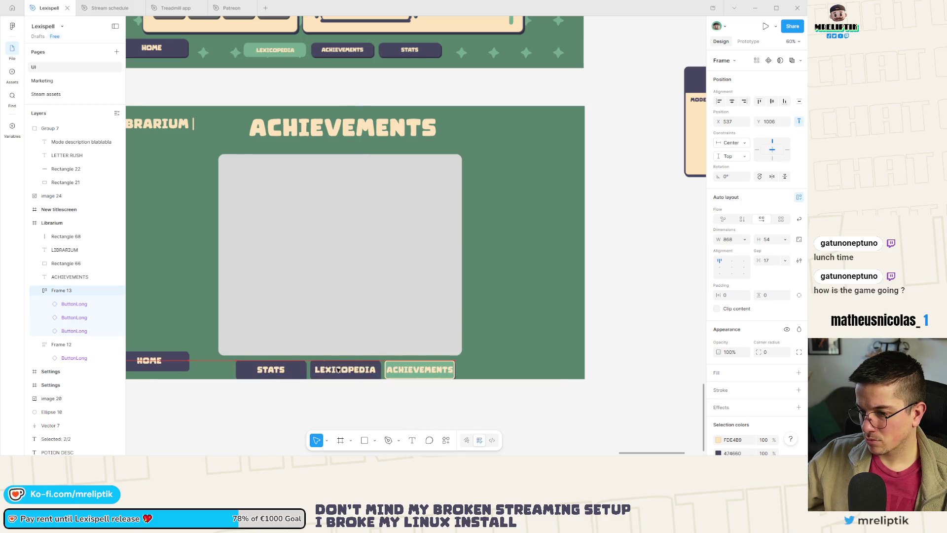
pyautogui.click(62, 317)
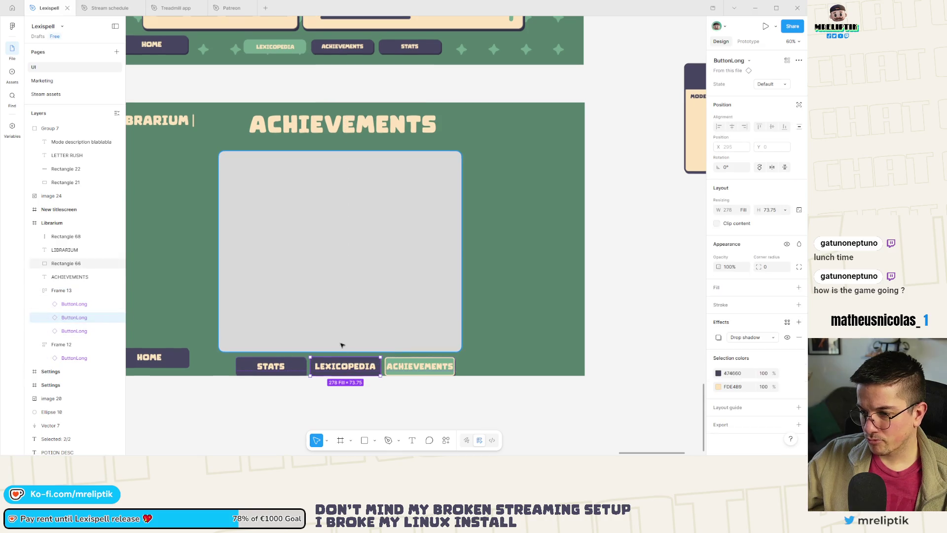
pyautogui.keyDown('ctrl'); pyautogui.scroll(-2, 370, 327); pyautogui.keyUp('ctrl')
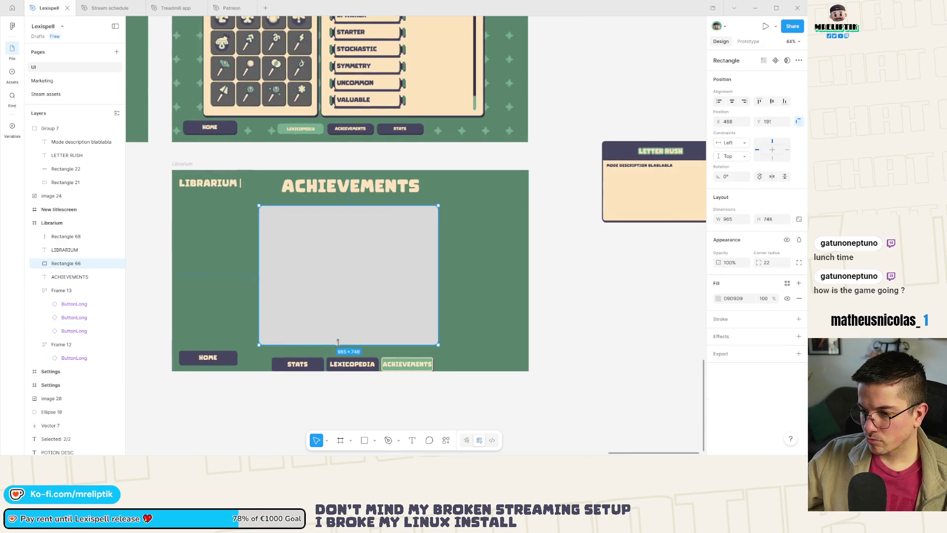
pyautogui.click(316, 367)
pyautogui.moveTo(316, 367); pyautogui.dragTo(312, 360)
pyautogui.scroll(-3, 297, 309)
pyautogui.click(324, 376)
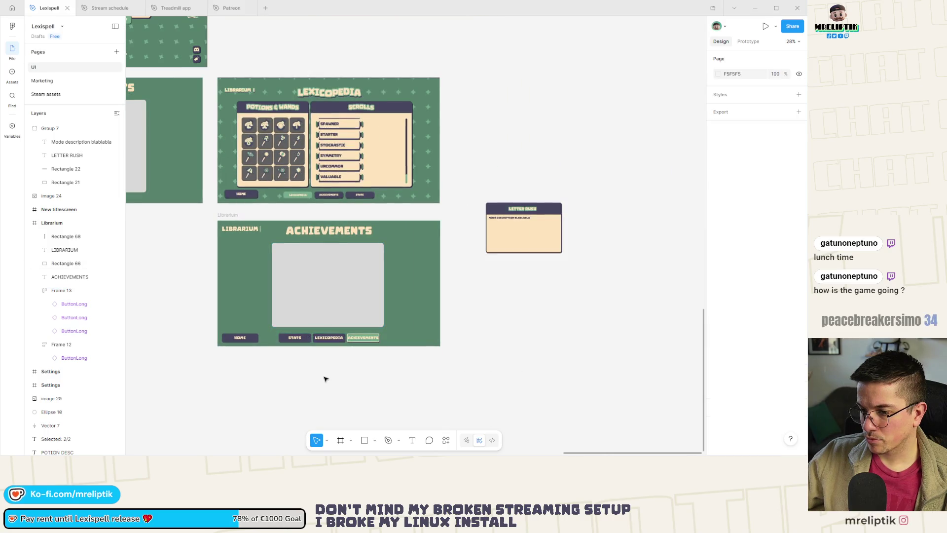
# - Rename the frame labelled Settings to librarium
pyautogui.scroll(-3, 448, 258)
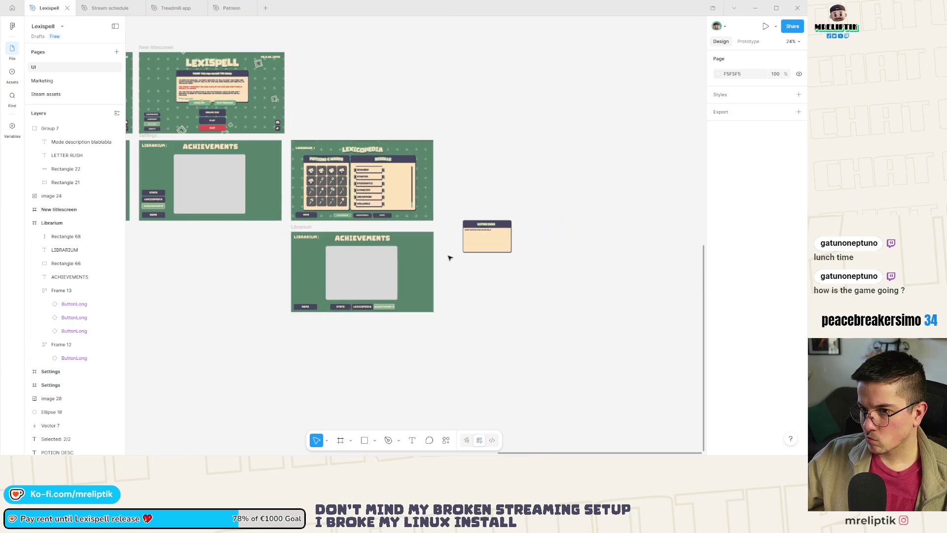
pyautogui.scroll(-2, 447, 257)
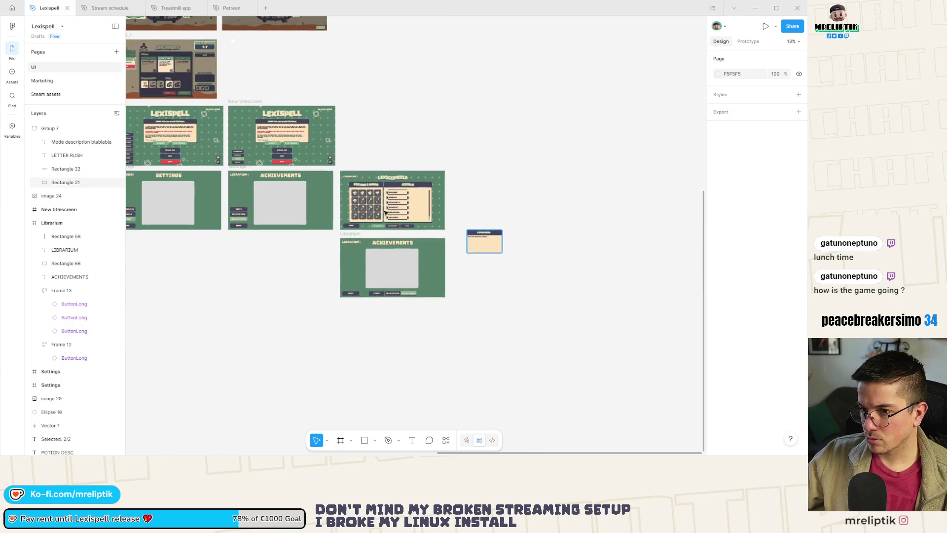
pyautogui.scroll(5, 269, 175)
pyautogui.doubleClick(264, 167)
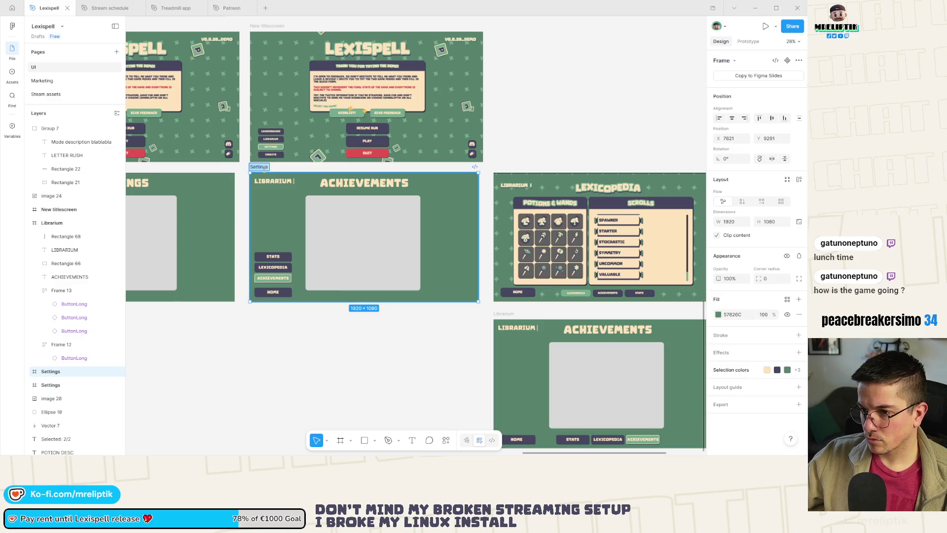
pyautogui.write('librarium')
pyautogui.press('Return')
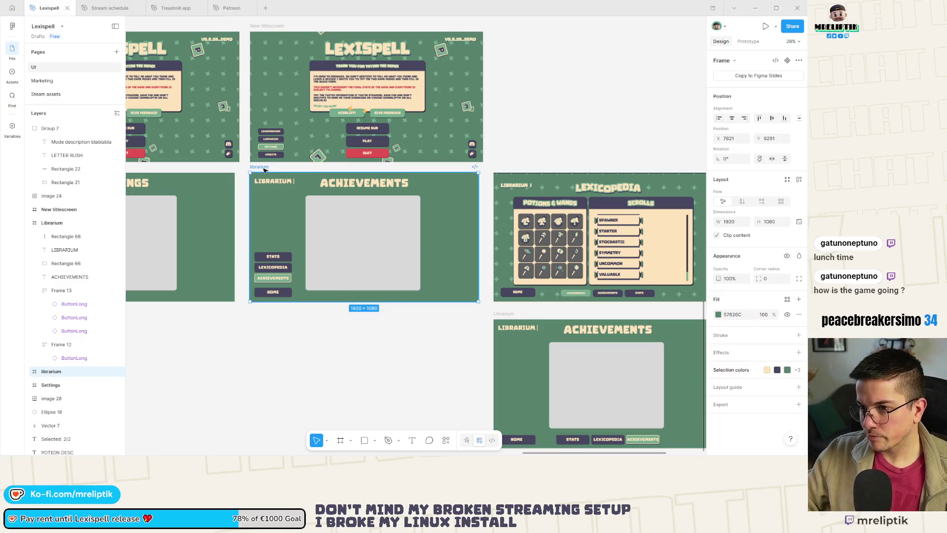
# - Move the Letter Rush card into the Librarium grey panel and shorten its header bar to 117 high
pyautogui.scroll(-3, 360, 200)
pyautogui.scroll(-2, 178, 222)
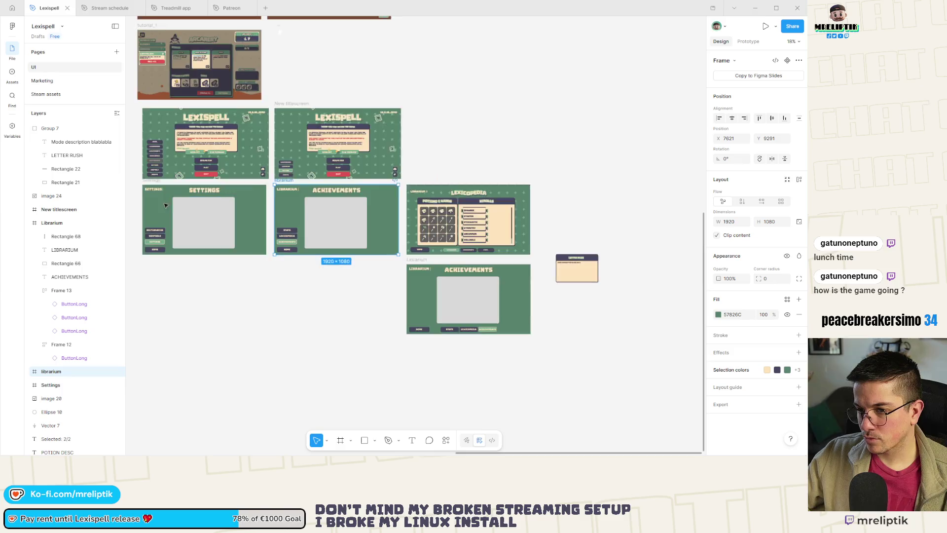
pyautogui.scroll(5, 291, 207)
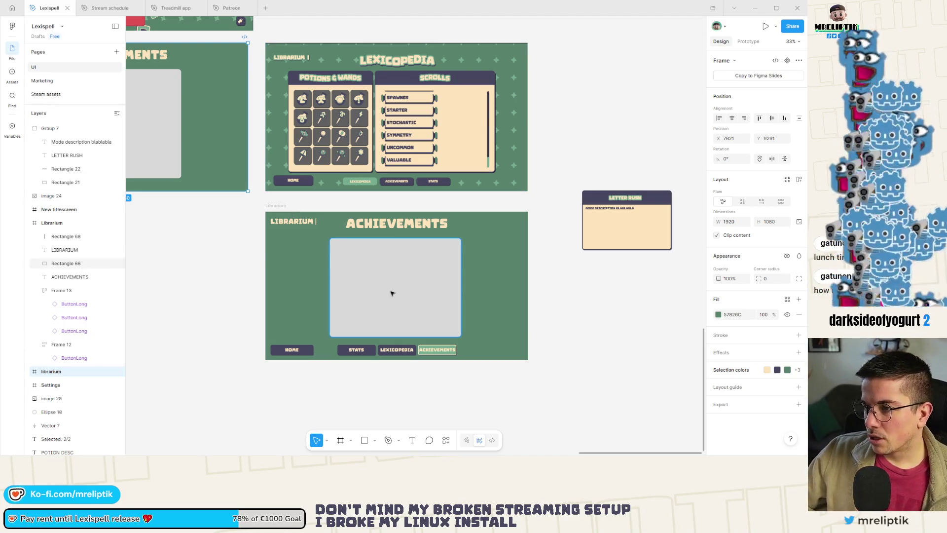
pyautogui.keyDown('ctrl'); pyautogui.scroll(-2, 236, 264); pyautogui.keyUp('ctrl')
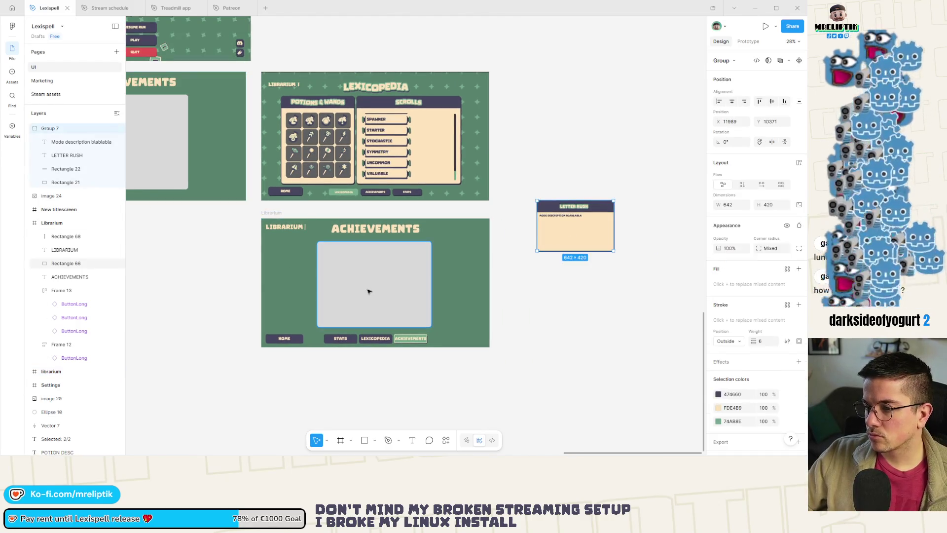
pyautogui.moveTo(570, 246)
pyautogui.mouseDown()
pyautogui.moveTo(358, 274)
pyautogui.moveTo(433, 330)
pyautogui.mouseUp()
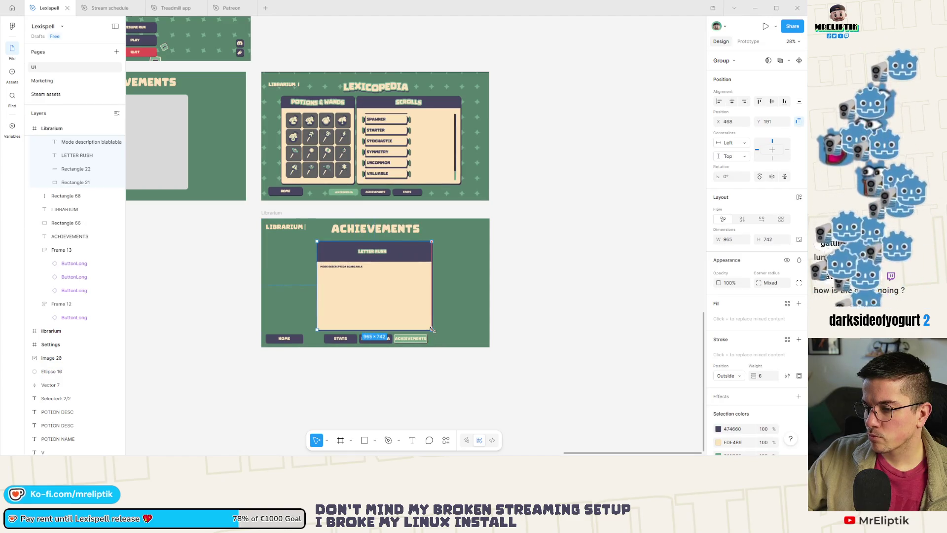
pyautogui.keyDown('ctrl'); pyautogui.scroll(1, 395, 252); pyautogui.keyUp('ctrl')
pyautogui.keyDown('ctrl'); pyautogui.scroll(2, 395, 251); pyautogui.keyUp('ctrl')
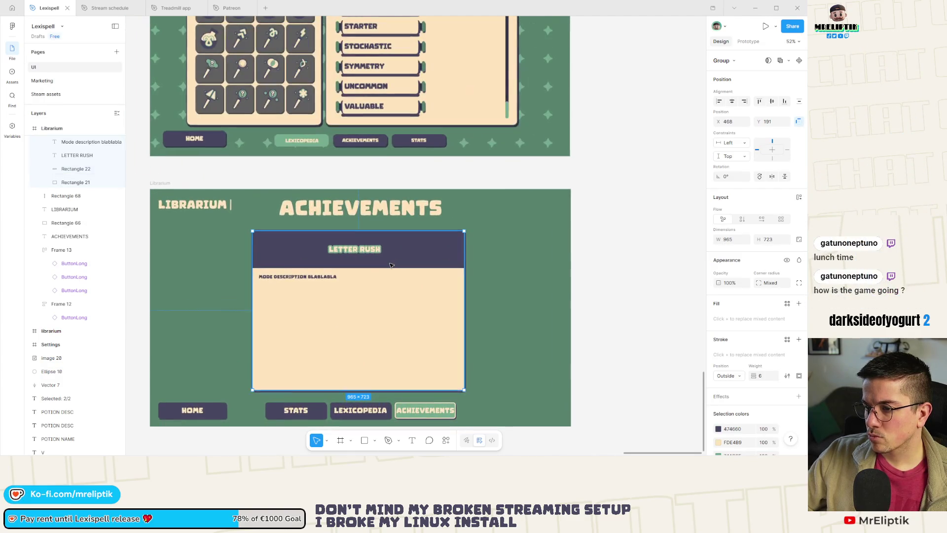
pyautogui.doubleClick(365, 253)
pyautogui.keyDown('ctrl'); pyautogui.scroll(1, 365, 255); pyautogui.keyUp('ctrl')
pyautogui.moveTo(365, 257); pyautogui.dragTo(365, 253)
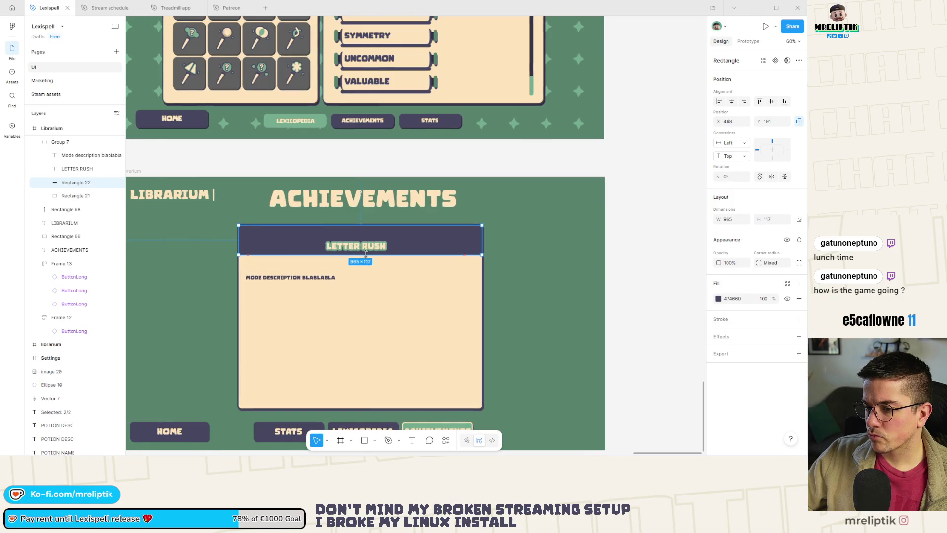
pyautogui.click(366, 250)
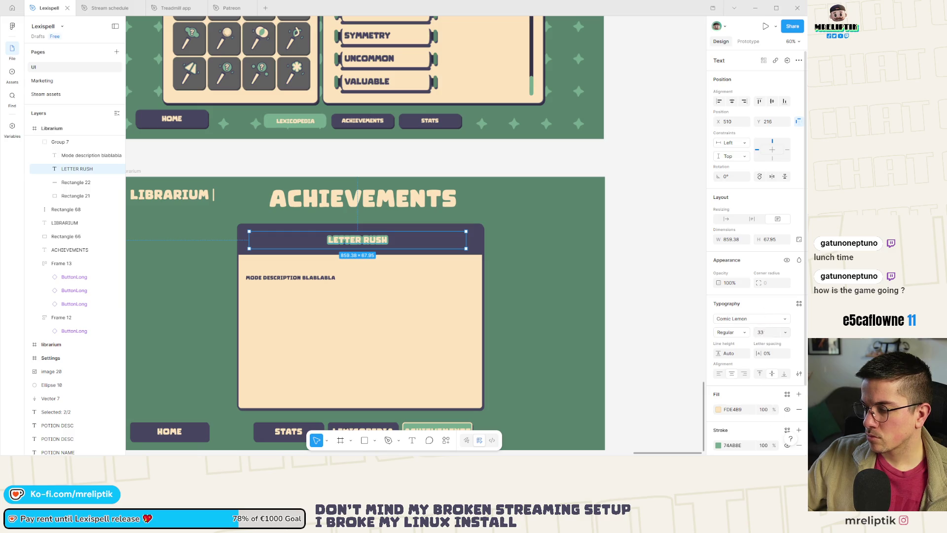
# - Enlarge the LETTER RUSH heading to size 52 and retype it as SCROLLS
pyautogui.press('Return')
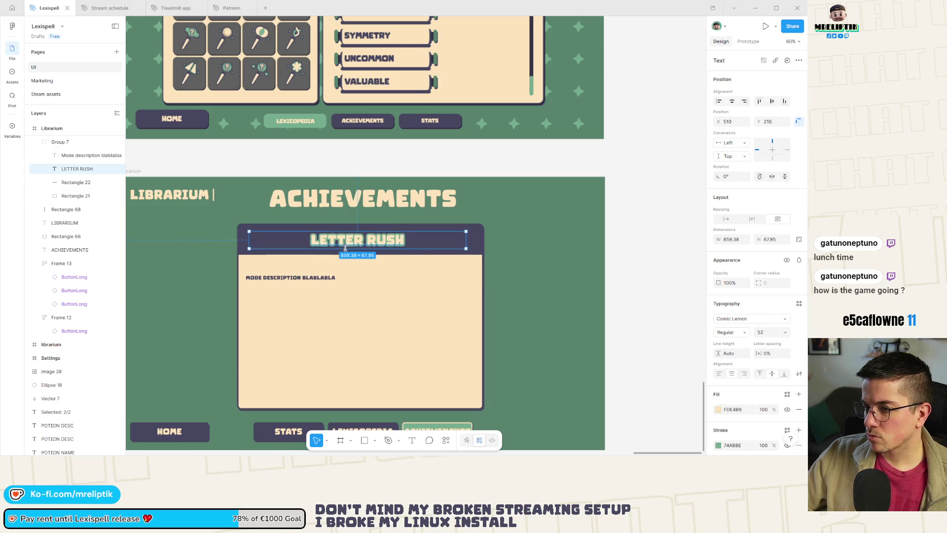
pyautogui.keyDown('ctrl'); pyautogui.scroll(-5, 346, 249); pyautogui.keyUp('ctrl')
pyautogui.keyDown('ctrl'); pyautogui.scroll(5, 314, 258); pyautogui.keyUp('ctrl')
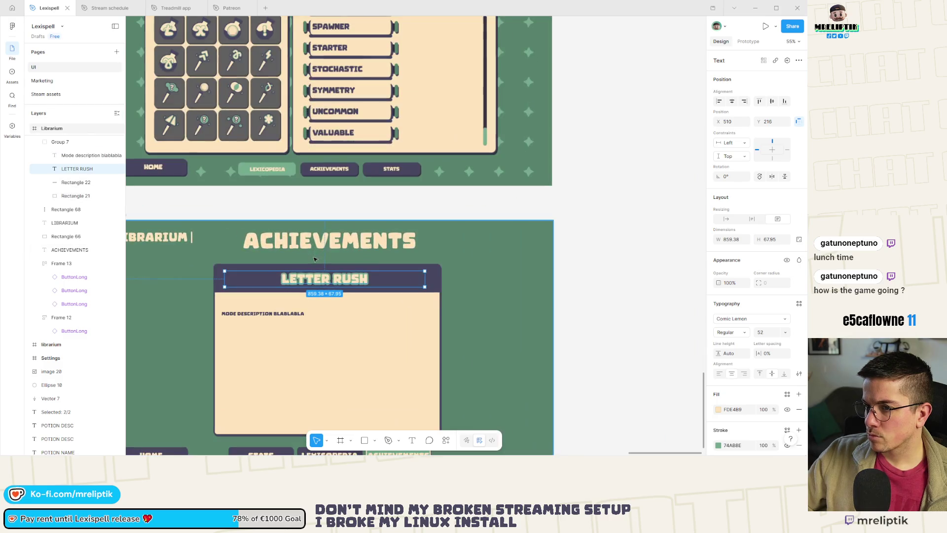
pyautogui.doubleClick(320, 279)
pyautogui.click(319, 281)
pyautogui.write('a')
pyautogui.hotkey('ctrl', 'a')
pyautogui.write('SCROLLS')
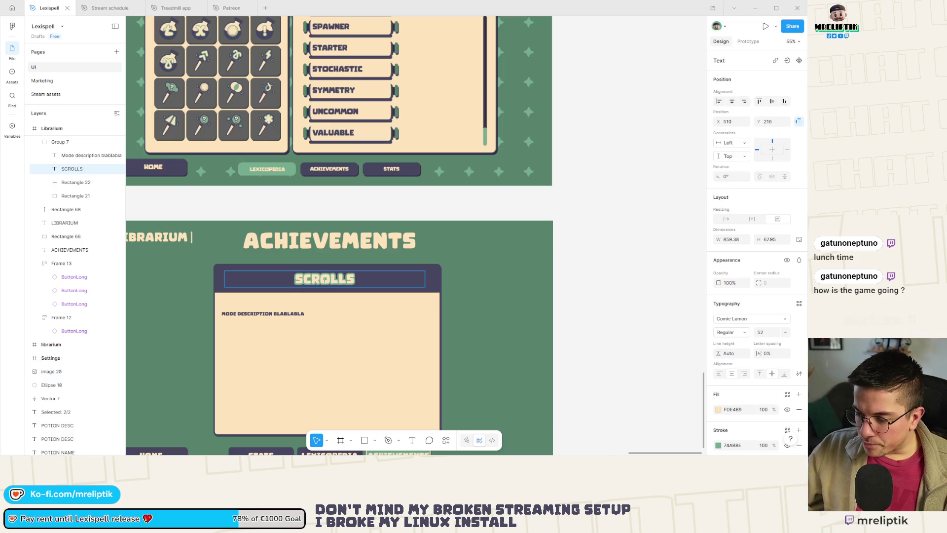
pyautogui.keyDown('ctrl'); pyautogui.scroll(-3, 319, 286); pyautogui.keyUp('ctrl')
pyautogui.press('Escape')
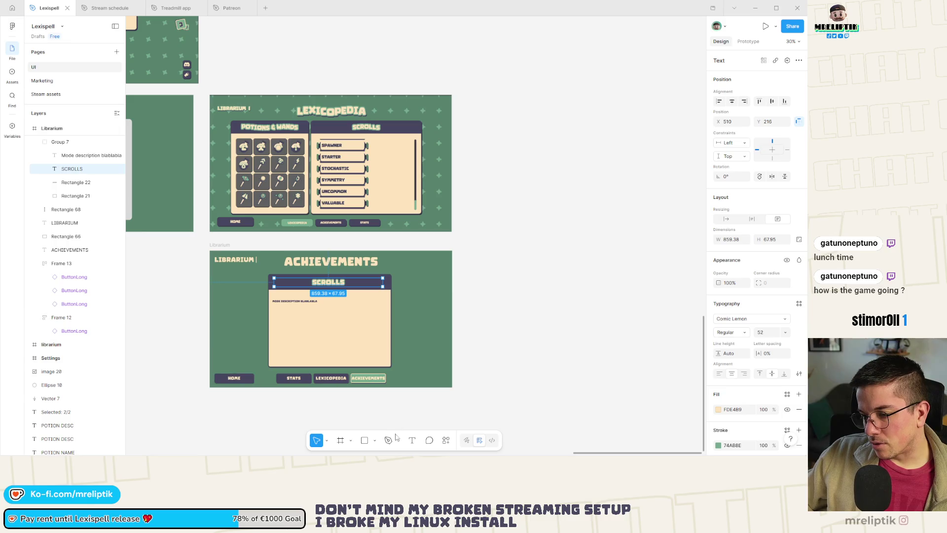
pyautogui.scroll(3, 421, 319)
# - Draw a 104×104 grey square beside the Scrolls panel and give it corner radius 20
pyautogui.moveTo(394, 274); pyautogui.dragTo(417, 296)
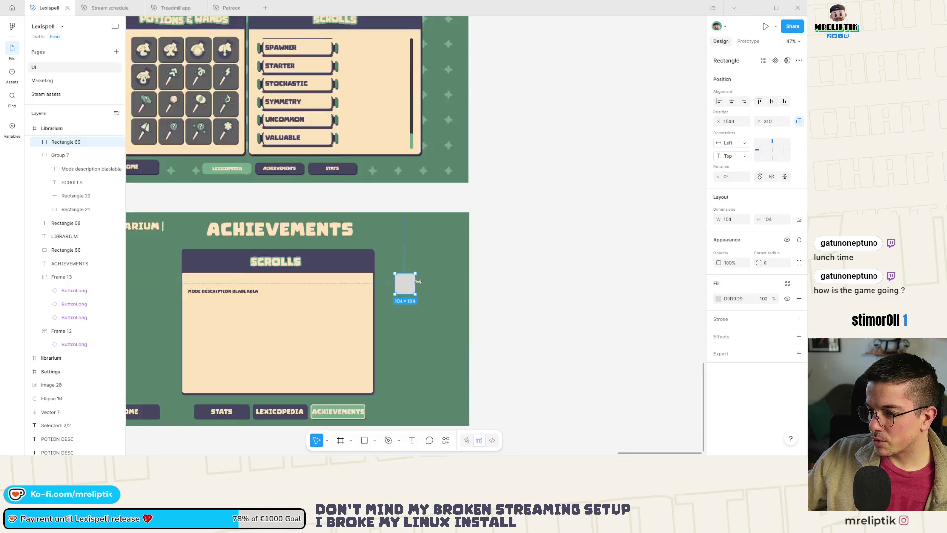
pyautogui.scroll(5, 406, 284)
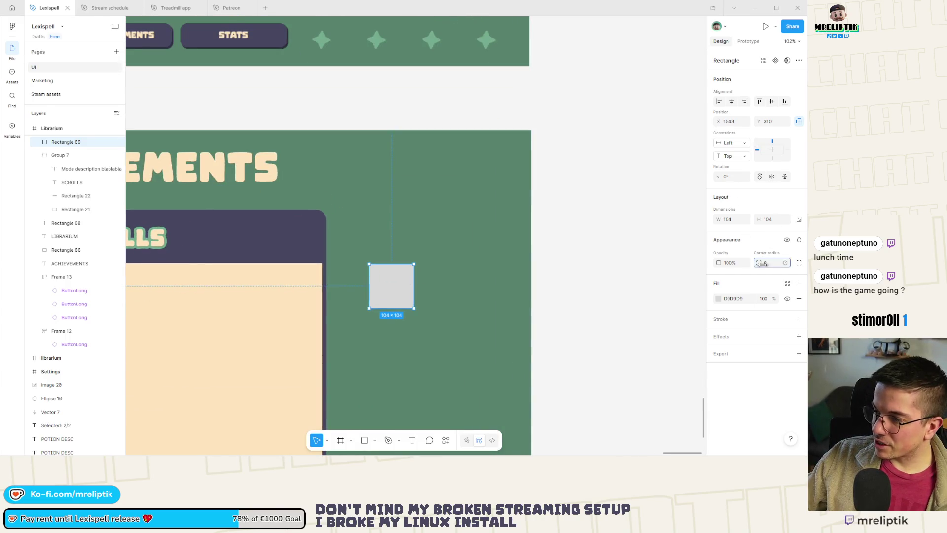
pyautogui.press('Return')
pyautogui.scroll(-3, 154, 254)
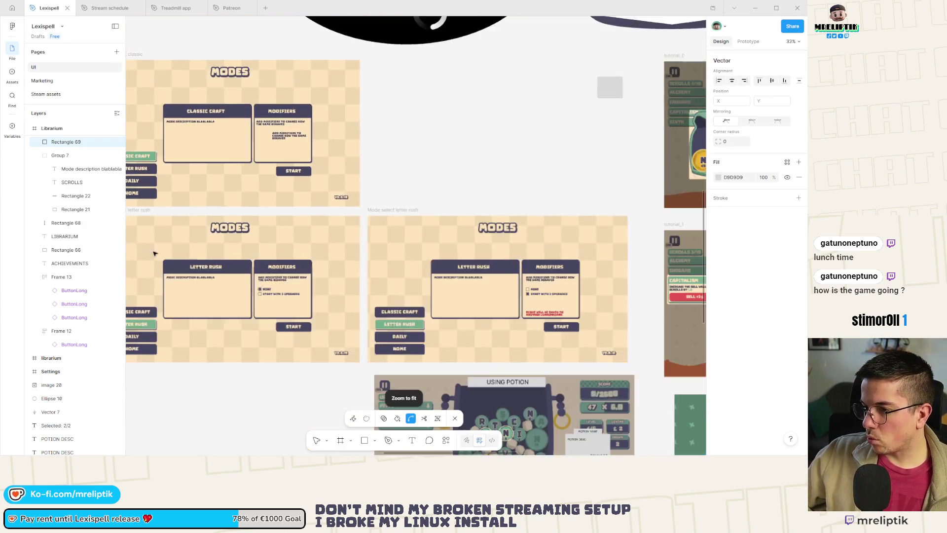
pyautogui.hotkey('shift', '0')
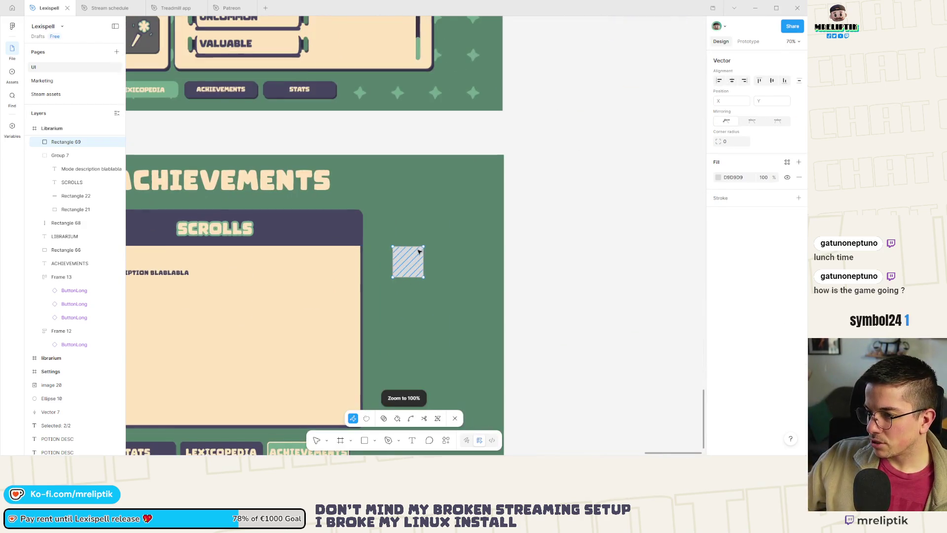
pyautogui.click(317, 442)
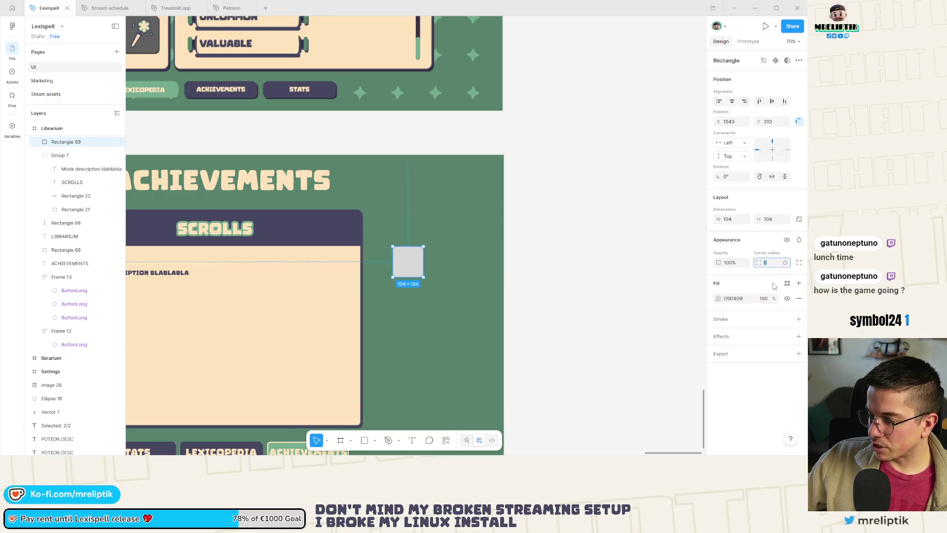
pyautogui.write('12')
pyautogui.press('Return')
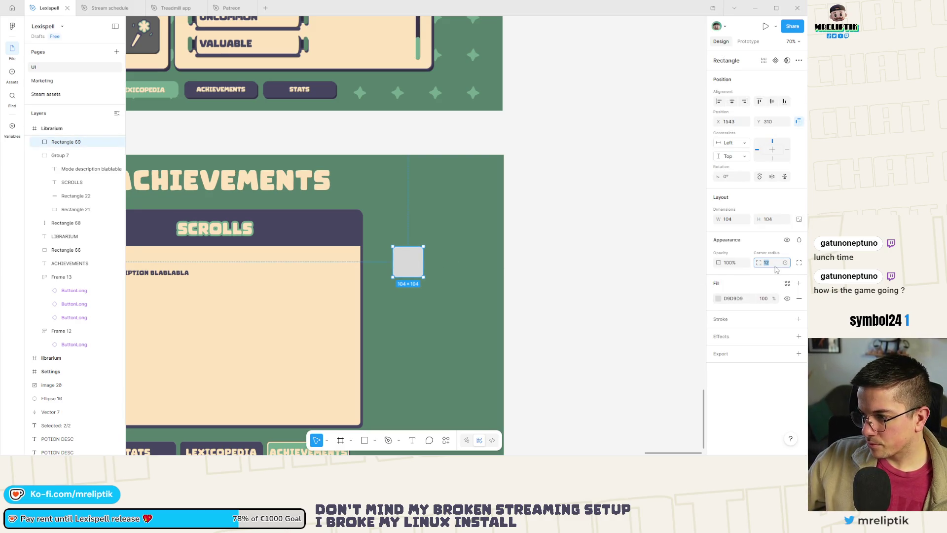
pyautogui.write('20')
pyautogui.press('Return')
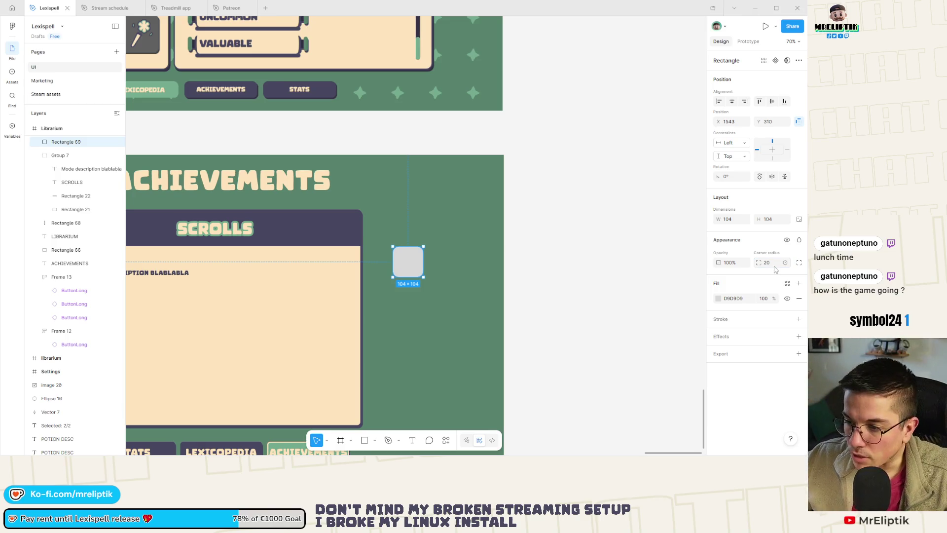
# - Alt-drag copies of the rounded square below the original and select the second square
pyautogui.scroll(-2, 397, 262)
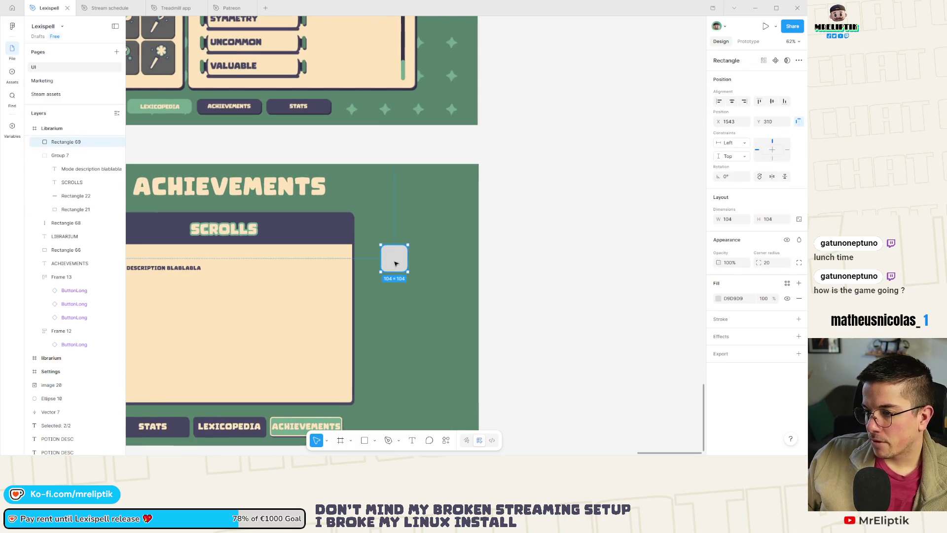
pyautogui.scroll(3, 397, 261)
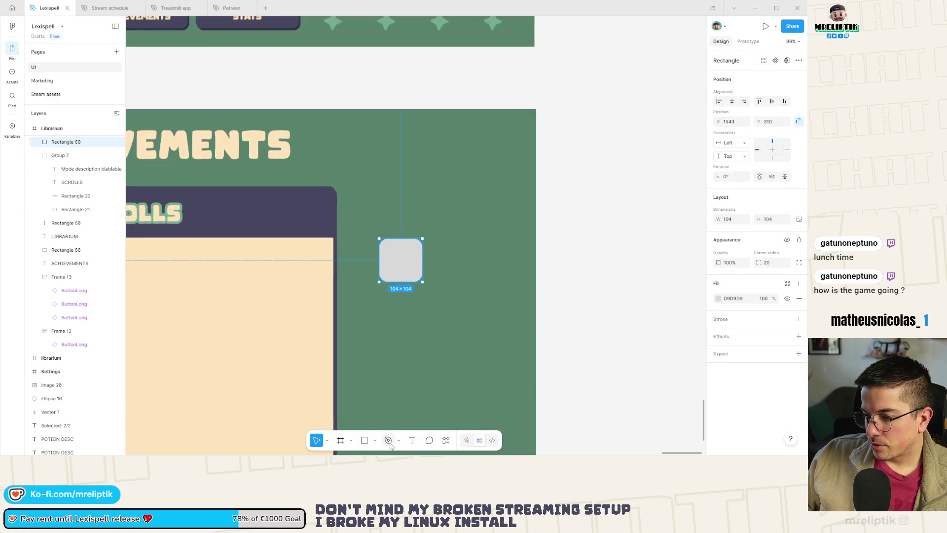
pyautogui.keyDown('alt'); pyautogui.moveTo(401, 268); pyautogui.dragTo(395, 364); pyautogui.keyUp('alt')
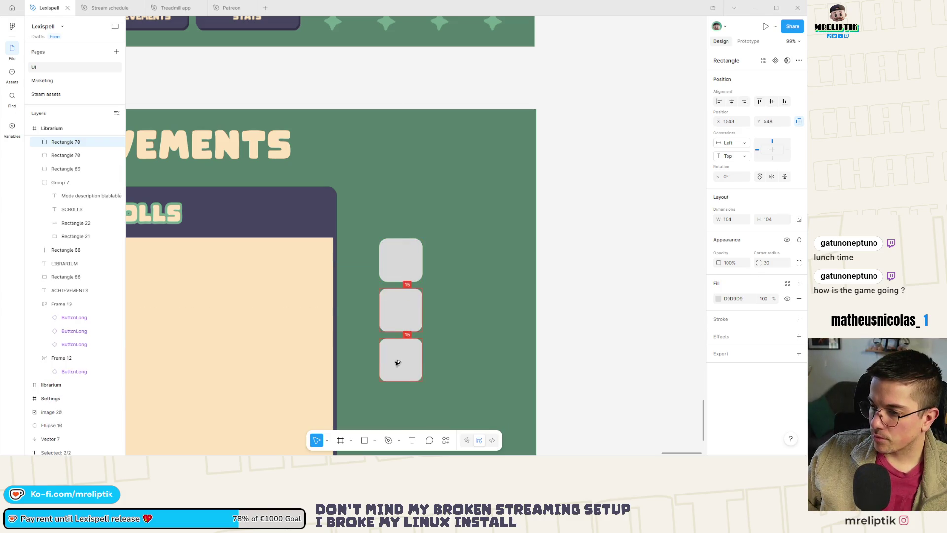
pyautogui.scroll(-1, 446, 282)
pyautogui.scroll(-5, 446, 282)
pyautogui.keyDown('shift'); pyautogui.click(428, 291); pyautogui.keyUp('shift')
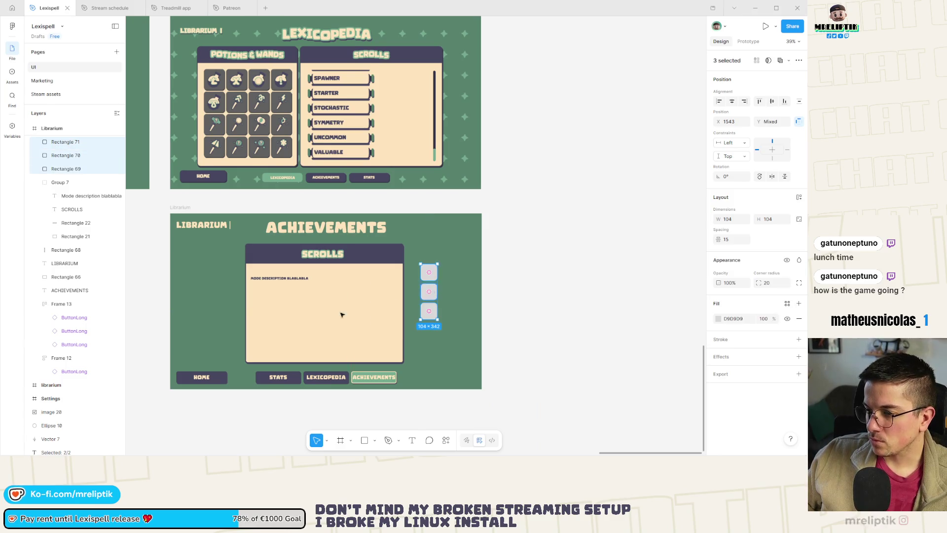
# - Move the three rounded squares to the left of the Scrolls panel
pyautogui.moveTo(433, 306); pyautogui.dragTo(231, 306)
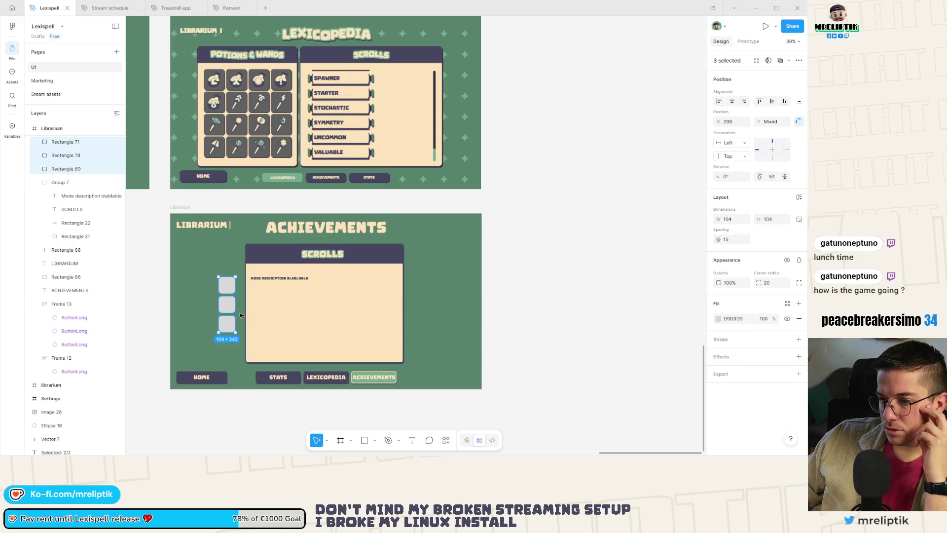
pyautogui.scroll(1, 220, 291)
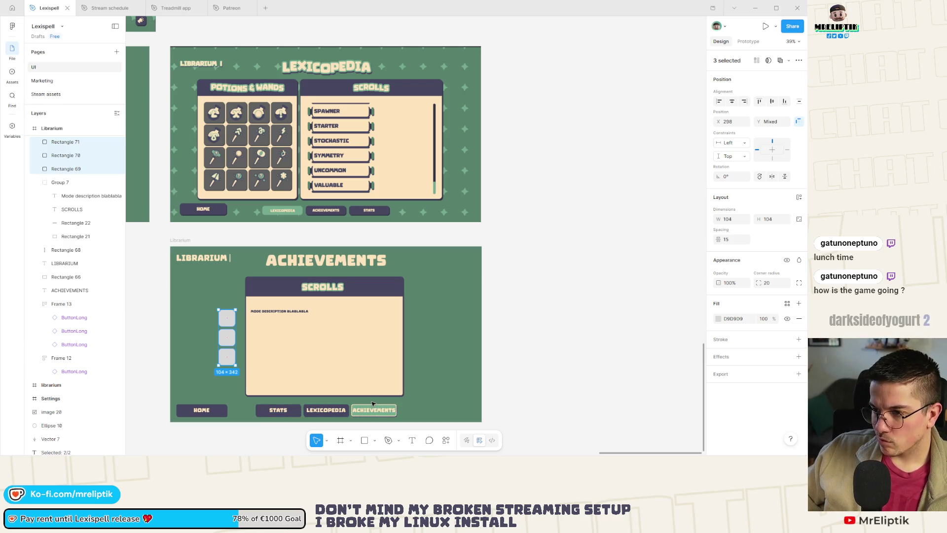
pyautogui.scroll(3, 345, 320)
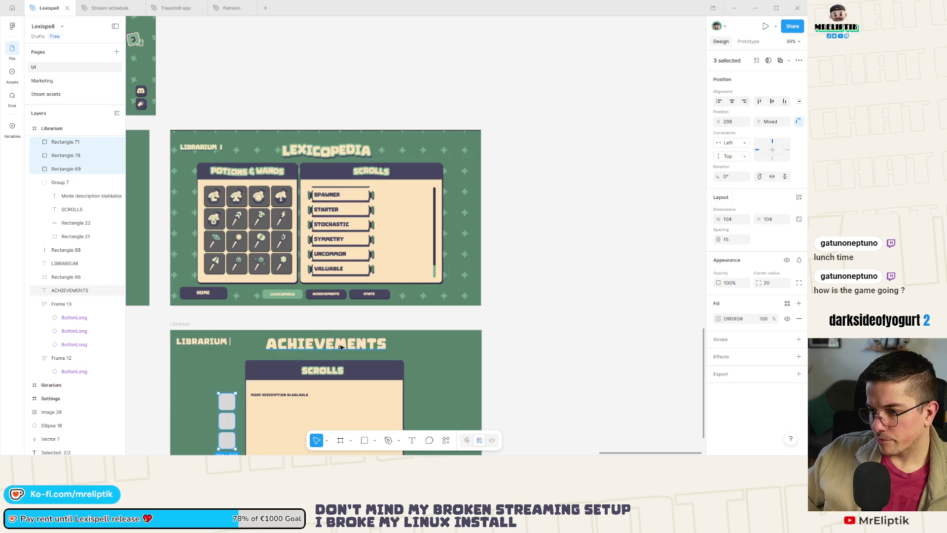
pyautogui.scroll(-4, 331, 257)
# - Lower the Scrolls panel's top edge and delete the grey bar above it
pyautogui.click(324, 234)
pyautogui.scroll(2, 325, 233)
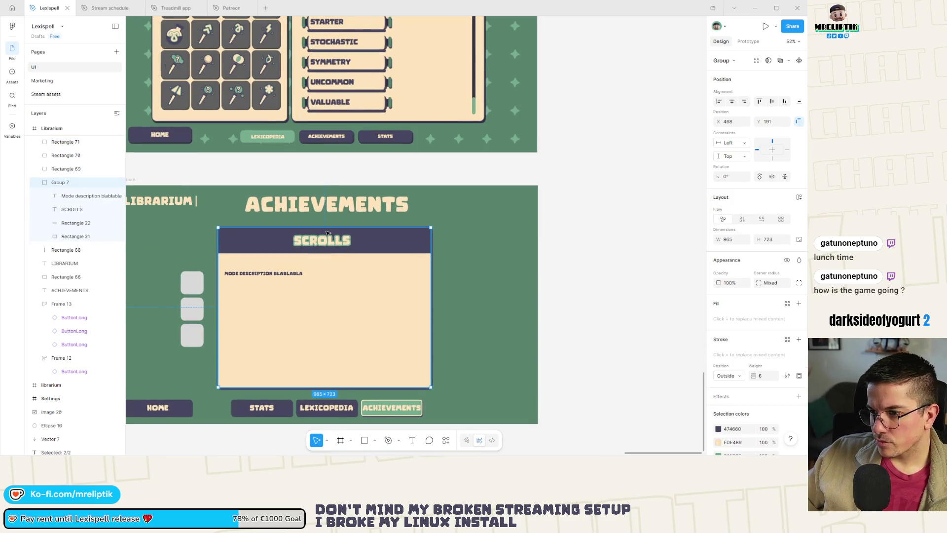
pyautogui.moveTo(326, 227); pyautogui.dragTo(326, 241)
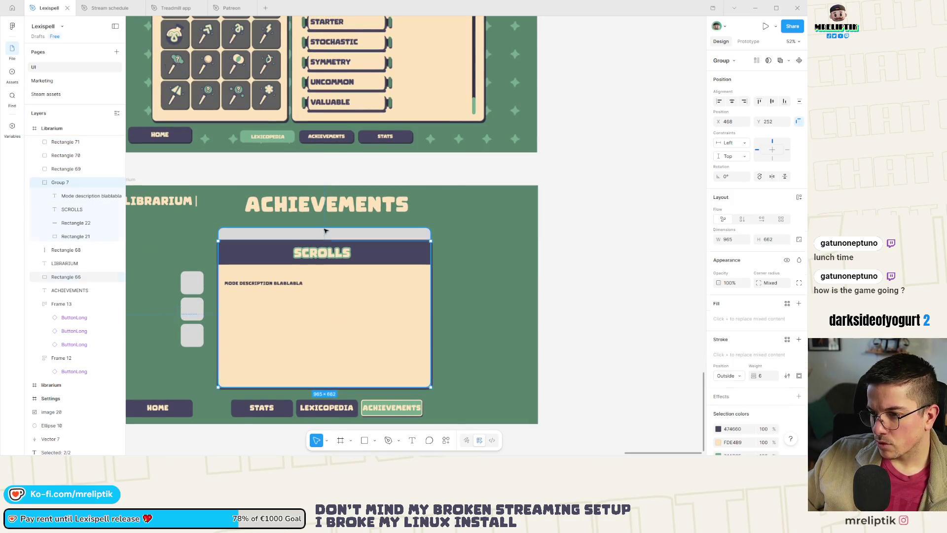
pyautogui.click(324, 230)
pyautogui.press('Delete')
# - Select all three squares and nudge the column slightly down
pyautogui.scroll(-5, 316, 240)
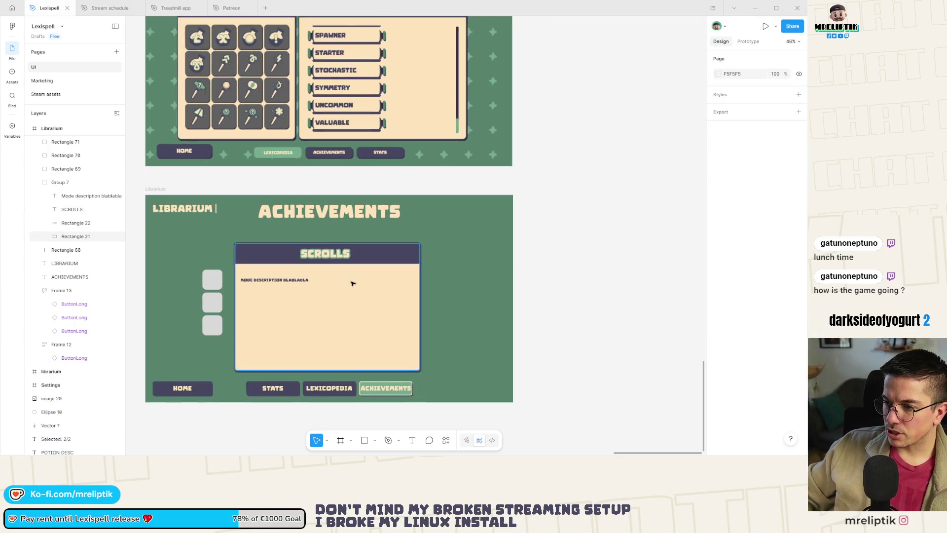
pyautogui.scroll(-2, 331, 323)
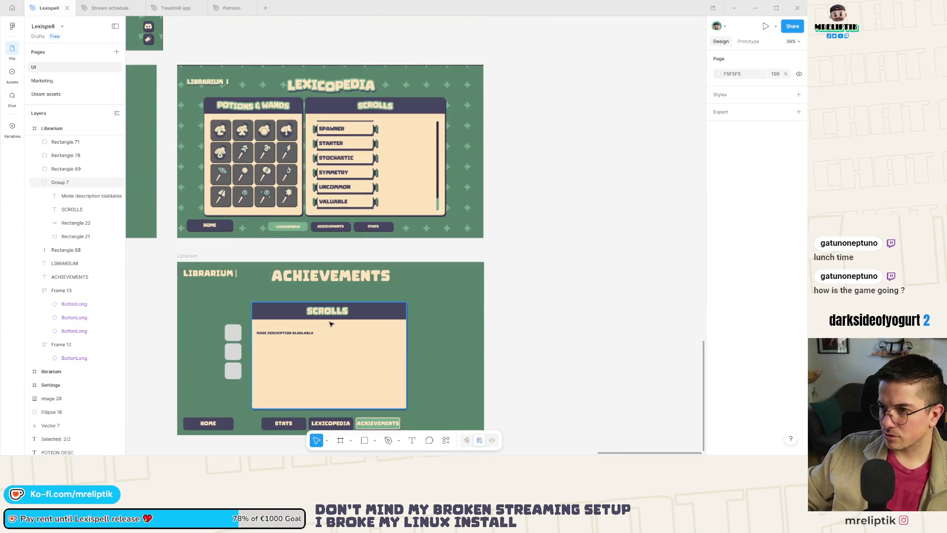
pyautogui.scroll(2, 316, 361)
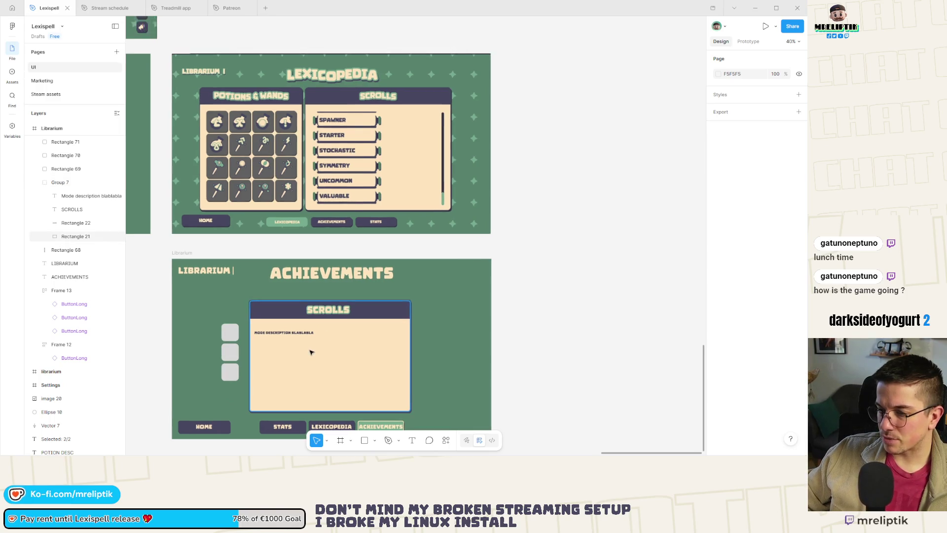
pyautogui.scroll(-1, 314, 337)
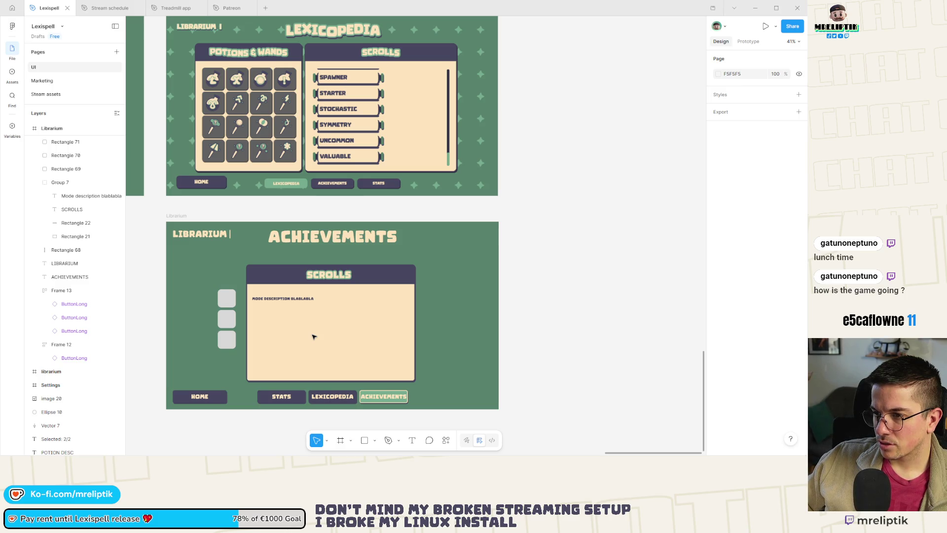
pyautogui.scroll(3, 242, 306)
pyautogui.click(220, 296)
pyautogui.scroll(2, 220, 336)
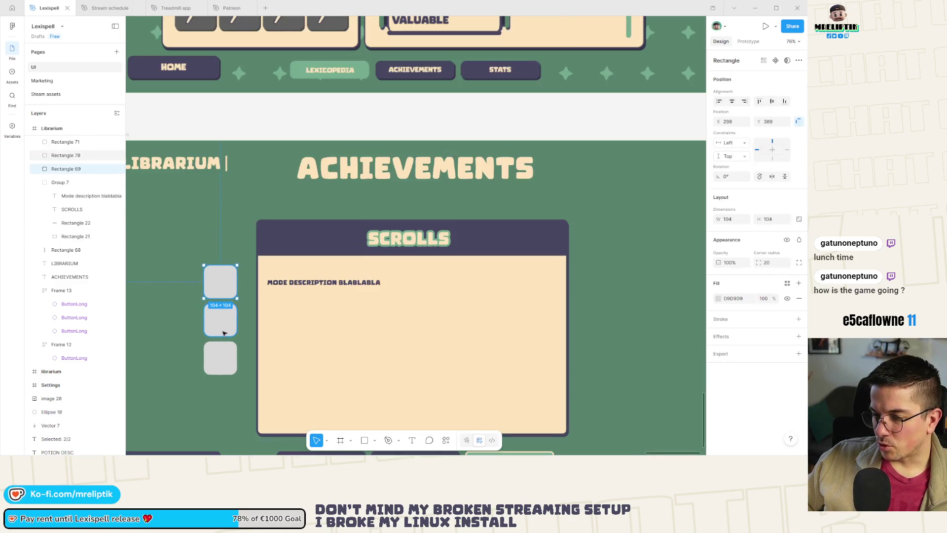
pyautogui.keyDown('shift'); pyautogui.click(220, 319); pyautogui.keyUp('shift')
pyautogui.keyDown('shift'); pyautogui.click(221, 362); pyautogui.keyUp('shift')
pyautogui.moveTo(222, 327); pyautogui.dragTo(230, 334)
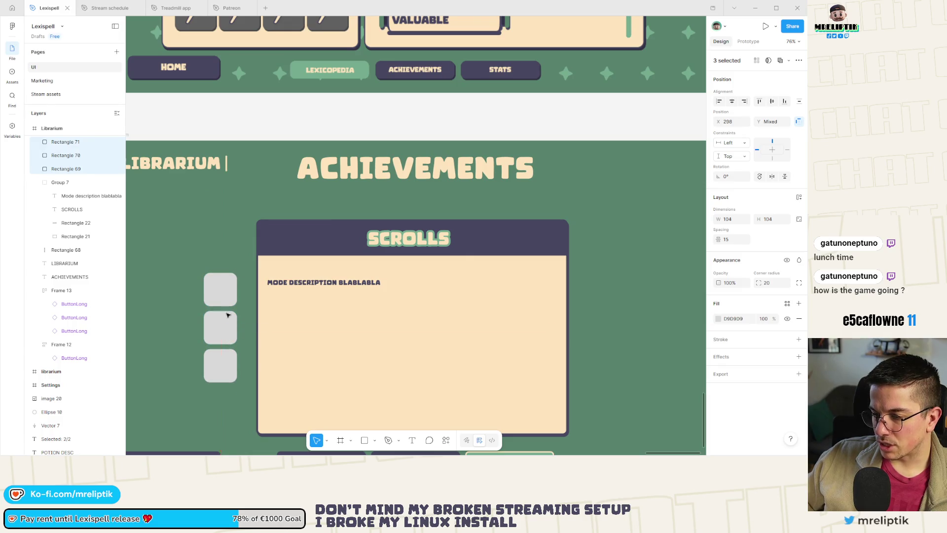
pyautogui.scroll(-3, 229, 324)
pyautogui.scroll(2, 220, 295)
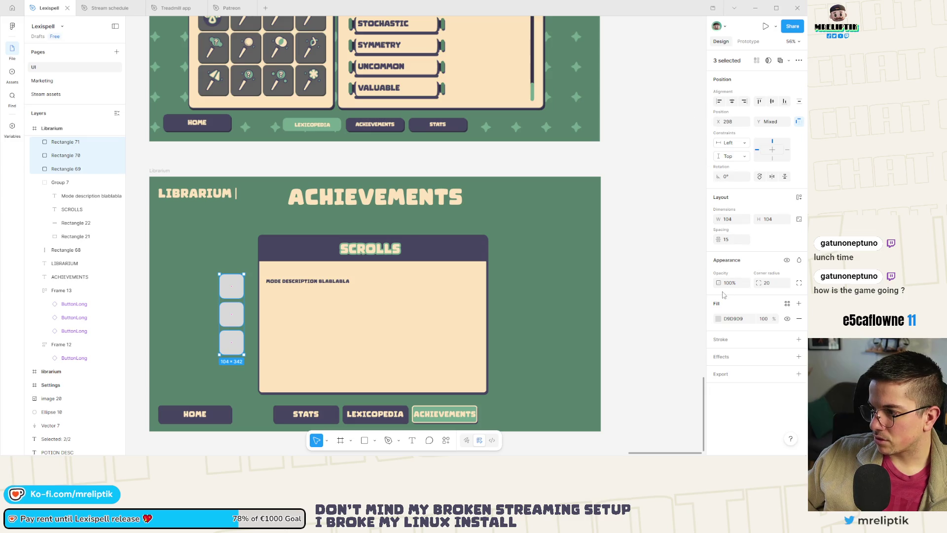
# - Fill the three squares dark purple, then make the top one green 74A88E
pyautogui.click(717, 319)
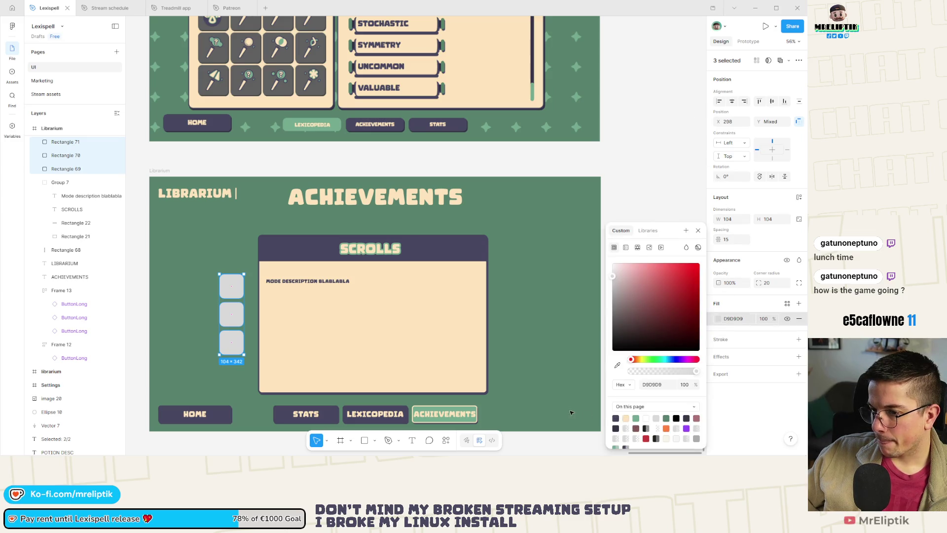
pyautogui.click(616, 417)
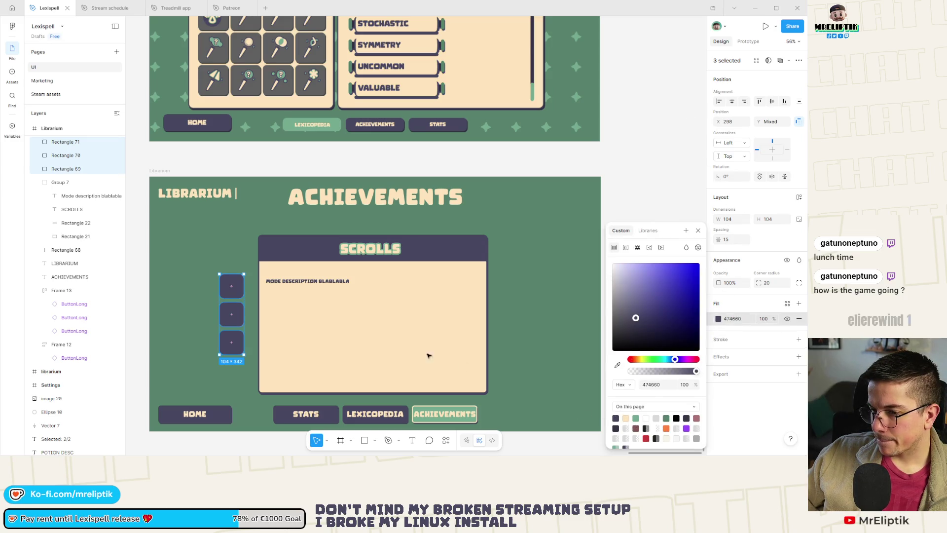
pyautogui.click(231, 283)
pyautogui.click(718, 298)
pyautogui.click(636, 418)
pyautogui.scroll(-5, 217, 287)
pyautogui.click(260, 379)
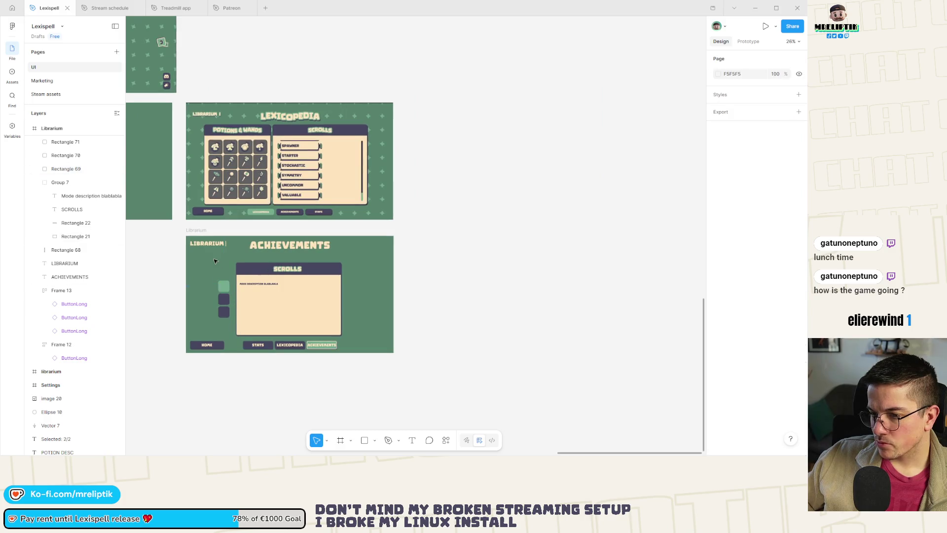
pyautogui.scroll(3, 242, 301)
pyautogui.scroll(-2, 232, 237)
# - Duplicate the Librarium achievements frame alongside and select the squares in the copy
pyautogui.click(202, 198)
pyautogui.hotkey('ctrl', 'd')
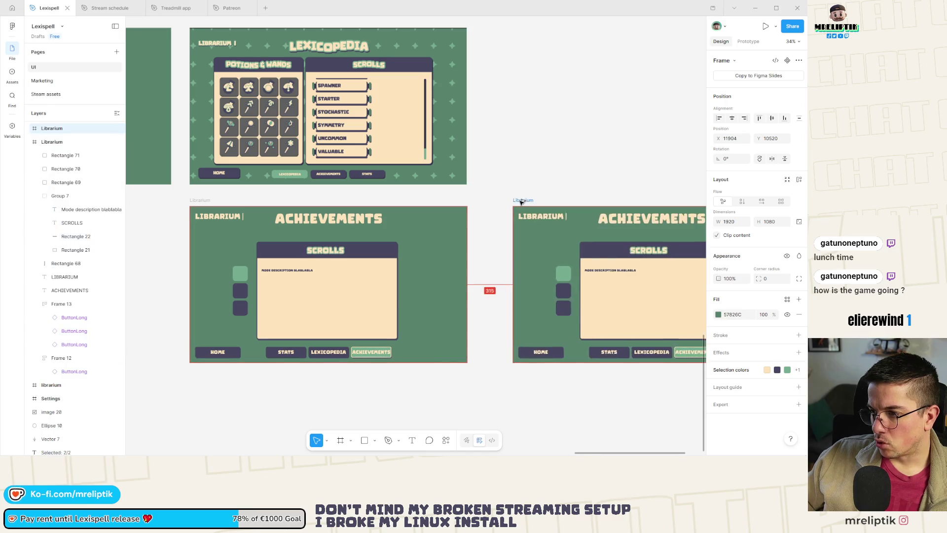
pyautogui.scroll(-1, 192, 221)
pyautogui.scroll(-2, 193, 220)
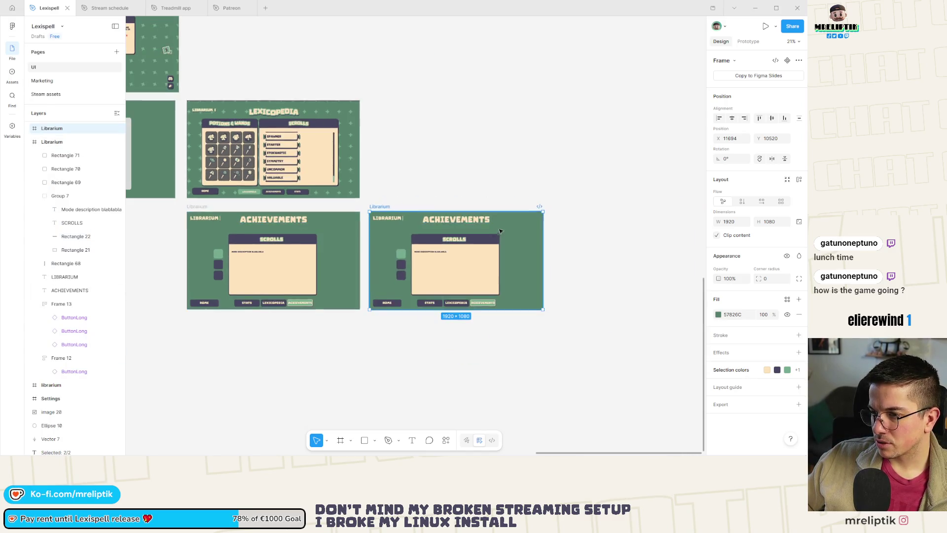
pyautogui.hotkey('shift', '2')
pyautogui.keyDown('shift'); pyautogui.click(283, 345); pyautogui.keyUp('shift')
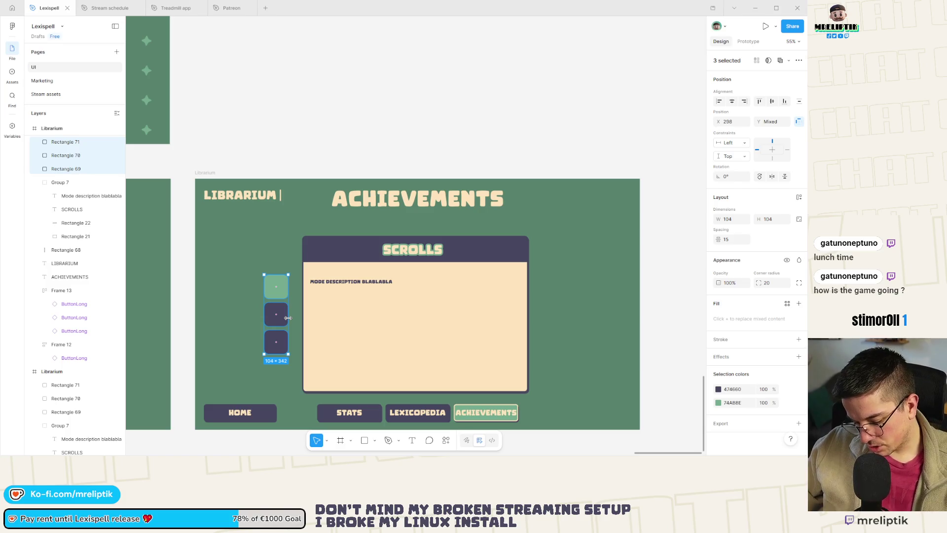
# - Wrap the three squares in an auto-layout frame, keeping them at fixed 104 size
pyautogui.hotkey('shift', 'a')
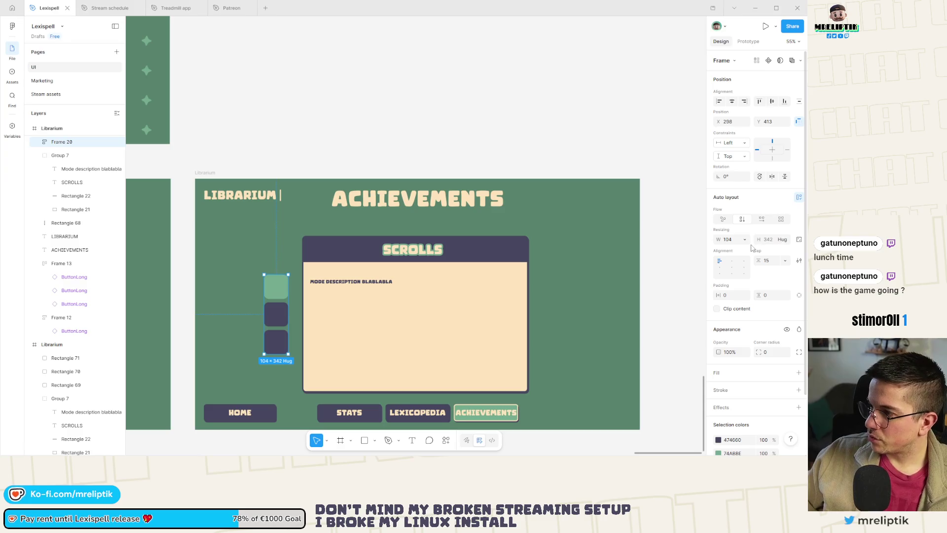
pyautogui.click(761, 219)
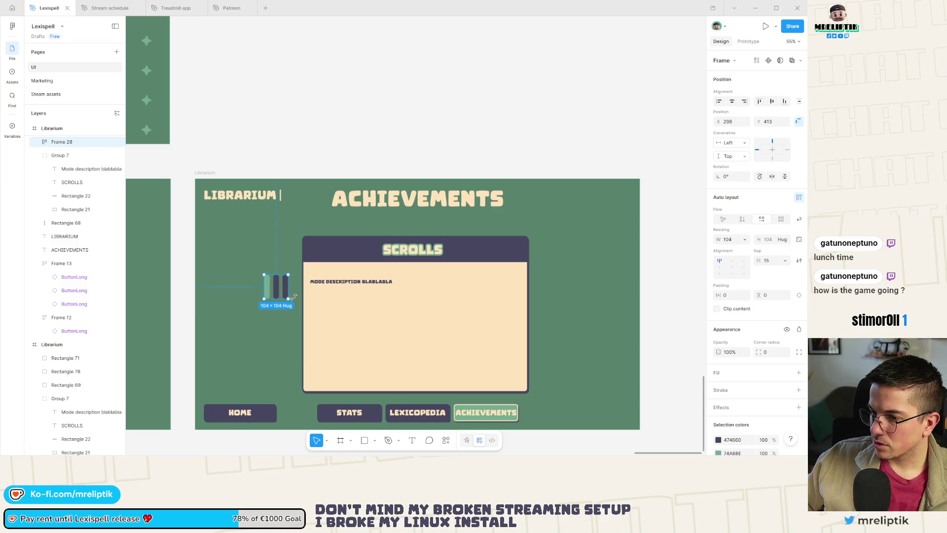
pyautogui.hotkey('ctrl', 'z')
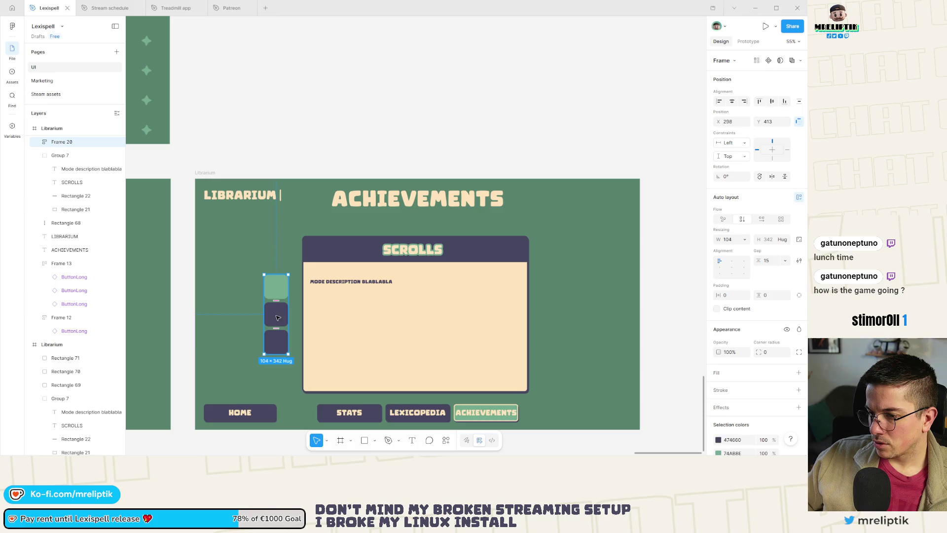
pyautogui.doubleClick(276, 285)
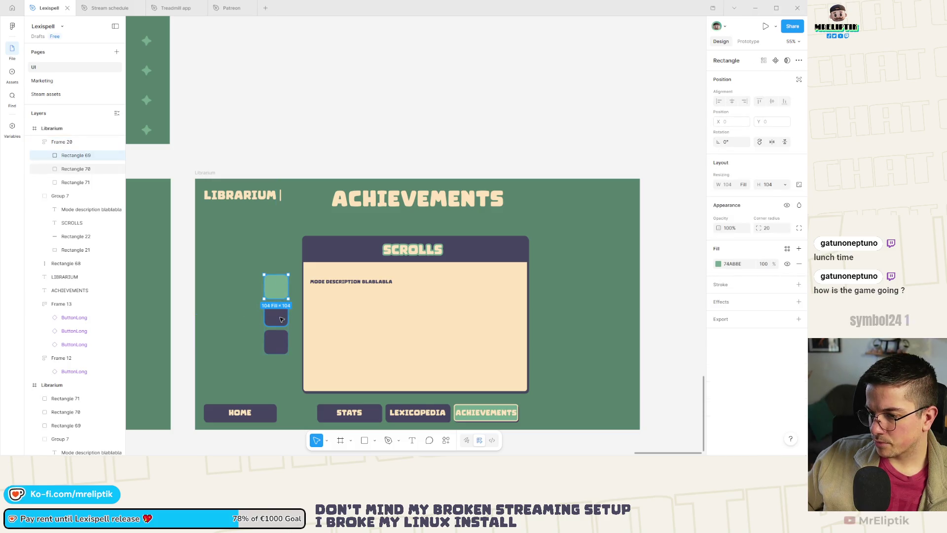
pyautogui.click(281, 319)
pyautogui.keyDown('shift'); pyautogui.click(276, 342); pyautogui.keyUp('shift')
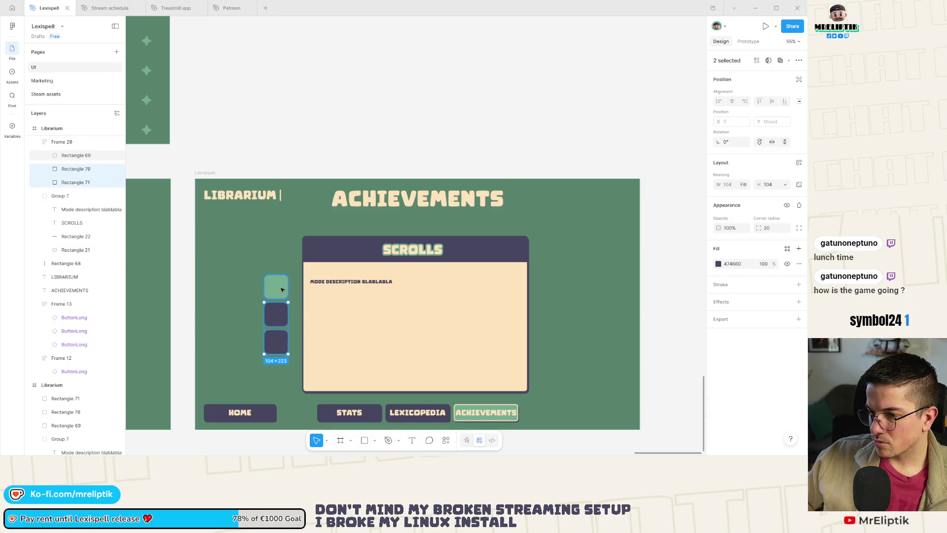
pyautogui.keyDown('shift'); pyautogui.click(283, 290); pyautogui.keyUp('shift')
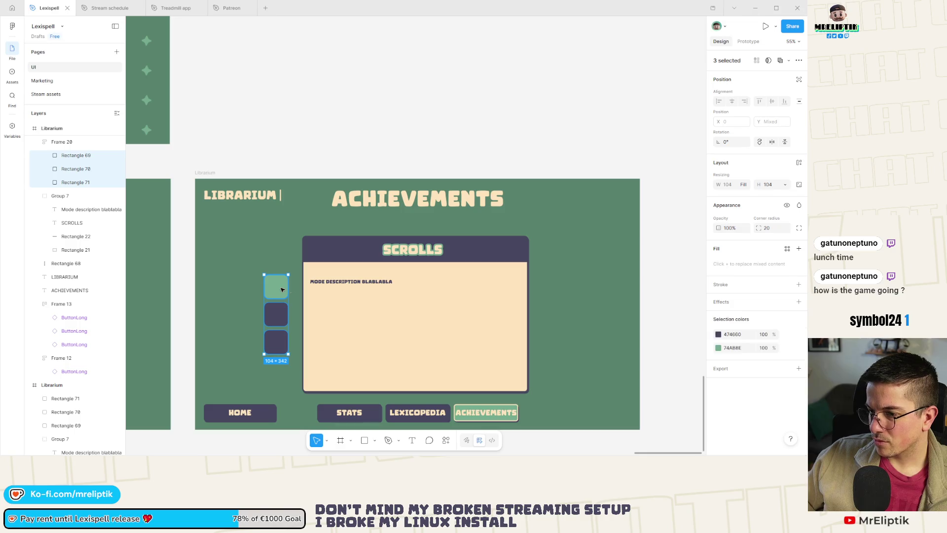
pyautogui.click(745, 185)
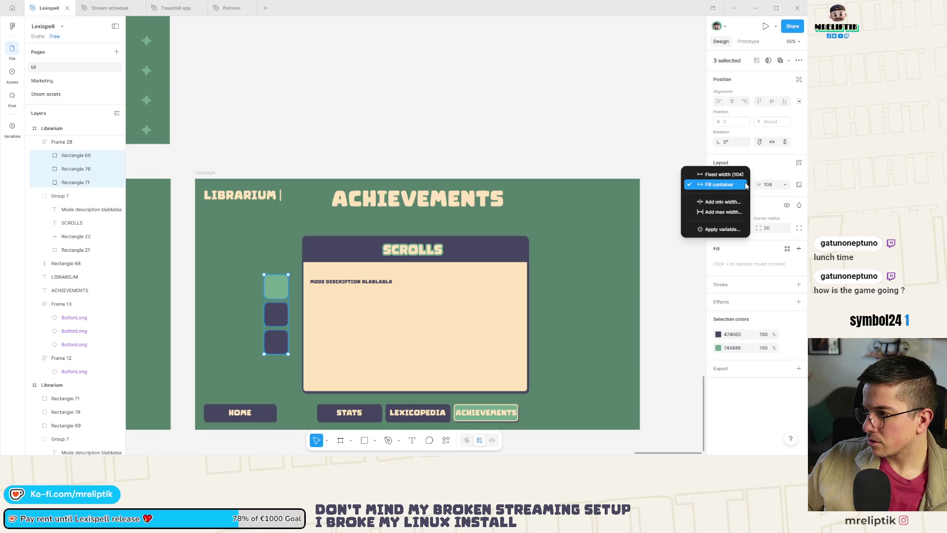
pyautogui.click(745, 184)
pyautogui.click(785, 185)
pyautogui.click(785, 184)
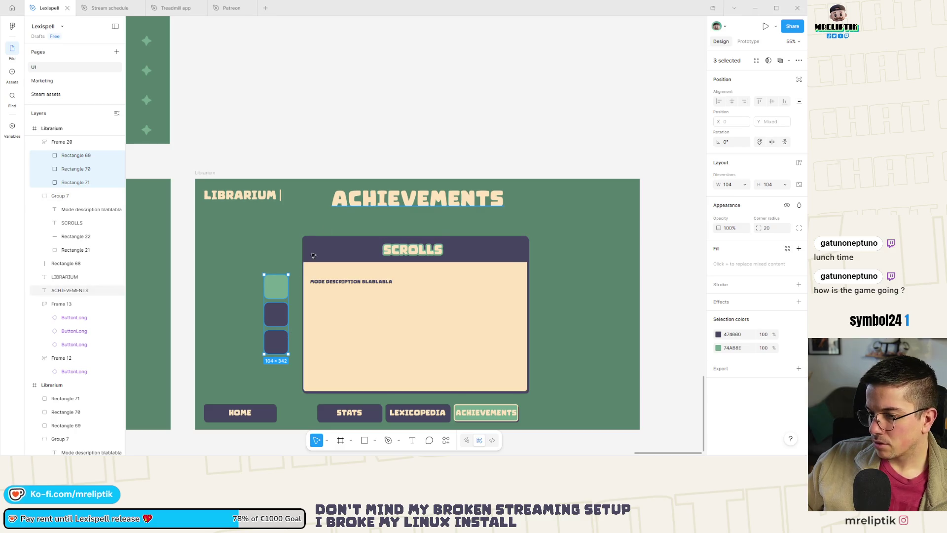
# - Lay the squares out horizontally and move the row under the ACHIEVEMENTS heading
pyautogui.click(276, 316)
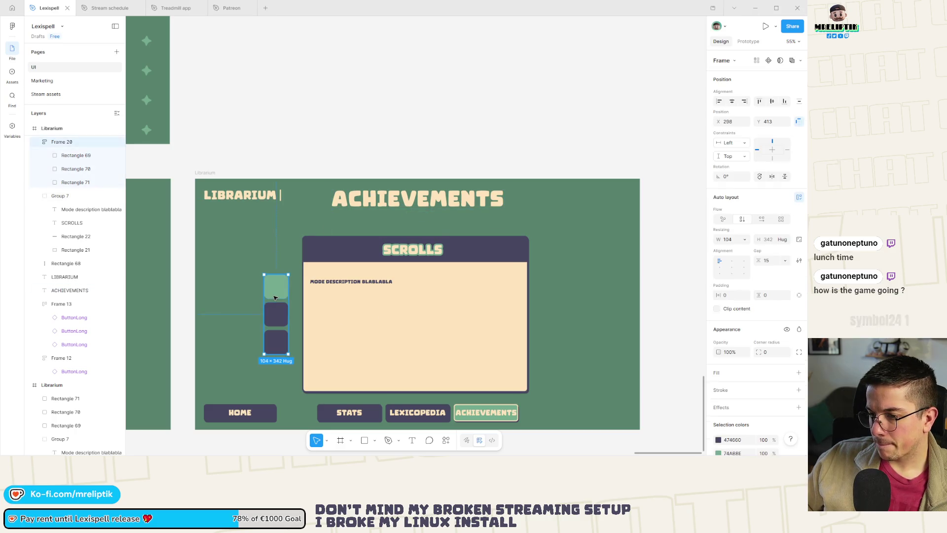
pyautogui.click(761, 219)
pyautogui.moveTo(298, 287)
pyautogui.mouseDown()
pyautogui.moveTo(372, 224)
pyautogui.moveTo(380, 232)
pyautogui.mouseUp()
pyautogui.click(415, 230)
pyautogui.press('Escape')
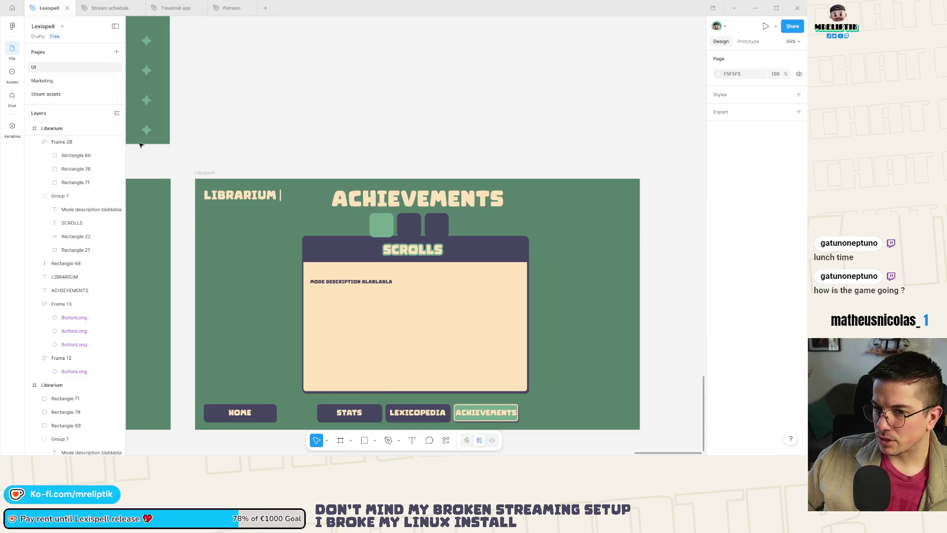
pyautogui.click(399, 227)
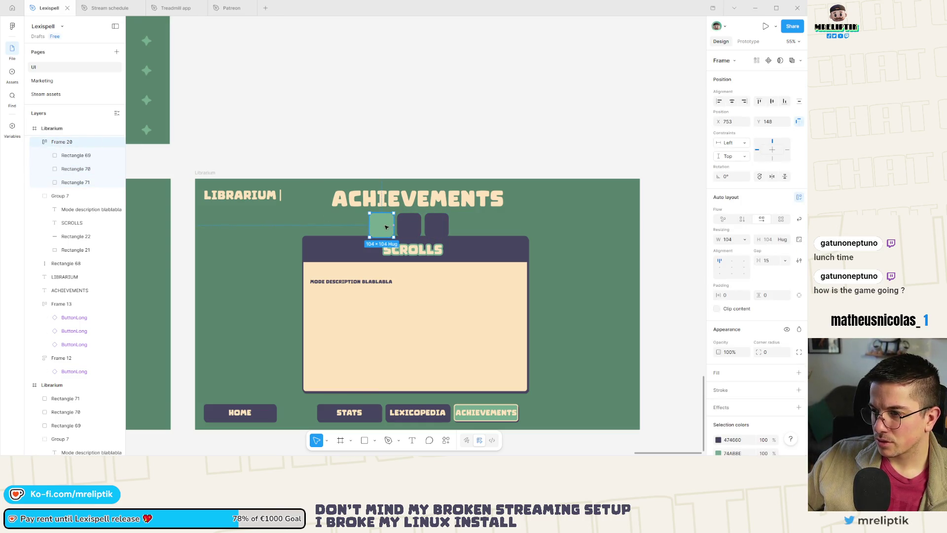
pyautogui.moveTo(403, 225); pyautogui.dragTo(452, 225)
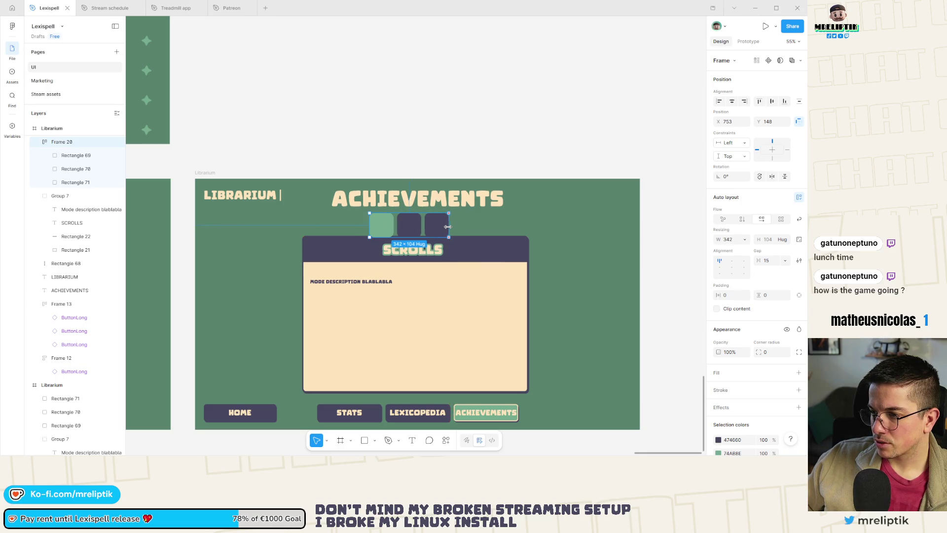
pyautogui.moveTo(419, 227); pyautogui.dragTo(382, 248)
# - Reselect the row's frame, cancelling an accidental resize of it
pyautogui.hscroll(1, 421, 229)
pyautogui.click(382, 256)
pyautogui.press('Escape')
pyautogui.scroll(-3, 395, 251)
pyautogui.scroll(5, 337, 241)
pyautogui.click(336, 229)
pyautogui.moveTo(413, 217); pyautogui.dragTo(342, 233)
pyautogui.press('Escape')
pyautogui.scroll(-3, 326, 229)
pyautogui.scroll(3, 316, 228)
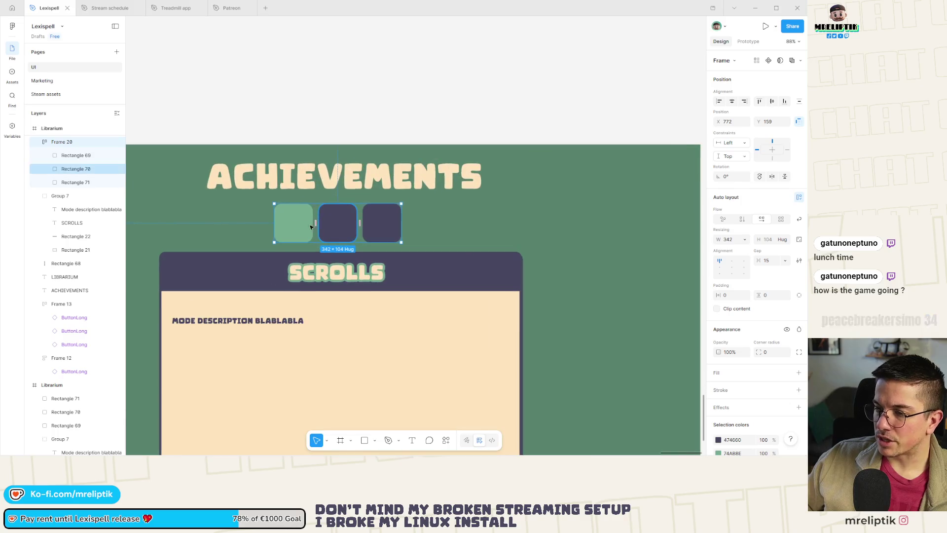
# - Resize the three squares to 72×72
pyautogui.click(66, 156)
pyautogui.keyDown('shift'); pyautogui.click(74, 182); pyautogui.keyUp('shift')
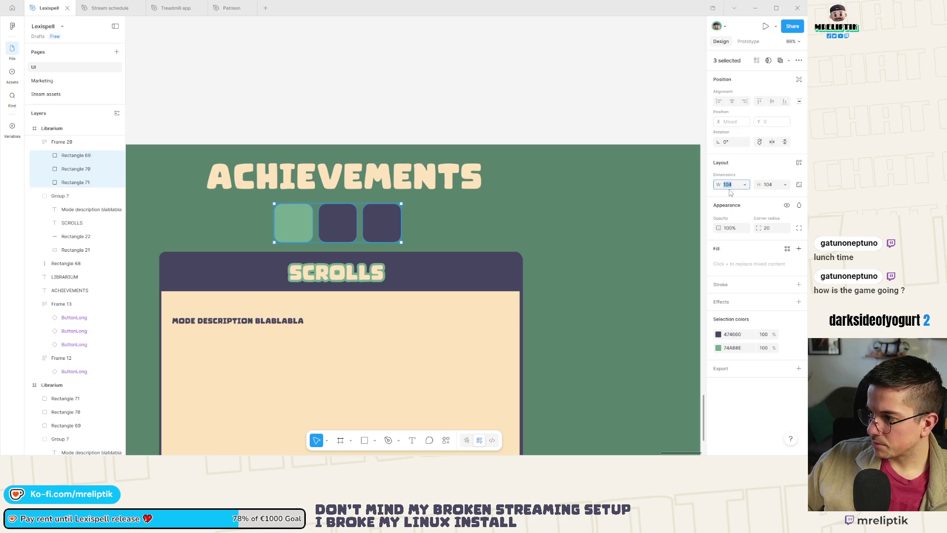
pyautogui.write('72')
pyautogui.press('Tab')
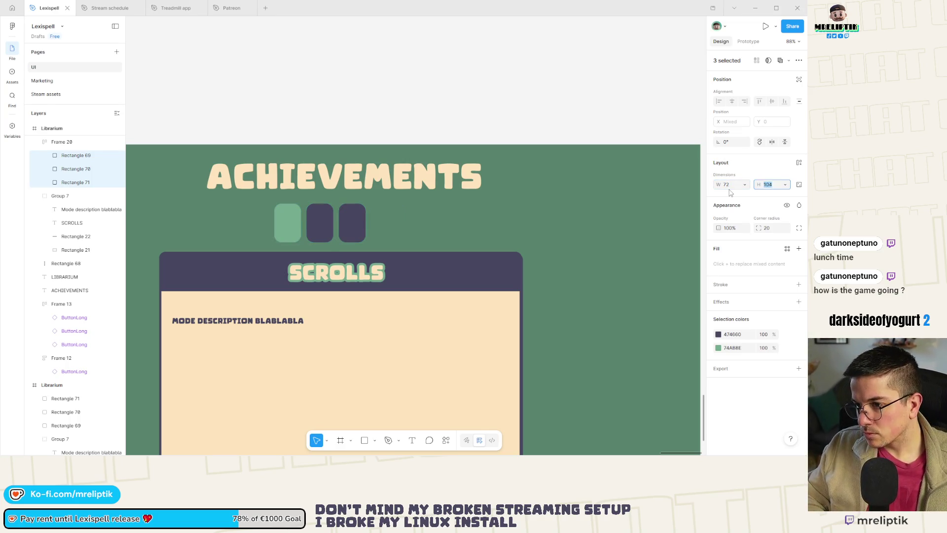
pyautogui.write('72')
pyautogui.press('Return')
# - Set the row's frame width to Hug contents and centre it above the Scrolls panel
pyautogui.click(61, 142)
pyautogui.moveTo(375, 219); pyautogui.dragTo(366, 220)
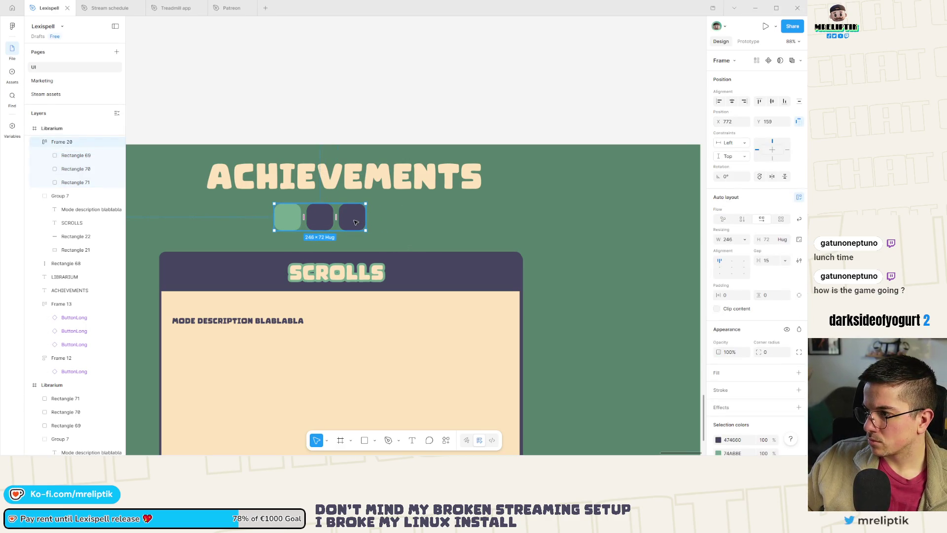
pyautogui.click(744, 239)
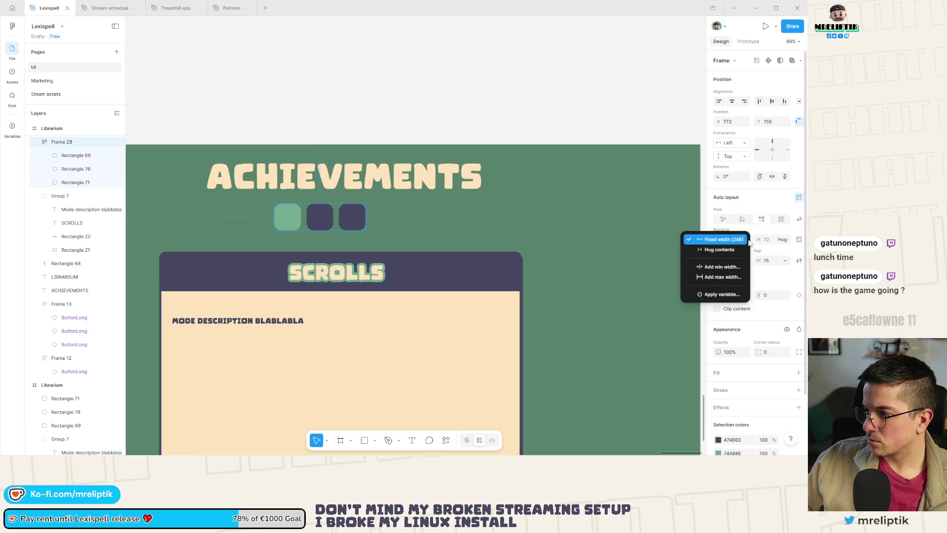
pyautogui.click(735, 249)
pyautogui.moveTo(321, 222)
pyautogui.mouseDown()
pyautogui.moveTo(344, 225)
pyautogui.moveTo(344, 235)
pyautogui.mouseUp()
pyautogui.scroll(-1, 344, 225)
# - Drag the left frame's Scrolls panel top edge up, making it 965×730 at Y 184
pyautogui.click(344, 246)
pyautogui.scroll(-3, 318, 230)
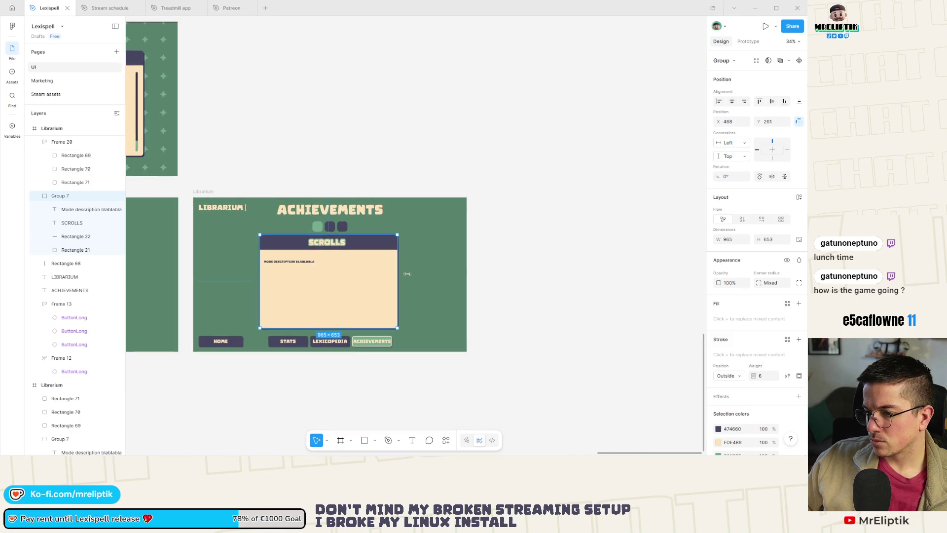
pyautogui.click(469, 220)
pyautogui.scroll(-5, 219, 239)
pyautogui.scroll(5, 219, 240)
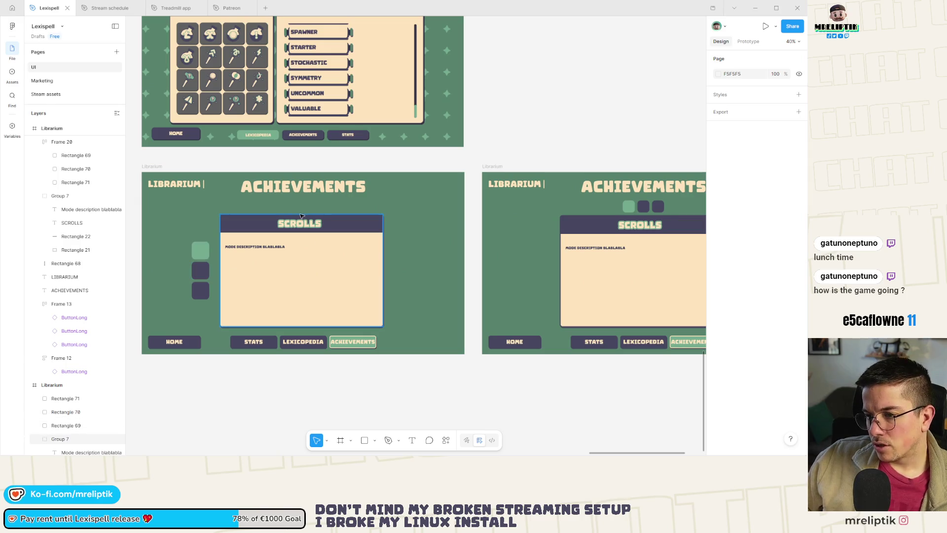
pyautogui.click(248, 274)
pyautogui.moveTo(300, 213); pyautogui.dragTo(300, 202)
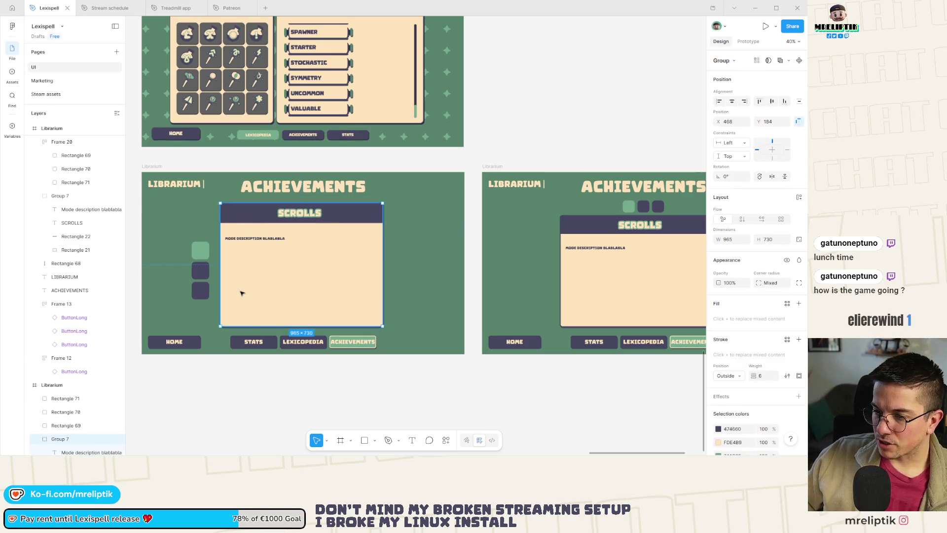
pyautogui.click(298, 384)
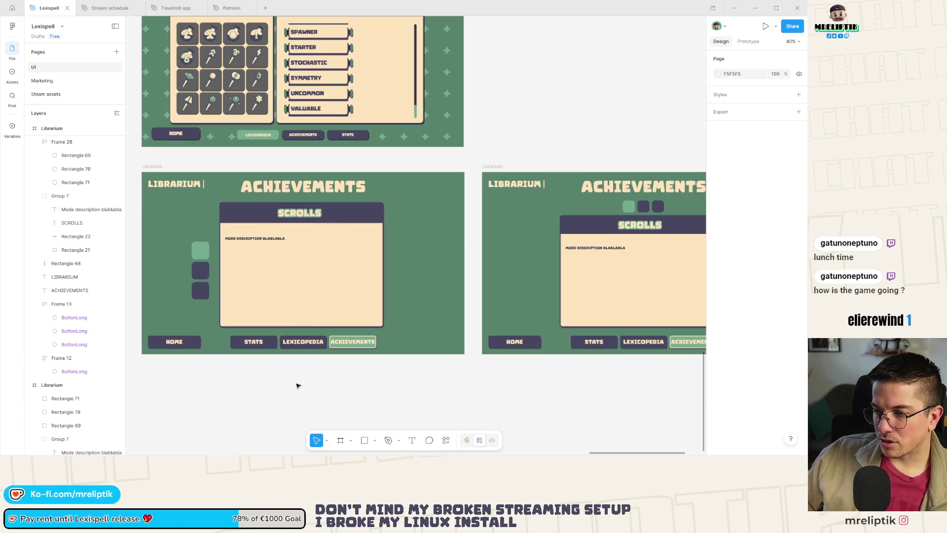
pyautogui.click(195, 248)
pyautogui.click(271, 361)
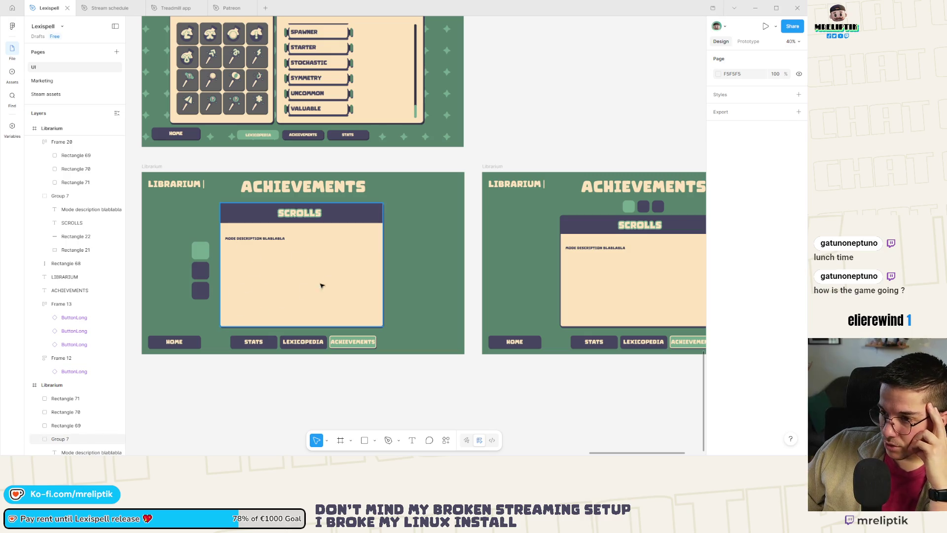
# - Set the LEXICOPEDIA nav button to Hover and the ACHIEVEMENTS button back to Default
pyautogui.click(308, 347)
pyautogui.doubleClick(301, 344)
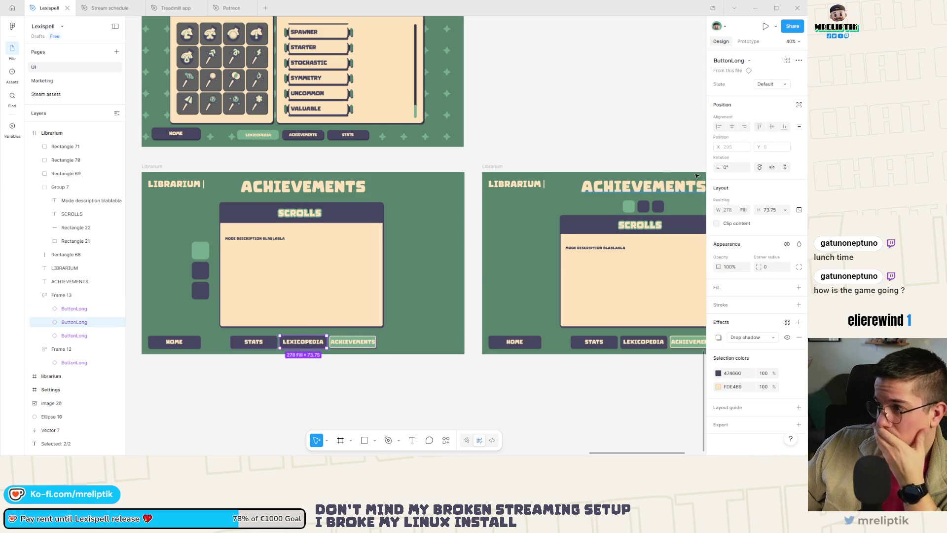
pyautogui.click(762, 85)
pyautogui.click(769, 103)
pyautogui.click(347, 346)
pyautogui.doubleClick(346, 345)
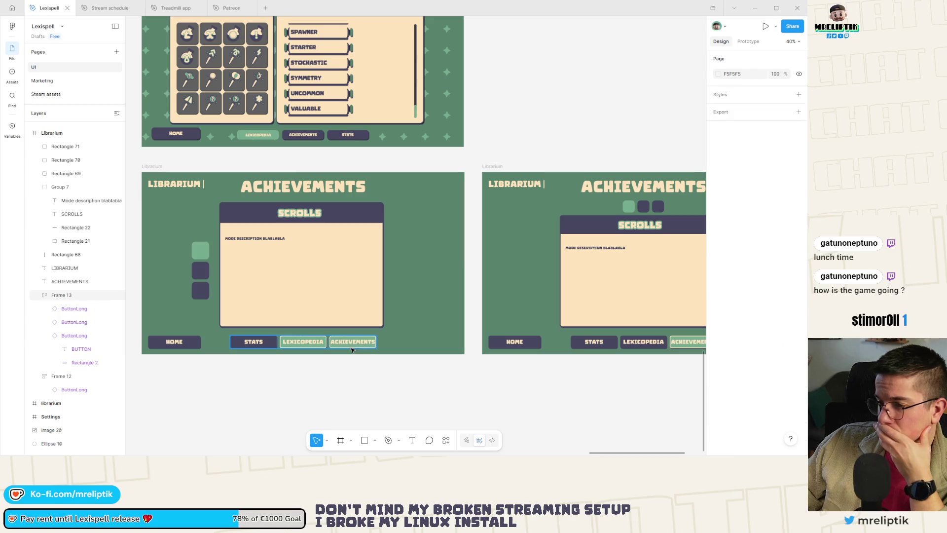
pyautogui.click(354, 342)
pyautogui.click(353, 342)
pyautogui.click(771, 85)
pyautogui.click(775, 78)
pyautogui.click(336, 387)
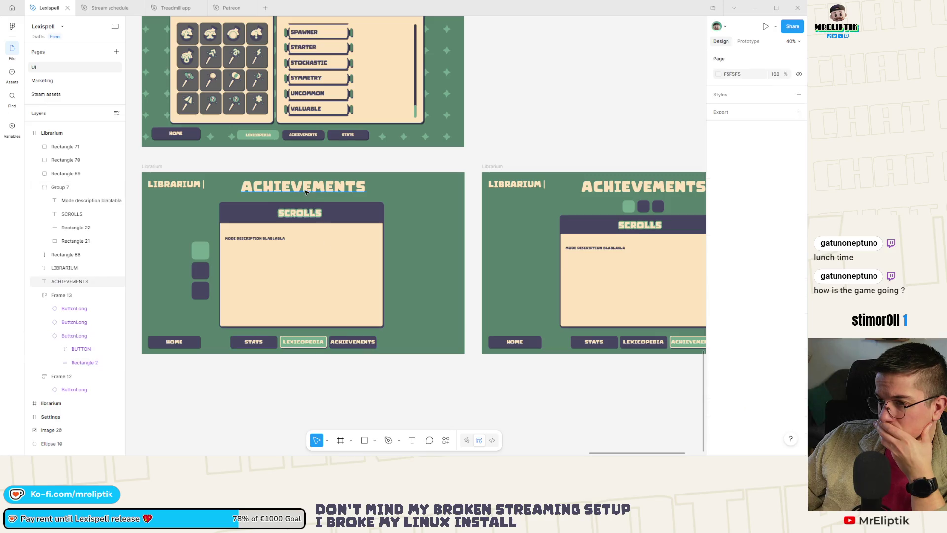
# - Retitle the heading from ACHIEVEMENTS to Lexicopedia
pyautogui.click(303, 189)
pyautogui.write('Lexic')
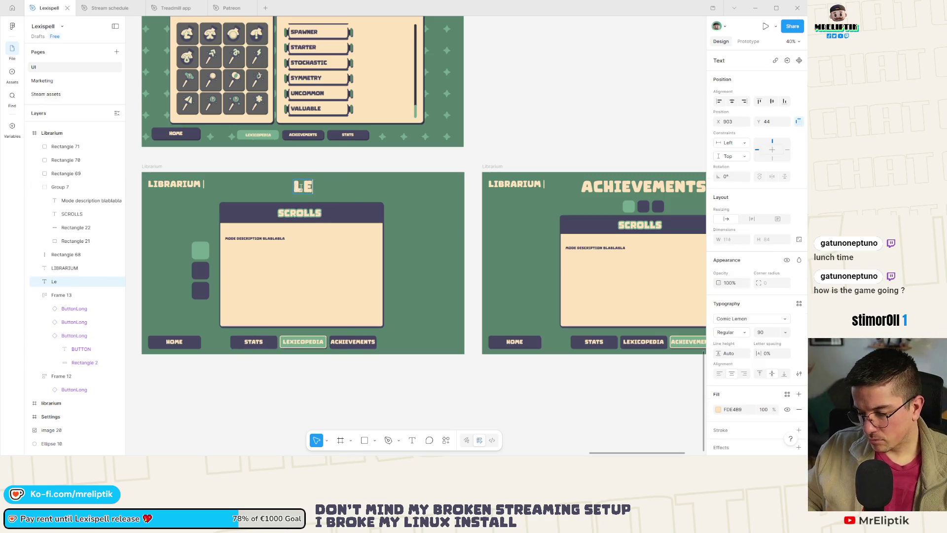
pyautogui.write('opedia')
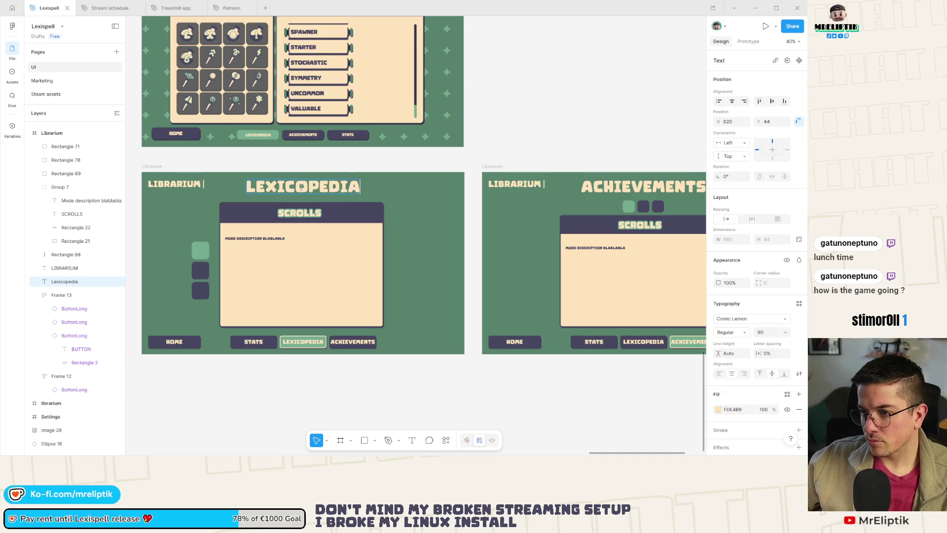
pyautogui.scroll(-3, 198, 256)
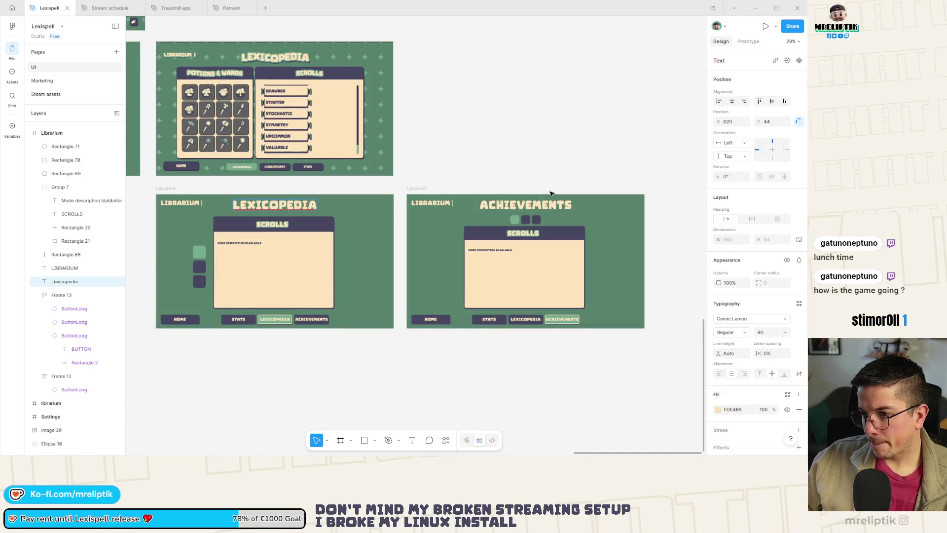
# - Retitle the right frame's heading to LEXICOPEDIA
pyautogui.click(526, 204)
pyautogui.write('LEXICOPEDIA')
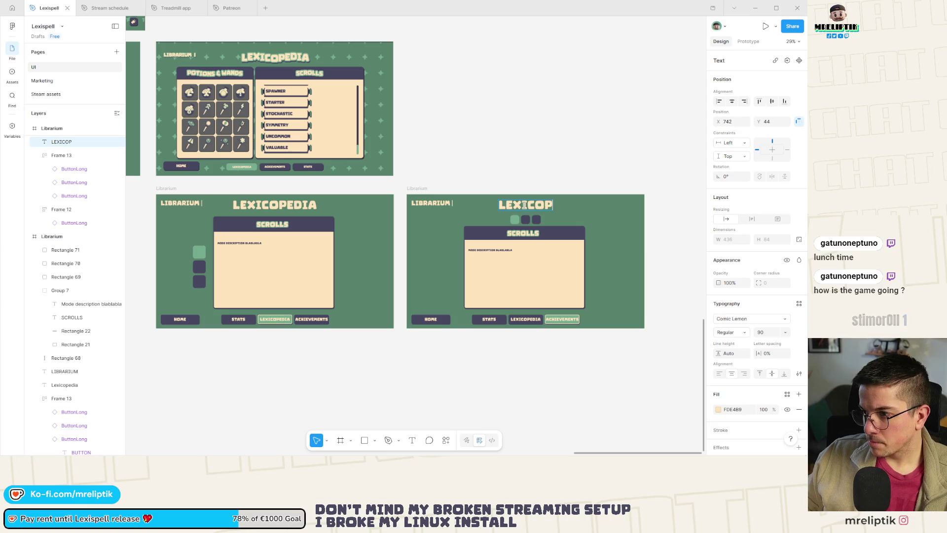
pyautogui.scroll(5, 543, 318)
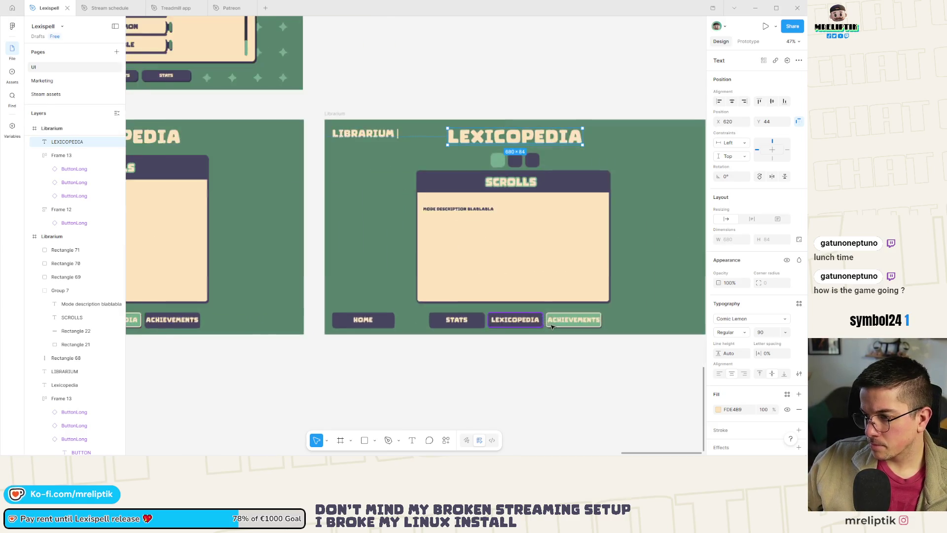
# - Switch the right frame's LEXICOPEDIA nav button to its Hover state
pyautogui.click(501, 320)
pyautogui.click(500, 320)
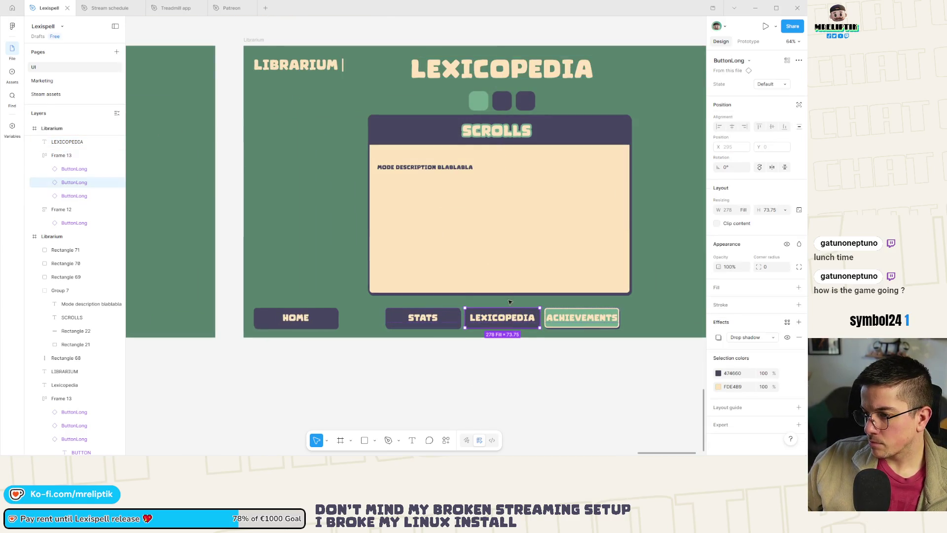
pyautogui.click(771, 84)
pyautogui.click(770, 99)
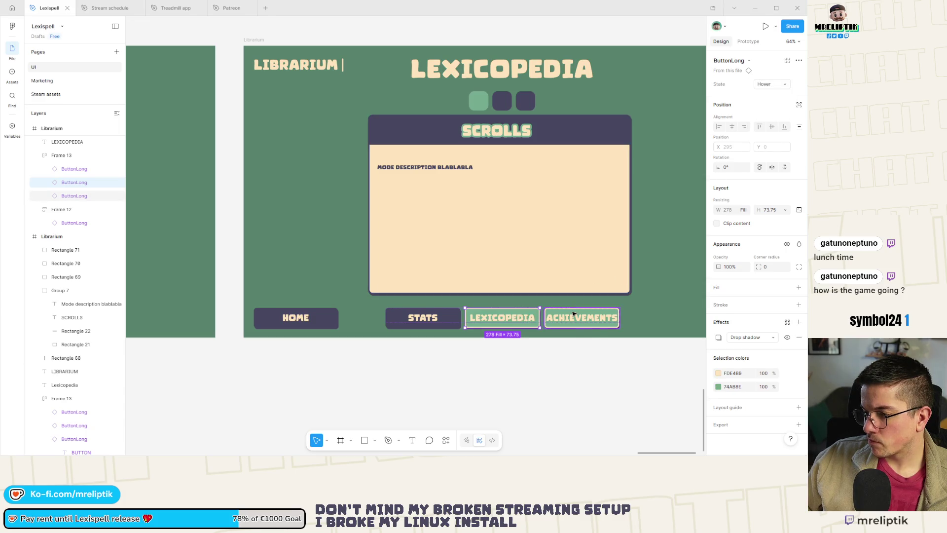
# - Return the right frame's ACHIEVEMENTS nav button to its Default state
pyautogui.click(611, 380)
pyautogui.click(595, 317)
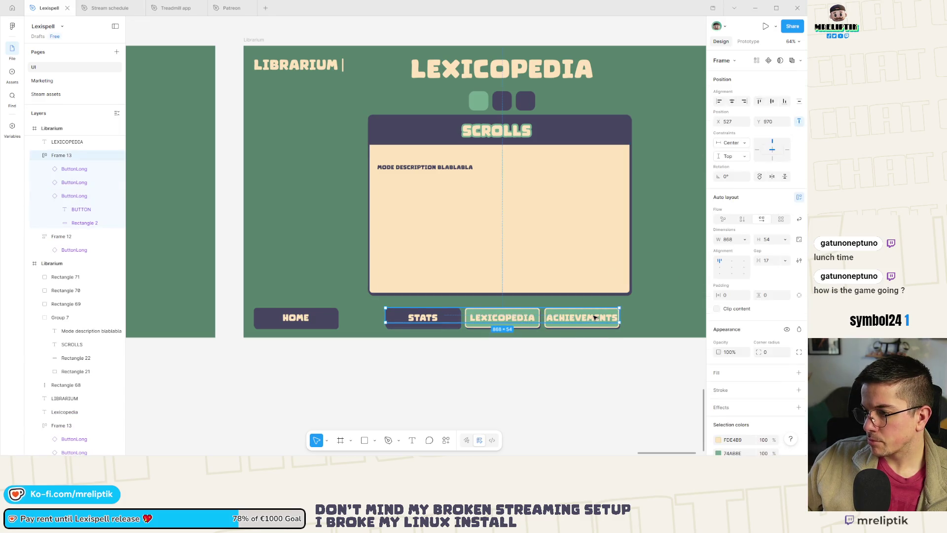
pyautogui.doubleClick(594, 317)
pyautogui.click(576, 313)
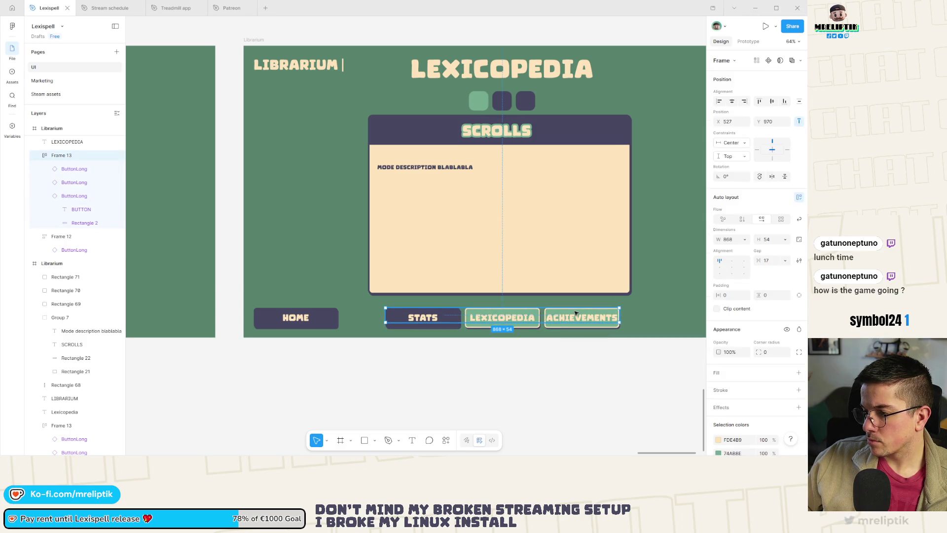
pyautogui.click(575, 312)
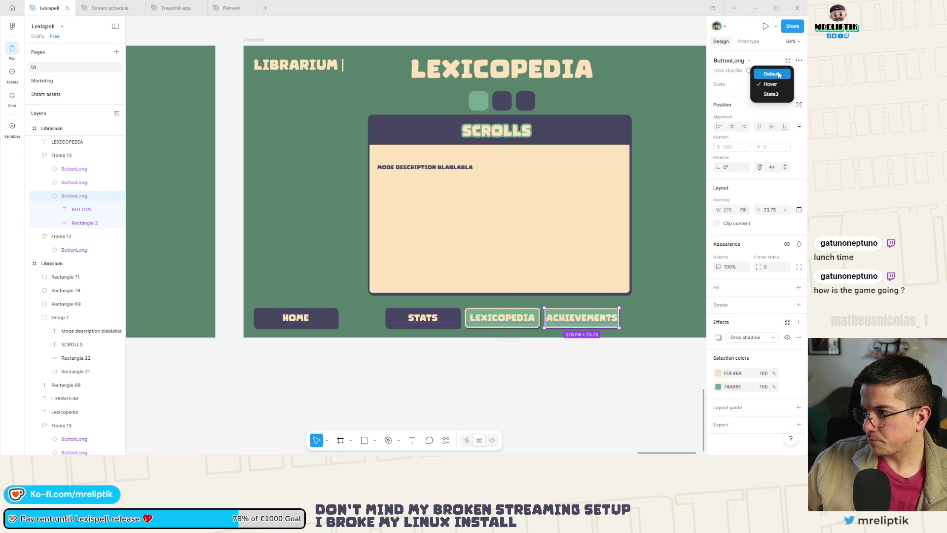
pyautogui.scroll(-1, 547, 362)
pyautogui.scroll(-3, 546, 361)
pyautogui.click(482, 359)
pyautogui.scroll(3, 411, 291)
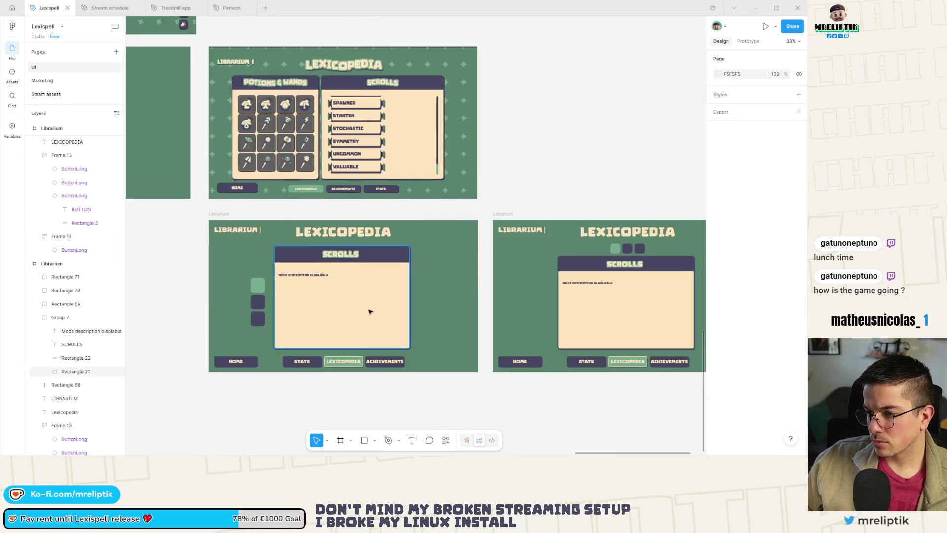
pyautogui.scroll(-3, 366, 358)
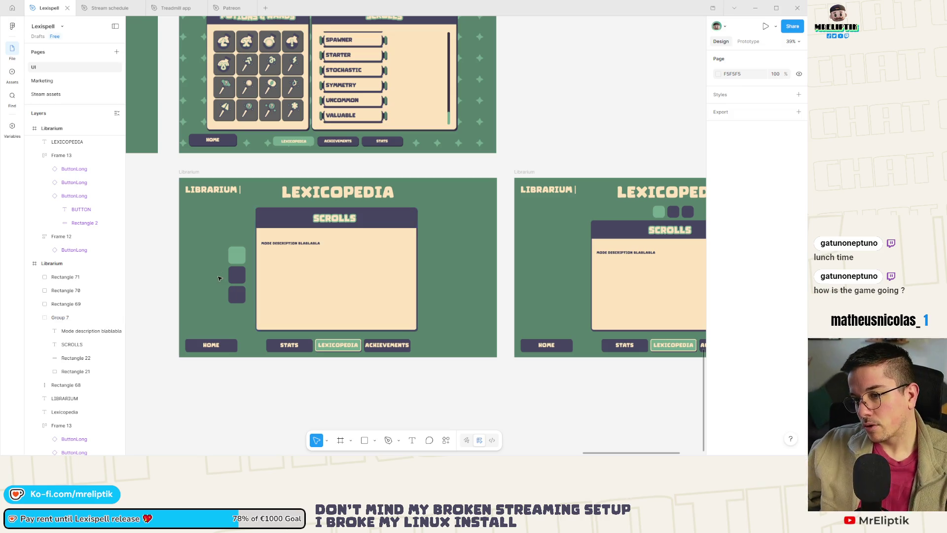
pyautogui.scroll(-3, 171, 166)
# - Duplicate the frame with vertical tab squares and place the copy just below it
pyautogui.click(200, 170)
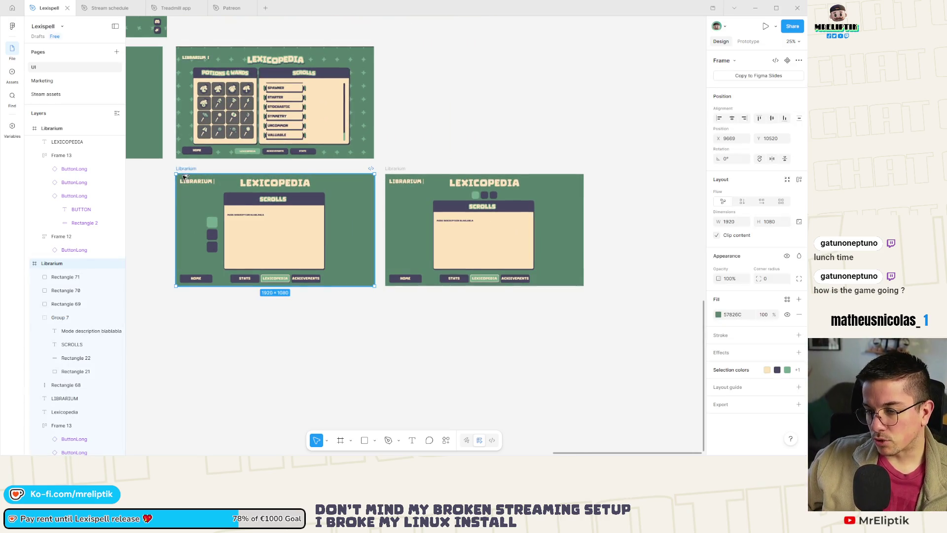
pyautogui.moveTo(200, 170); pyautogui.dragTo(199, 293)
pyautogui.scroll(-4, 200, 294)
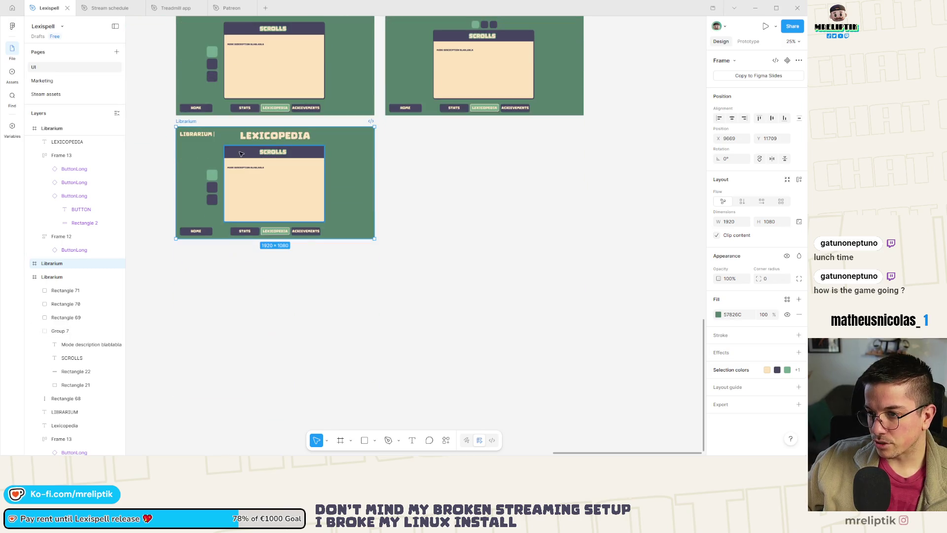
pyautogui.scroll(5, 252, 171)
# - Recolor the top tab square to dark 474660 and make the middle square green
pyautogui.click(178, 203)
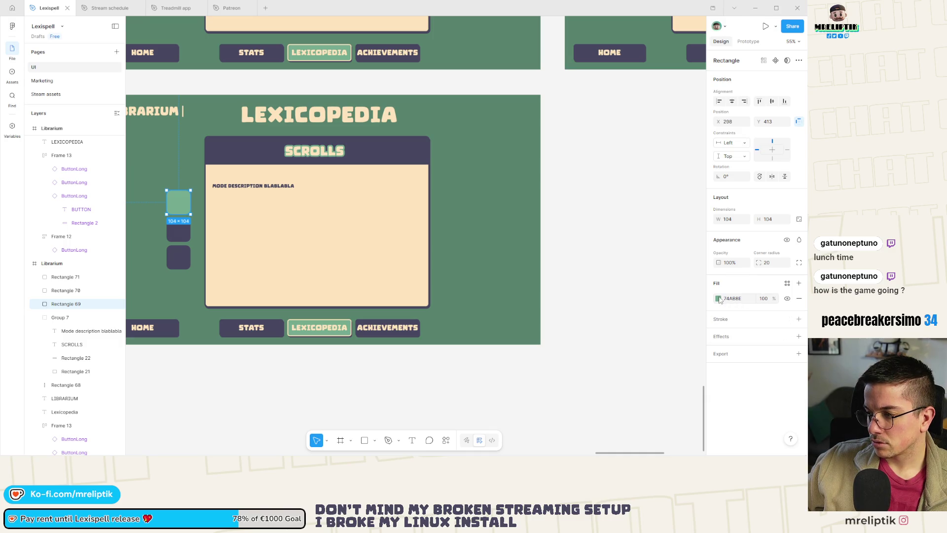
pyautogui.click(718, 299)
pyautogui.click(616, 417)
pyautogui.click(171, 226)
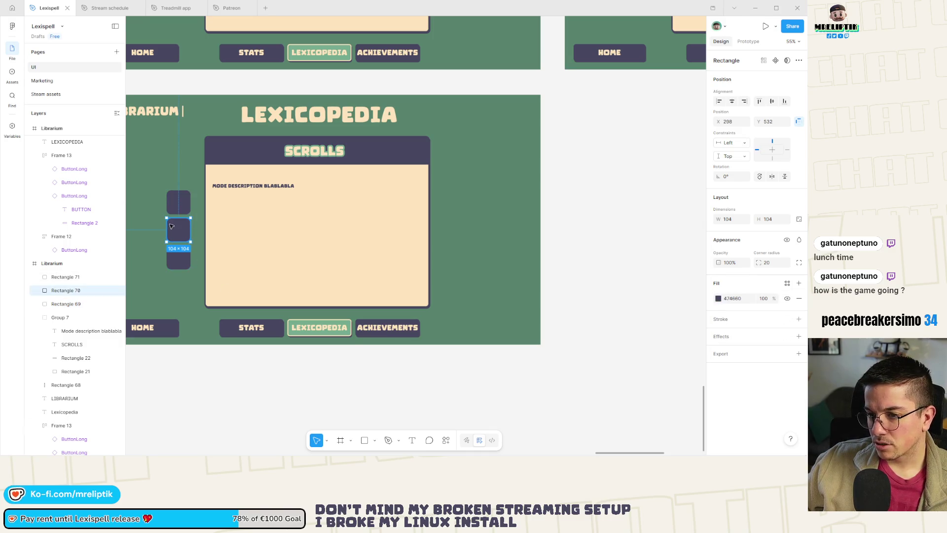
pyautogui.click(718, 299)
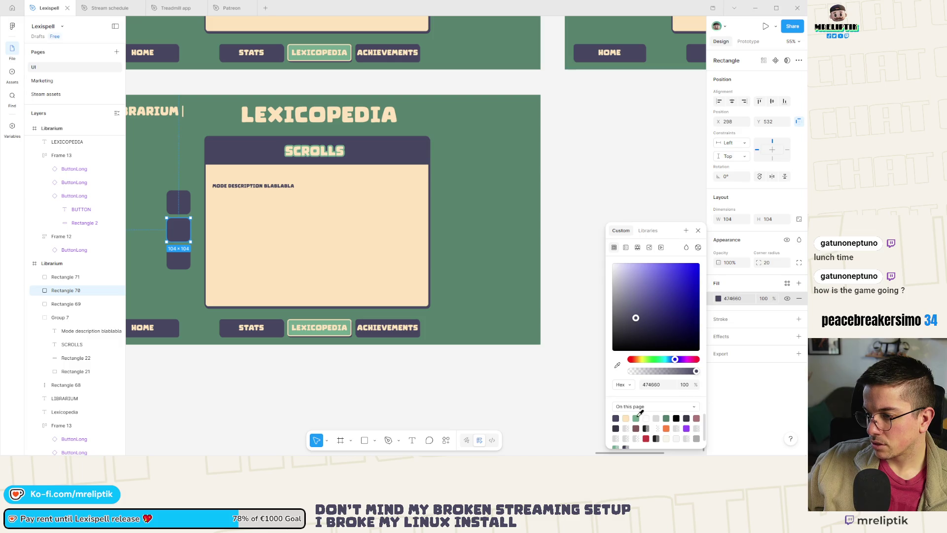
pyautogui.click(636, 417)
pyautogui.click(382, 386)
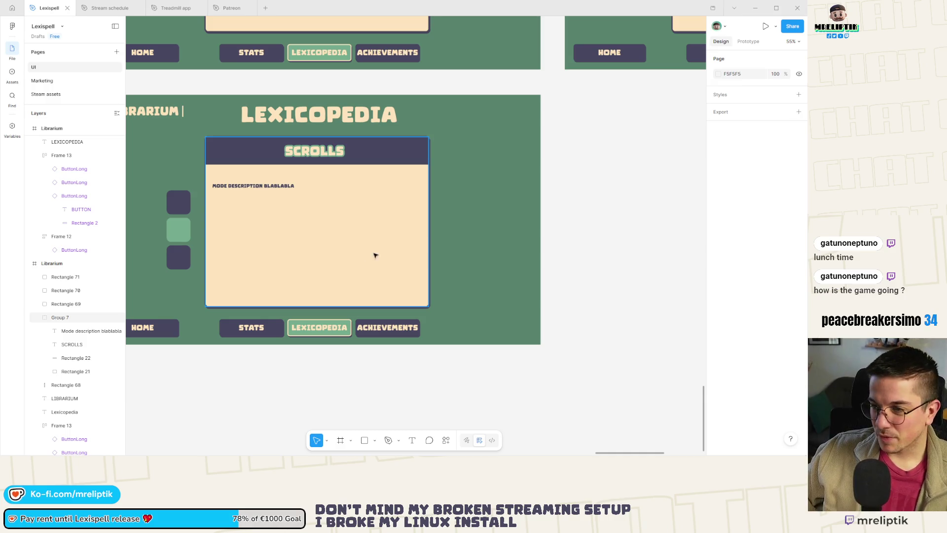
pyautogui.scroll(-3, 373, 255)
pyautogui.scroll(5, 291, 276)
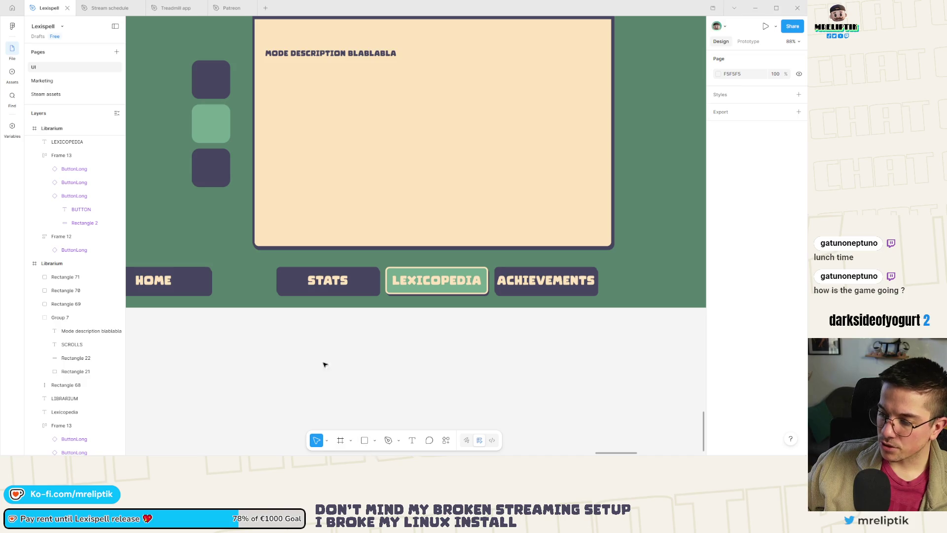
# - Add a white L1 text label between the HOME and STATS buttons
pyautogui.click(412, 440)
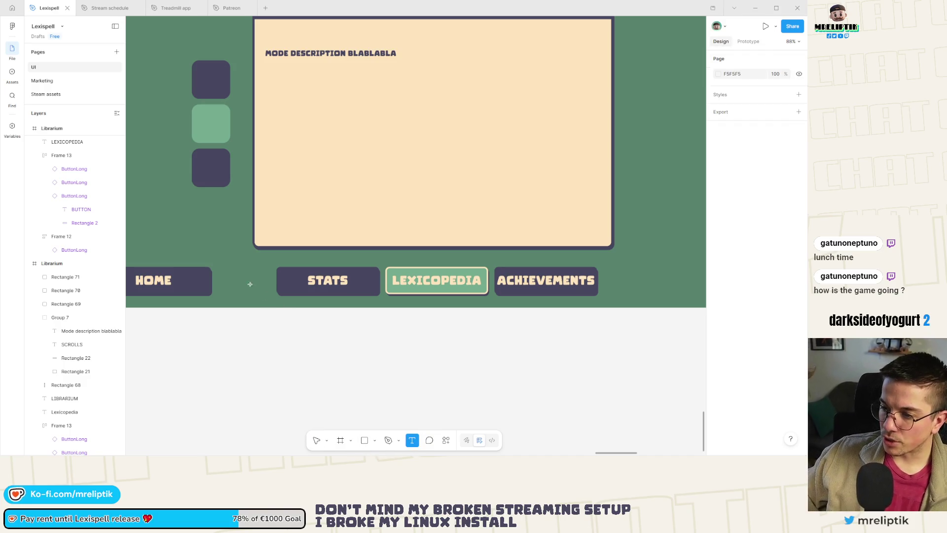
pyautogui.moveTo(243, 276); pyautogui.dragTo(258, 291)
pyautogui.press('Escape')
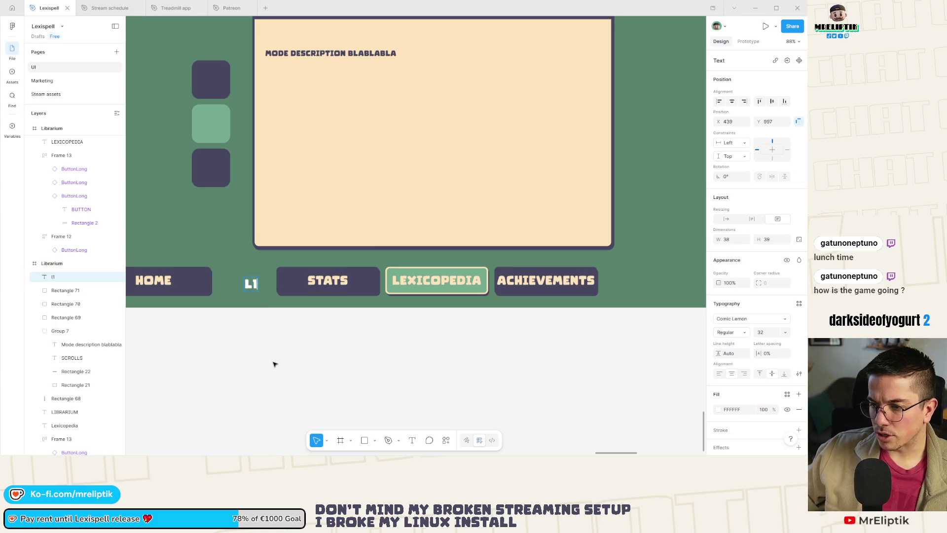
# - Copy the label as R1 right of ACHIEVEMENTS, then nudge both labels down 1px
pyautogui.moveTo(265, 284); pyautogui.dragTo(616, 287)
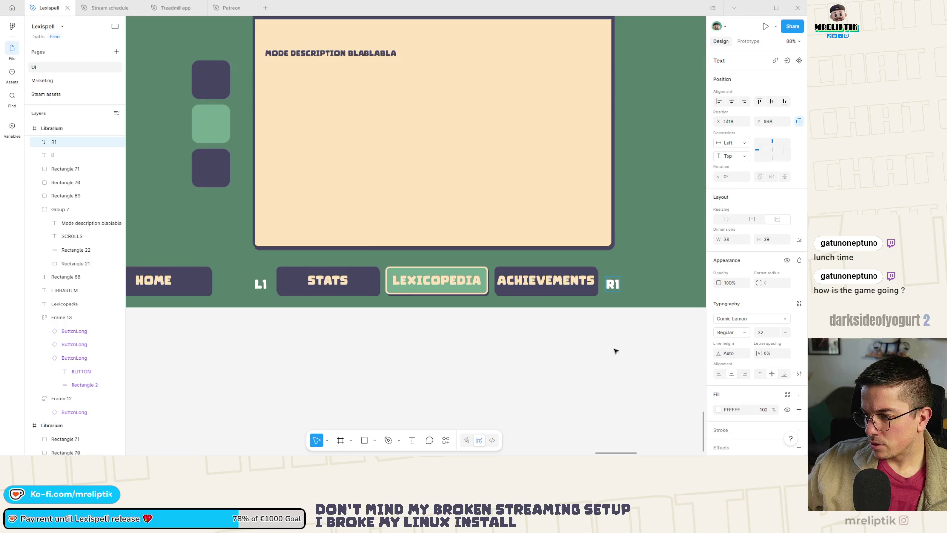
pyautogui.click(261, 284)
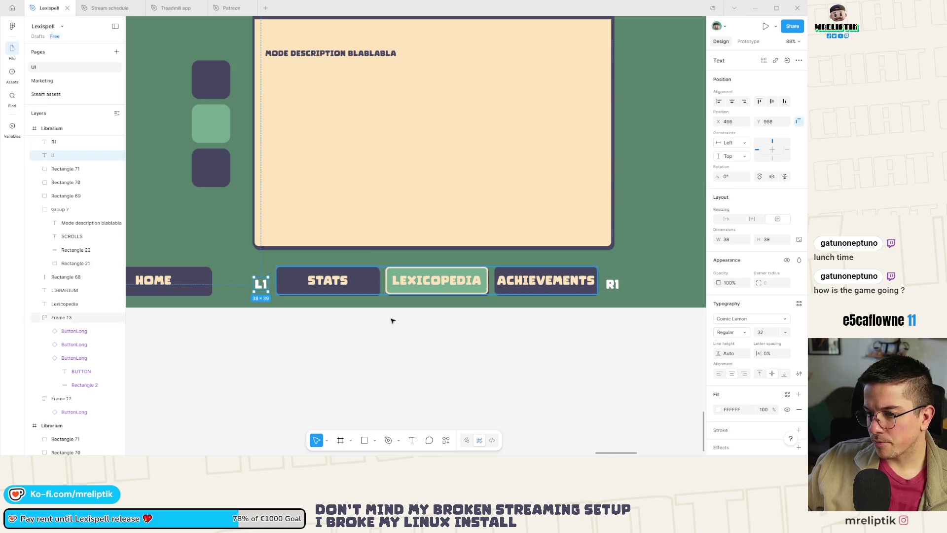
pyautogui.keyDown('shift'); pyautogui.click(615, 286); pyautogui.keyUp('shift')
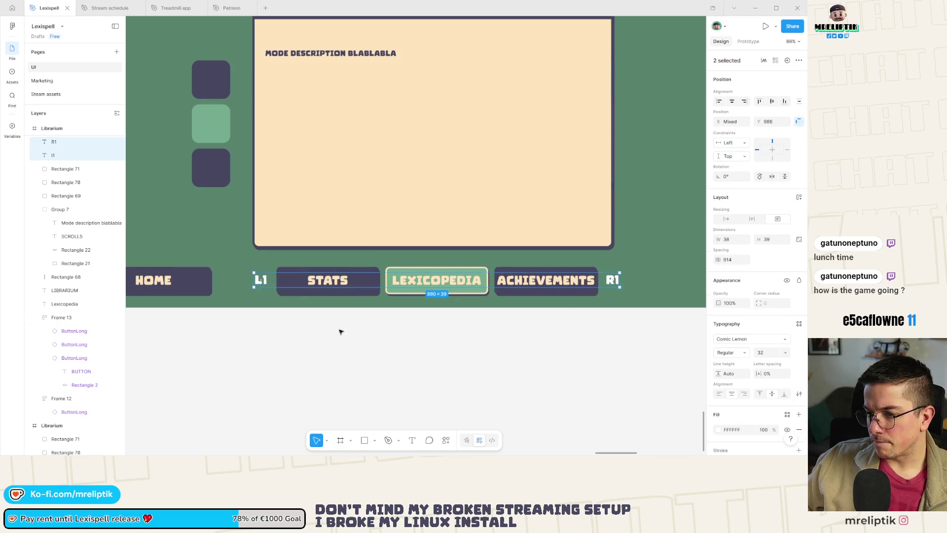
pyautogui.scroll(-3, 318, 349)
pyautogui.scroll(4, 493, 302)
pyautogui.press('Down')
pyautogui.scroll(-4, 481, 349)
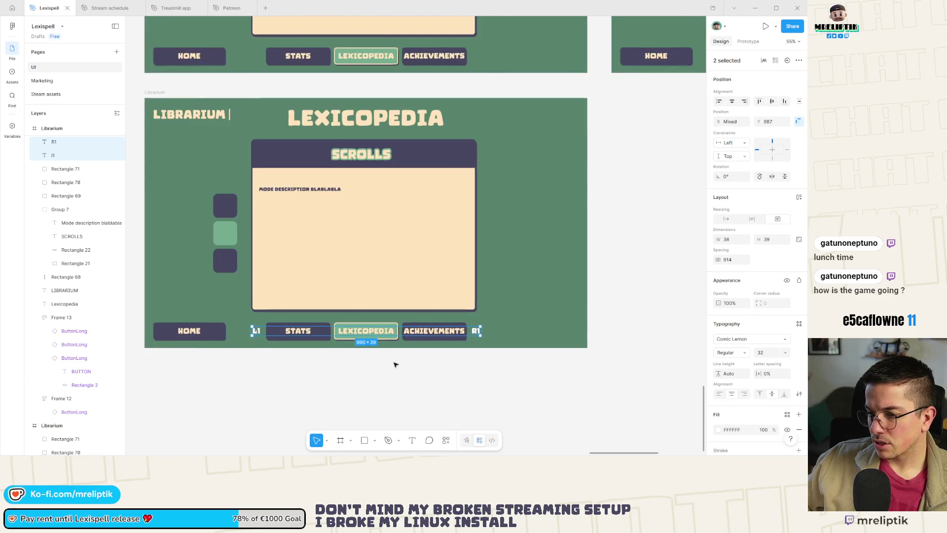
pyautogui.click(395, 365)
pyautogui.scroll(2, 212, 197)
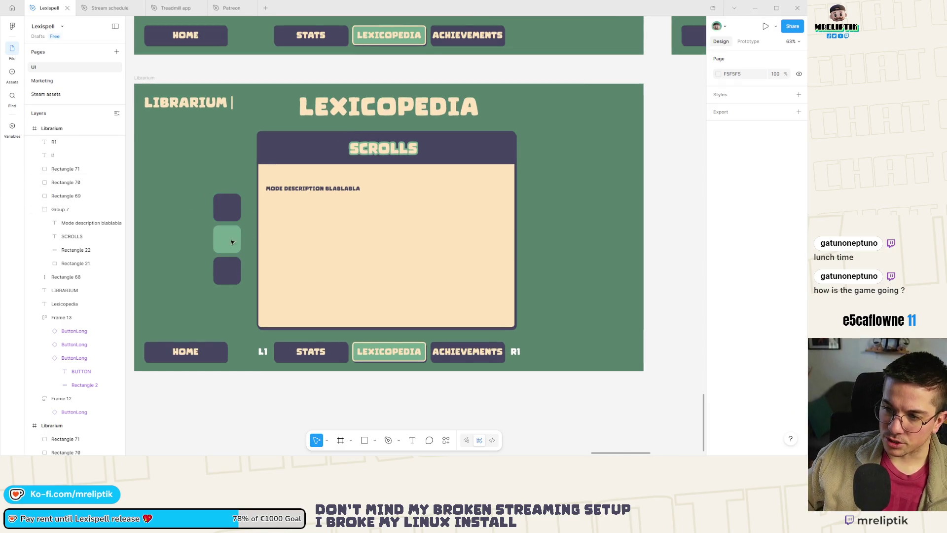
# - Copy the L1 label below the tab squares as L2 and narrow its box
pyautogui.click(263, 352)
pyautogui.moveTo(265, 353); pyautogui.dragTo(227, 296)
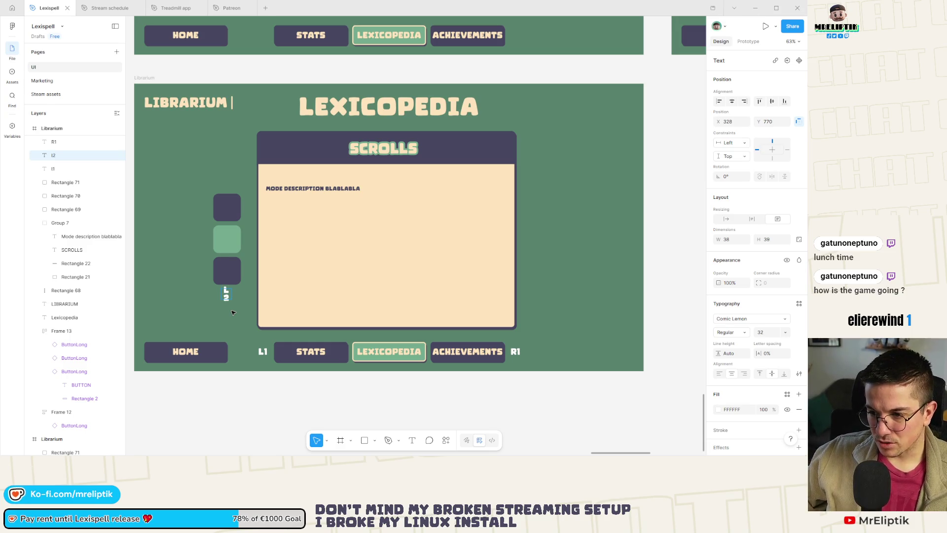
pyautogui.scroll(5, 226, 295)
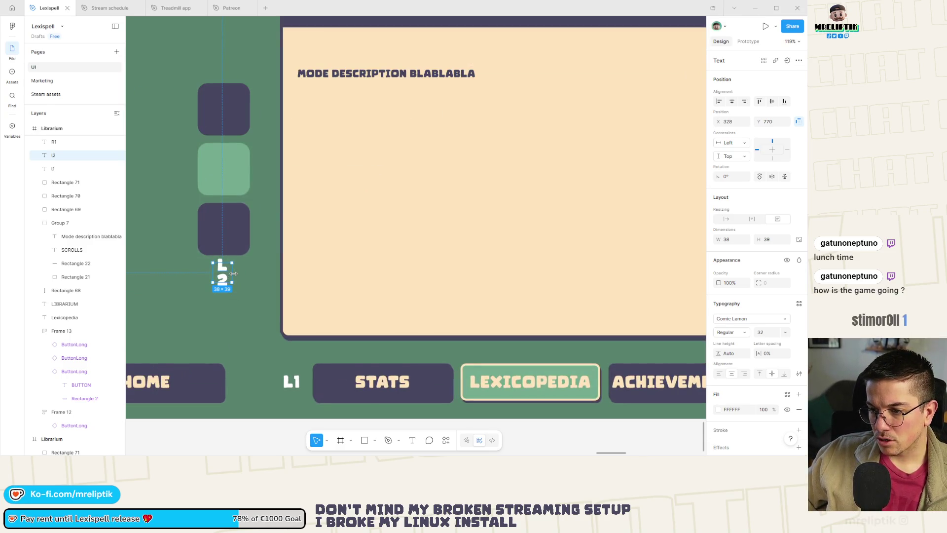
pyautogui.moveTo(238, 273); pyautogui.dragTo(223, 69)
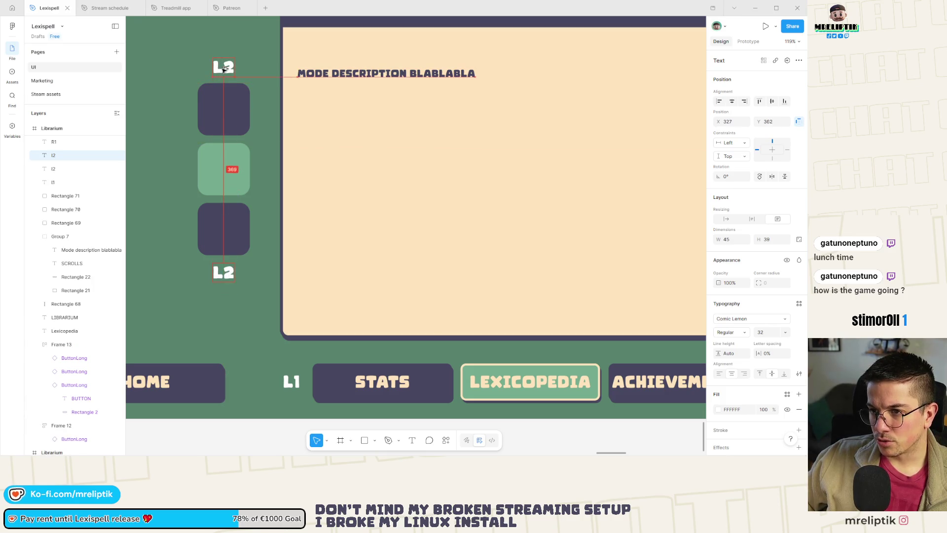
# - Edit the label above the tab squares to read R2 and deselect
pyautogui.doubleClick(224, 69)
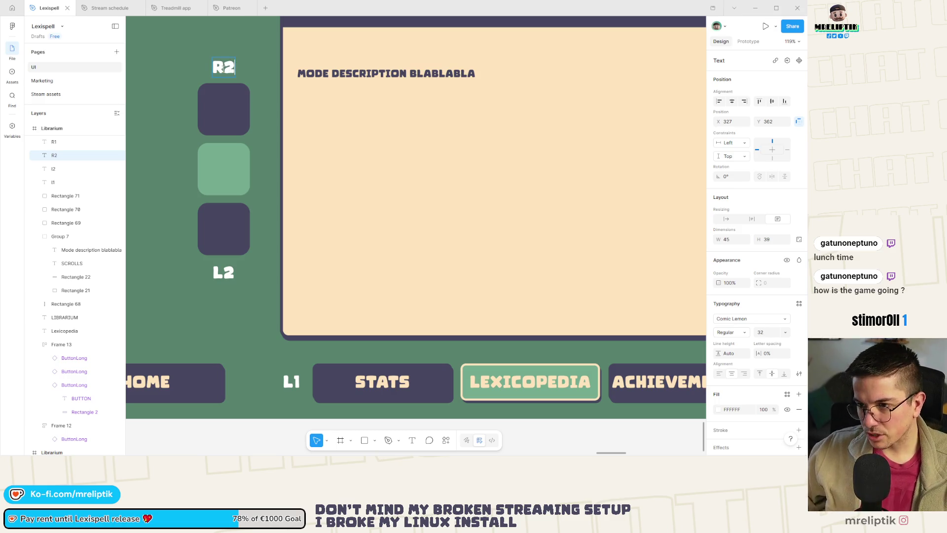
pyautogui.press('Escape')
pyautogui.keyDown('ctrl'); pyautogui.scroll(-5, 248, 158); pyautogui.keyUp('ctrl')
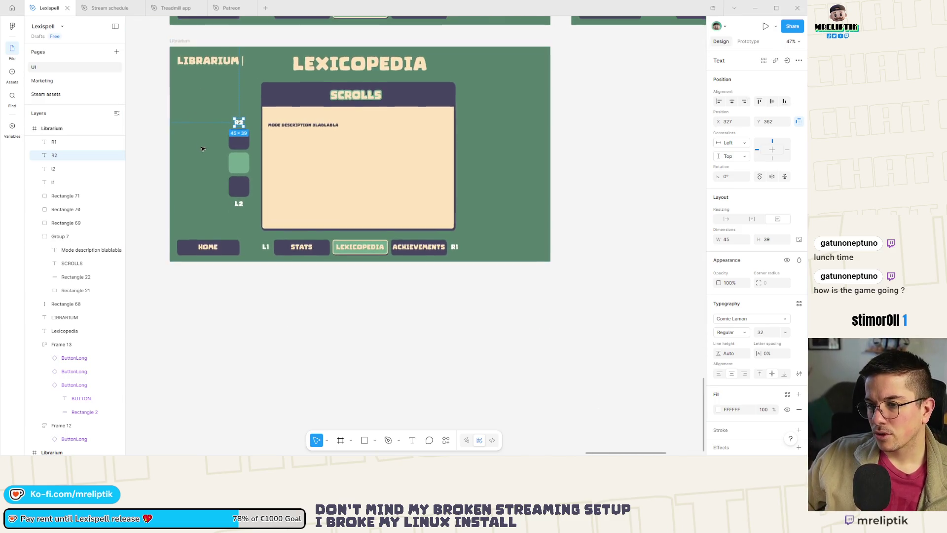
pyautogui.keyDown('ctrl'); pyautogui.scroll(-3, 201, 149); pyautogui.keyUp('ctrl')
pyautogui.click(327, 277)
pyautogui.scroll(3, 293, 184)
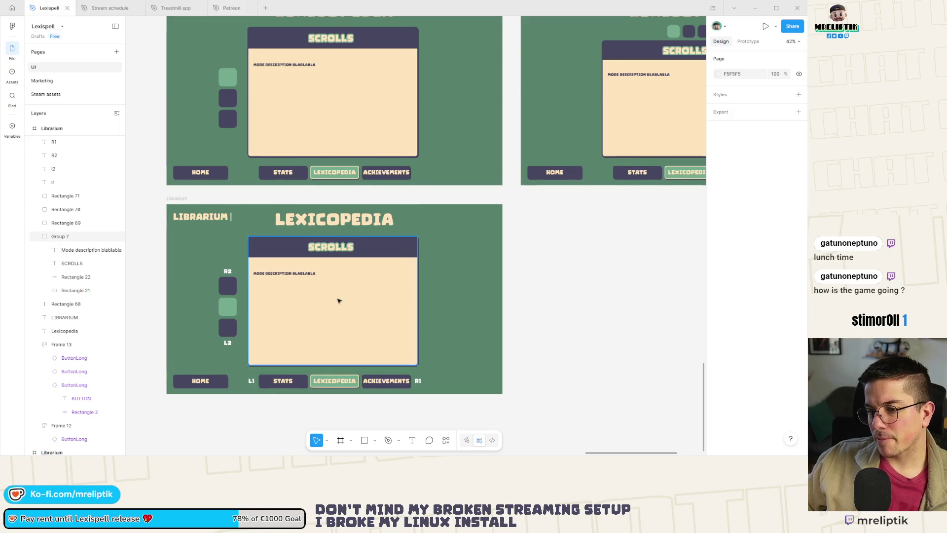
pyautogui.scroll(-2, 340, 286)
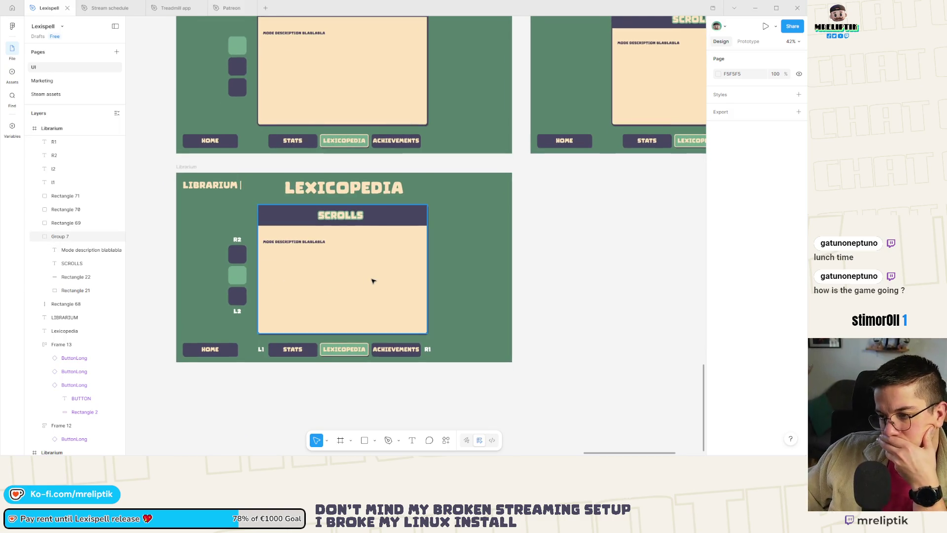
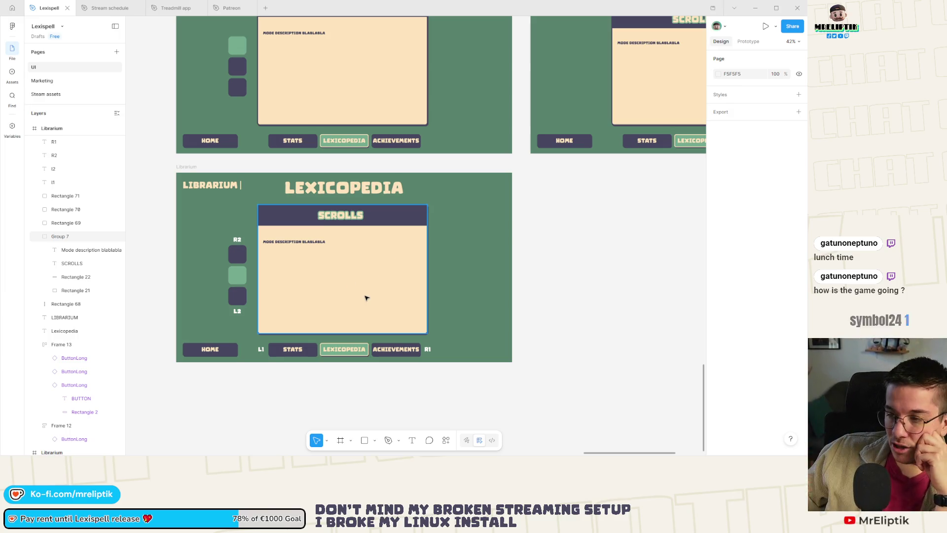
# - Copy the L1 and R1 labels from the bottom frame into the top-right frame's bottom nav row
pyautogui.scroll(-3, 298, 269)
pyautogui.scroll(3, 315, 246)
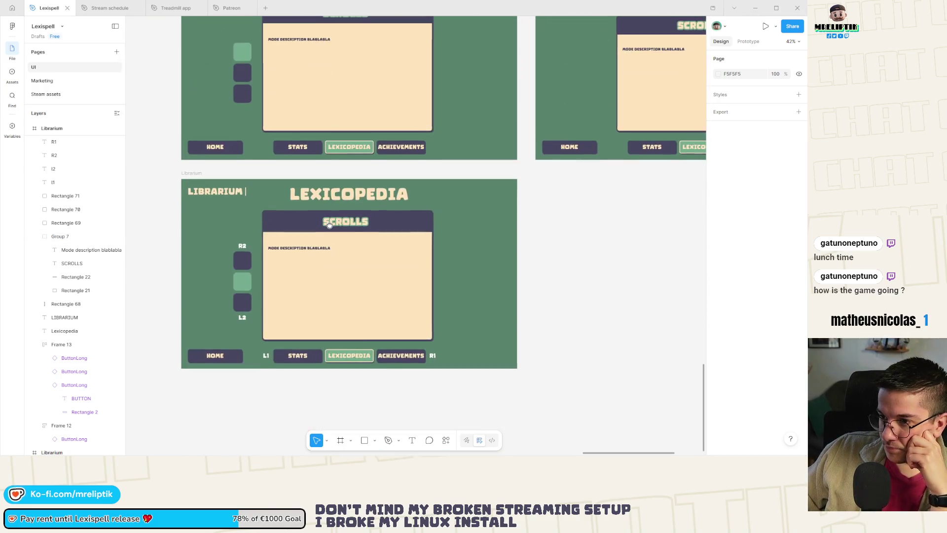
pyautogui.scroll(2, 329, 225)
pyautogui.hscroll(6, 329, 225)
pyautogui.scroll(-3, 290, 361)
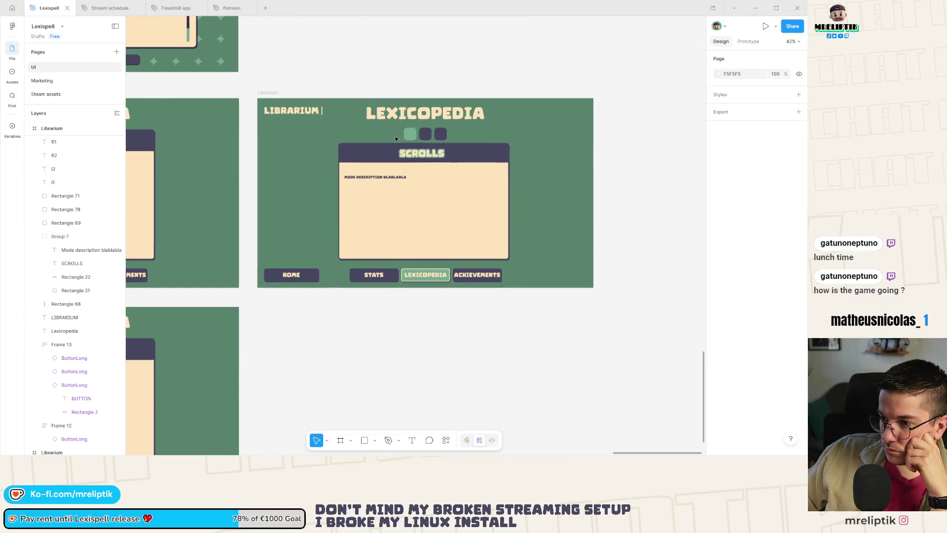
pyautogui.scroll(-3, 372, 262)
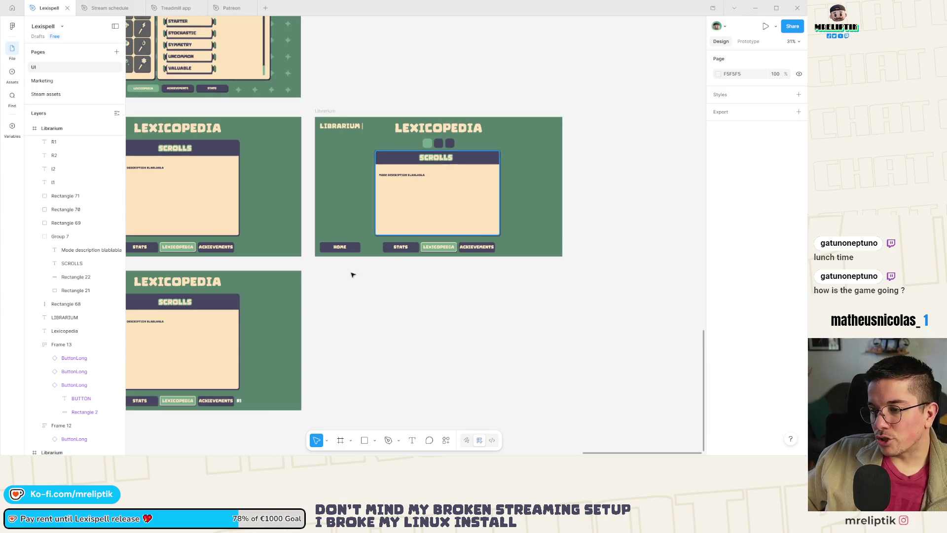
pyautogui.scroll(-1, 450, 234)
pyautogui.hscroll(-3, 450, 235)
pyautogui.click(374, 343)
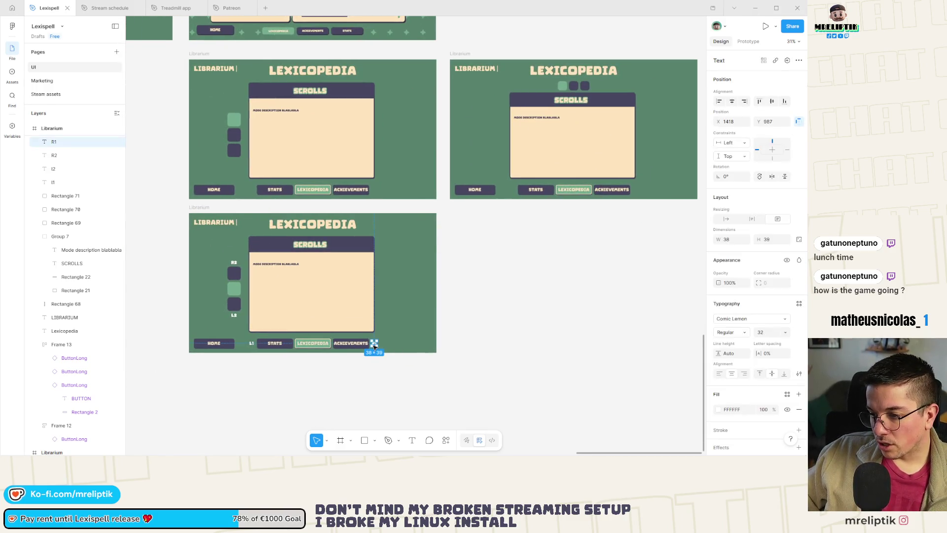
pyautogui.keyDown('shift'); pyautogui.click(251, 343); pyautogui.keyUp('shift')
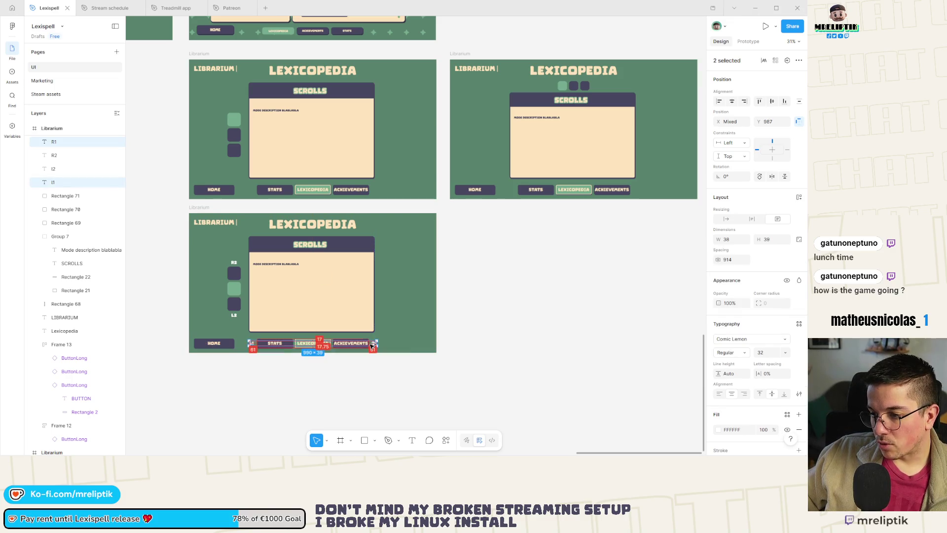
pyautogui.moveTo(375, 344); pyautogui.dragTo(636, 344)
pyautogui.moveTo(513, 344)
pyautogui.mouseDown()
pyautogui.moveTo(513, 200)
pyautogui.moveTo(533, 87)
pyautogui.mouseUp()
# - Place the copied L1 and R1 labels on either side of the square tab row
pyautogui.scroll(-3, 533, 87)
pyautogui.scroll(6, 519, 103)
pyautogui.press('Escape')
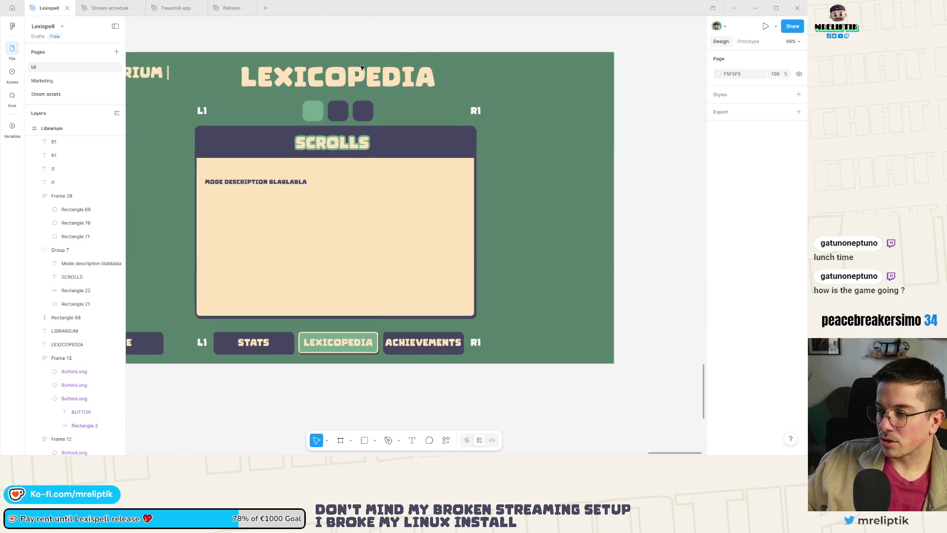
pyautogui.scroll(3, 367, 89)
pyautogui.moveTo(540, 125); pyautogui.dragTo(396, 126)
pyautogui.scroll(-3, 507, 148)
pyautogui.click(207, 129)
pyautogui.moveTo(210, 133); pyautogui.dragTo(315, 131)
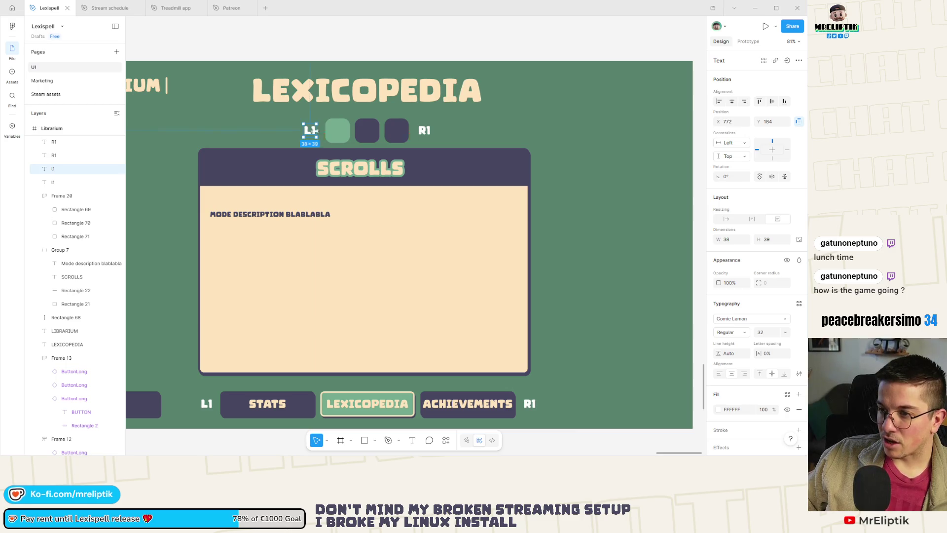
pyautogui.scroll(3, 315, 131)
# - Change the left label to L2 and make it auto width
pyautogui.doubleClick(314, 136)
pyautogui.press('BackSpace')
pyautogui.write('2')
pyautogui.press('Escape')
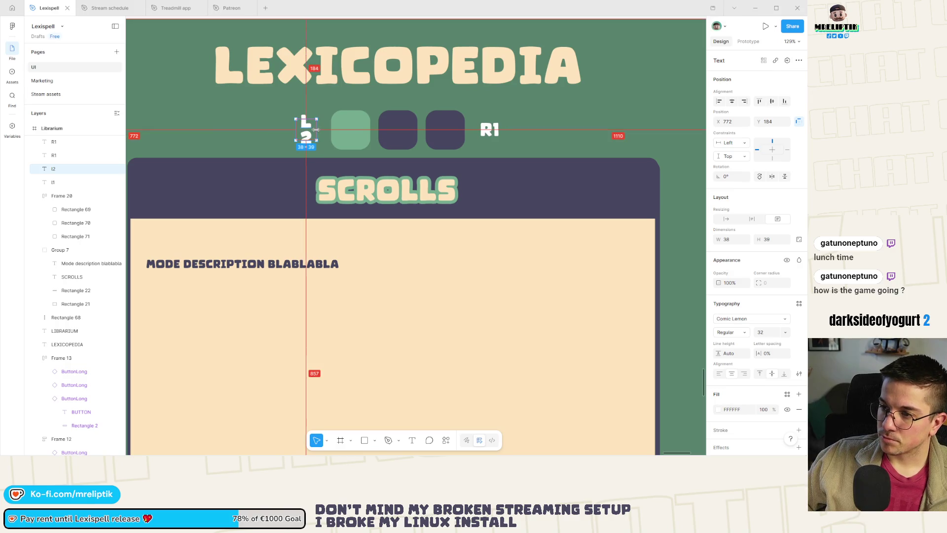
pyautogui.doubleClick(319, 129)
# - Change the right label to R2 and make it auto width
pyautogui.click(496, 136)
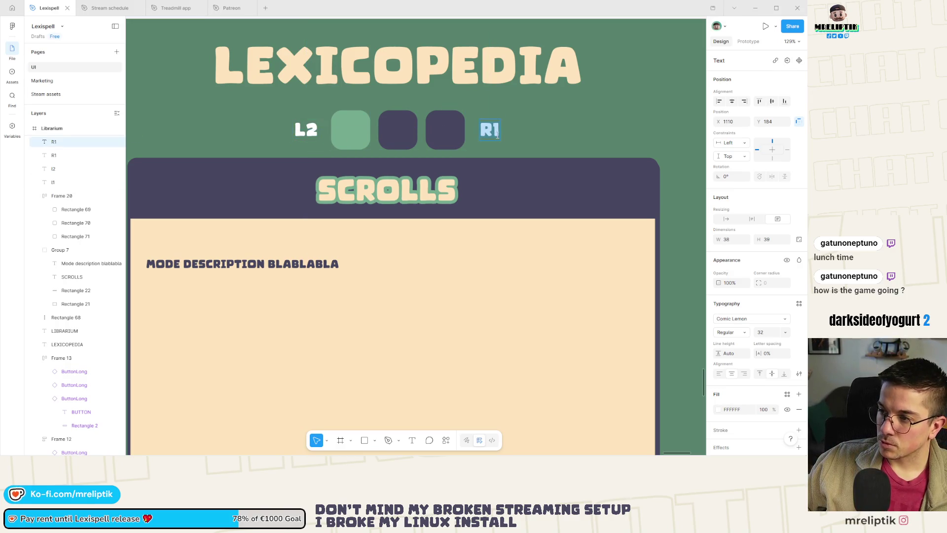
pyautogui.press('BackSpace')
pyautogui.write('2')
pyautogui.press('Escape')
pyautogui.doubleClick(501, 130)
pyautogui.scroll(-5, 342, 135)
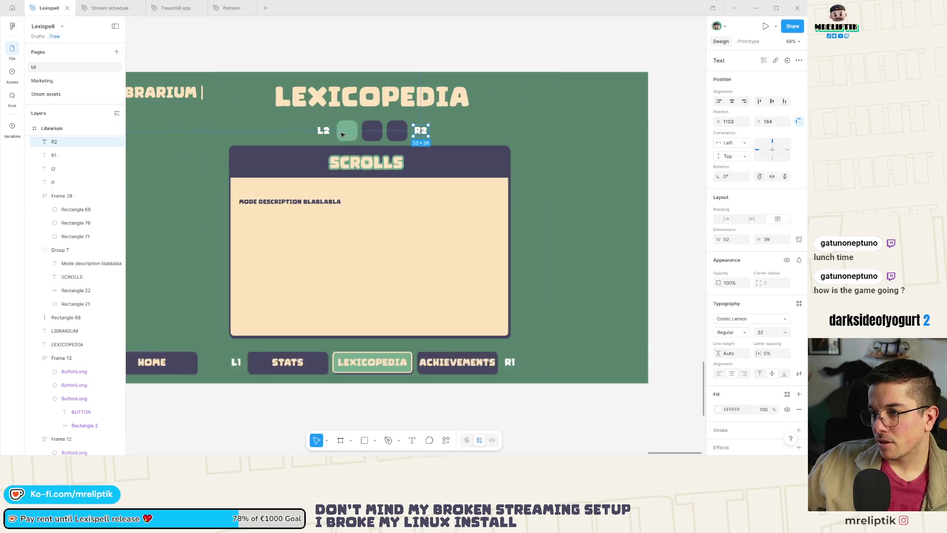
pyautogui.scroll(-3, 342, 135)
pyautogui.click(598, 184)
pyautogui.scroll(-3, 543, 187)
pyautogui.scroll(1, 276, 269)
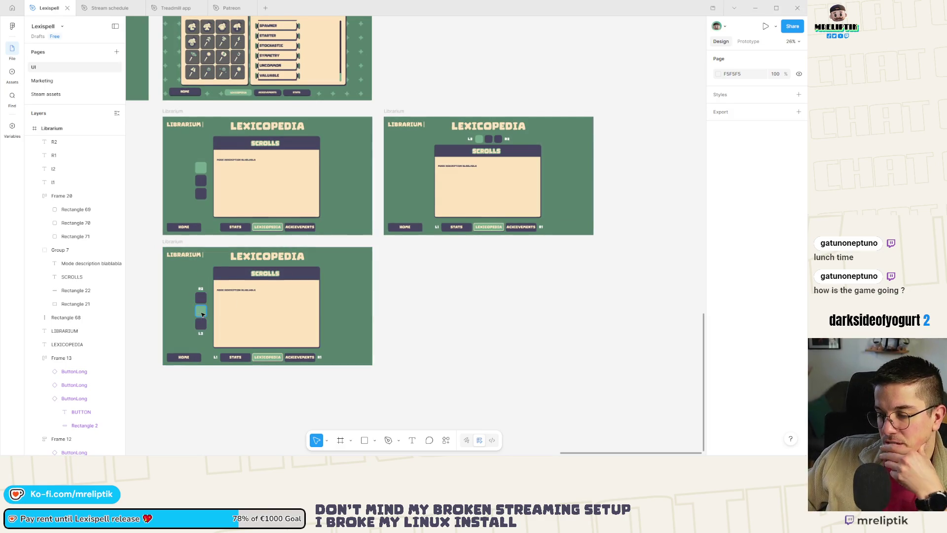
# - Retitle the bottom frame's SCROLLS panel heading to POTIONS & WANDS
pyautogui.hscroll(-2, 202, 312)
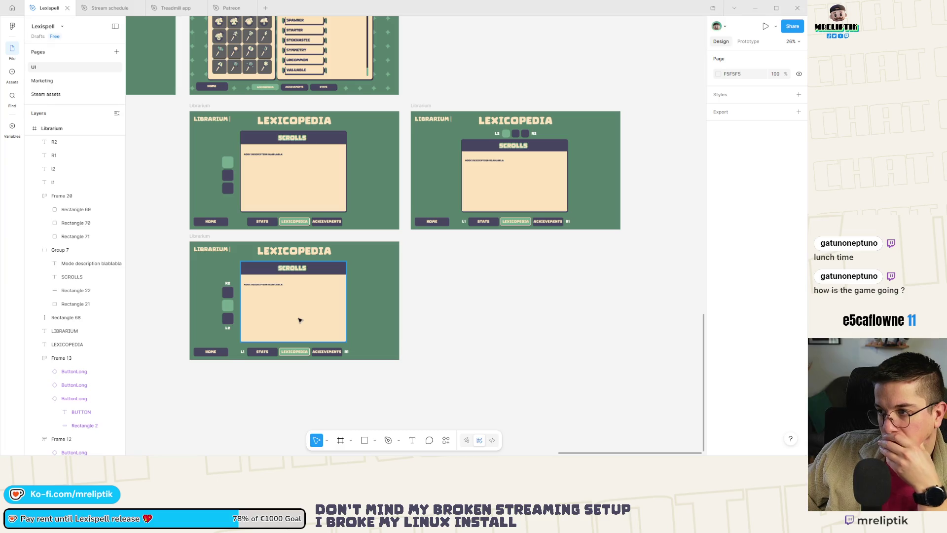
pyautogui.doubleClick(288, 269)
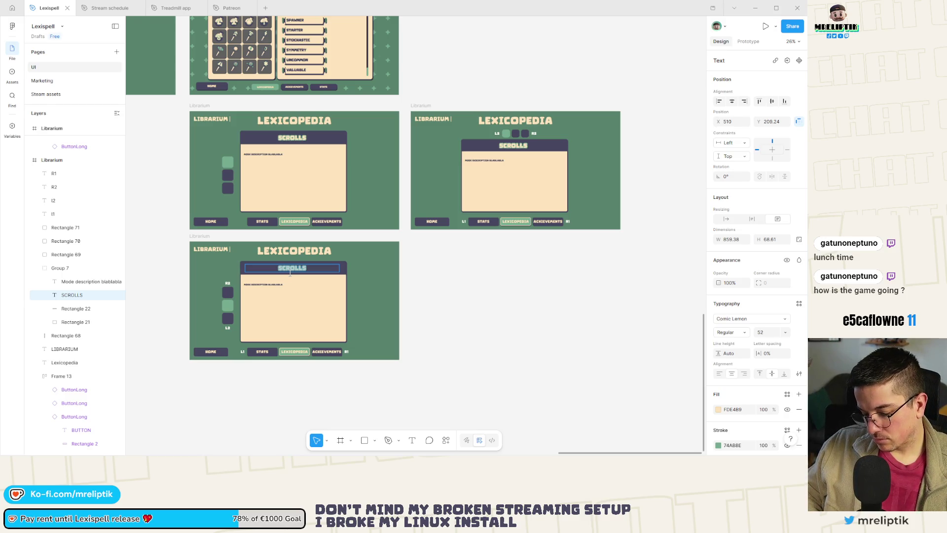
pyautogui.write('POTIONS & WANDS')
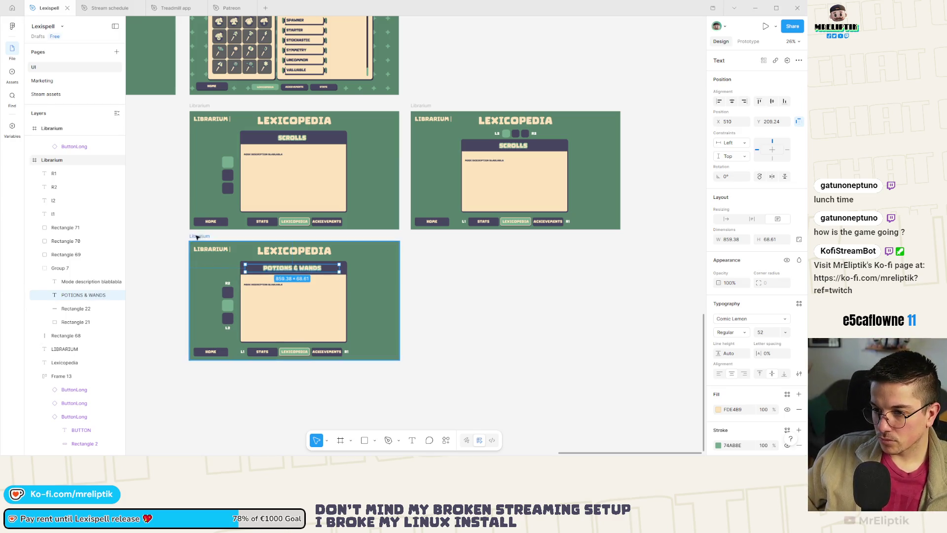
# - Duplicate that frame below and change the copy's title to RUNES
pyautogui.click(199, 236)
pyautogui.scroll(-1, 201, 201)
pyautogui.hotkey('ctrl', 'd')
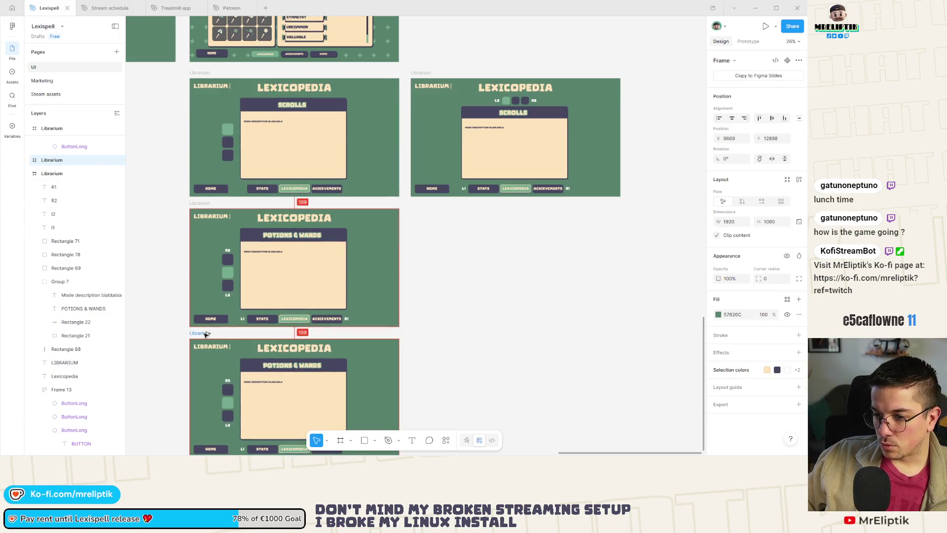
pyautogui.keyDown('ctrl'); pyautogui.scroll(-2, 224, 283); pyautogui.keyUp('ctrl')
pyautogui.keyDown('ctrl'); pyautogui.scroll(5, 246, 313); pyautogui.keyUp('ctrl')
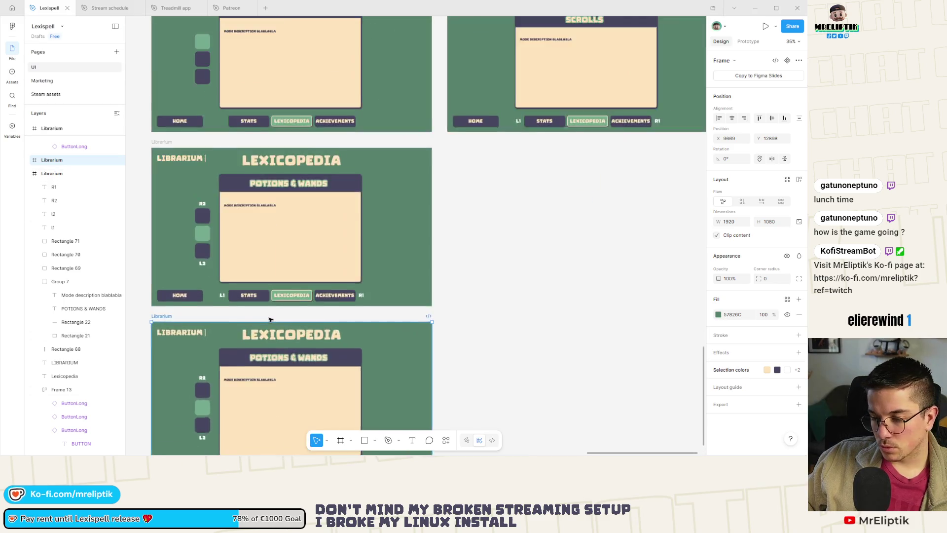
pyautogui.scroll(-3, 328, 327)
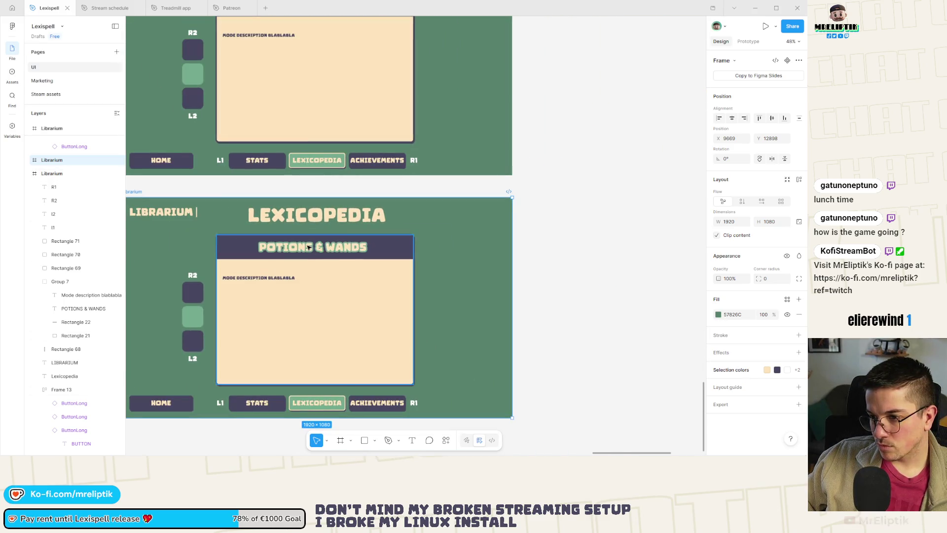
pyautogui.doubleClick(311, 247)
pyautogui.write('RUNES')
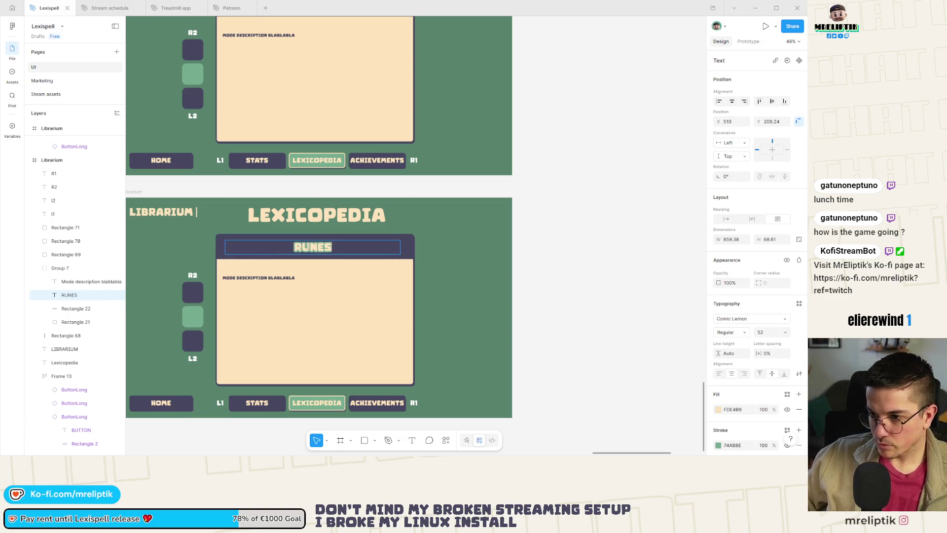
pyautogui.press('Escape')
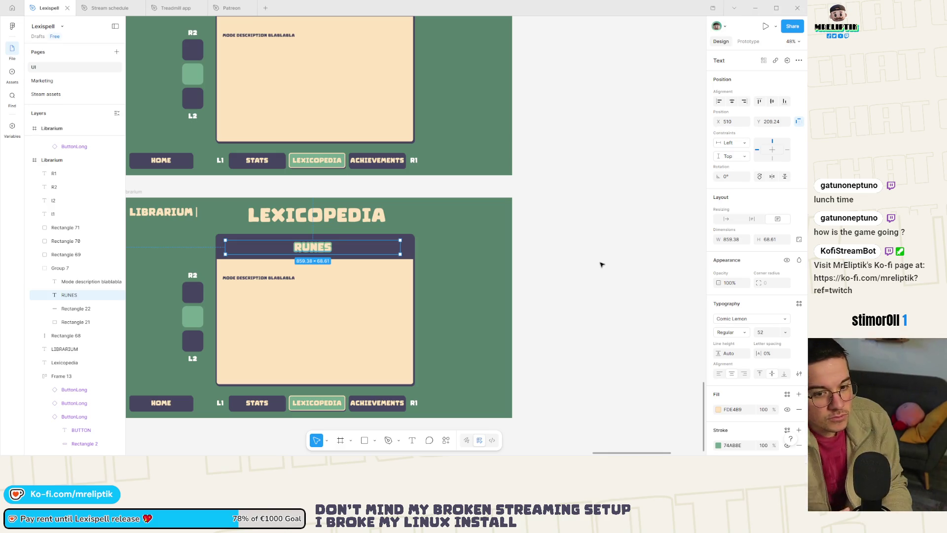
pyautogui.click(574, 290)
pyautogui.scroll(-2, 309, 222)
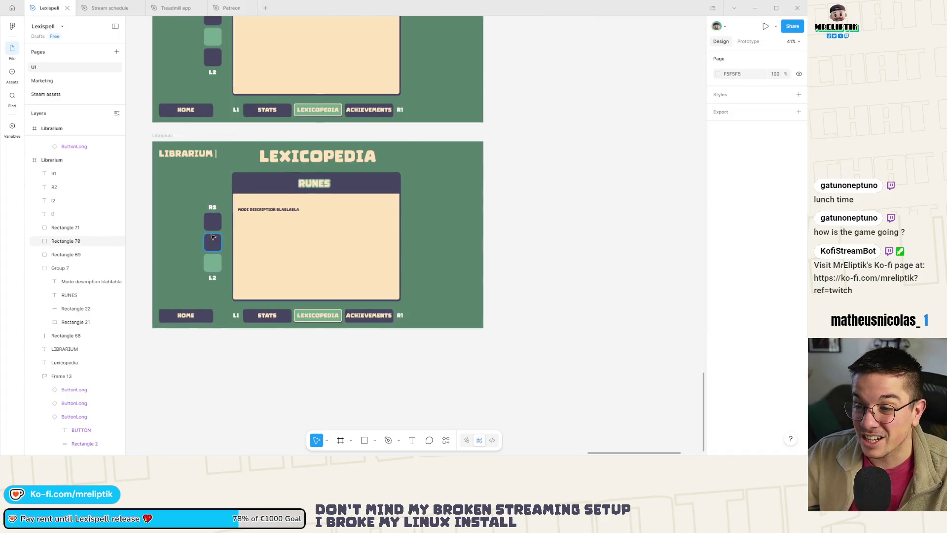
# - Move the R2 label and tab squares upward in the RUNES frame
pyautogui.scroll(-2, 216, 197)
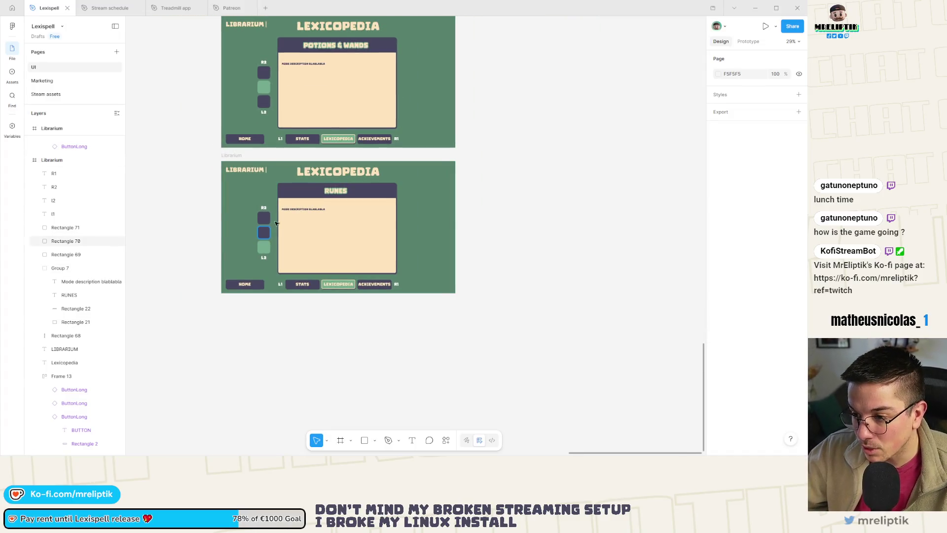
pyautogui.scroll(3, 270, 209)
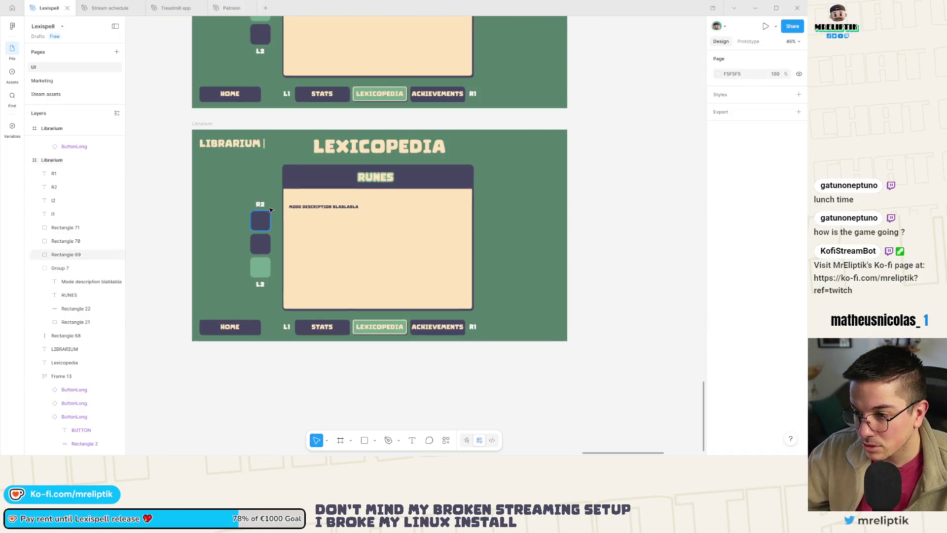
pyautogui.moveTo(148, 184)
pyautogui.mouseDown()
pyautogui.moveTo(279, 283)
pyautogui.moveTo(280, 273)
pyautogui.mouseUp()
pyautogui.scroll(3, 280, 274)
pyautogui.moveTo(263, 236); pyautogui.dragTo(263, 205)
# - Add a fourth dark square below the green tab and nudge the whole column down
pyautogui.click(274, 248)
pyautogui.doubleClick(265, 237)
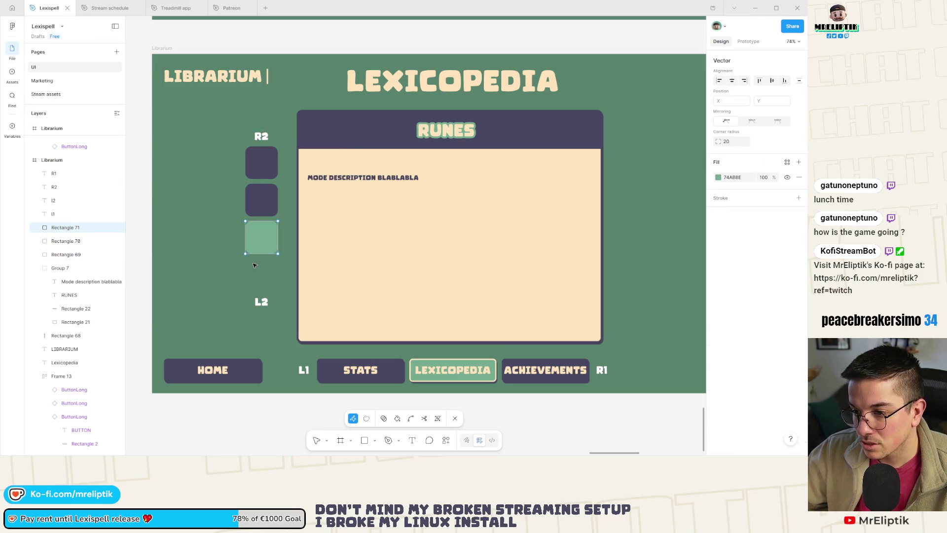
pyautogui.hotkey('ctrl', 'v')
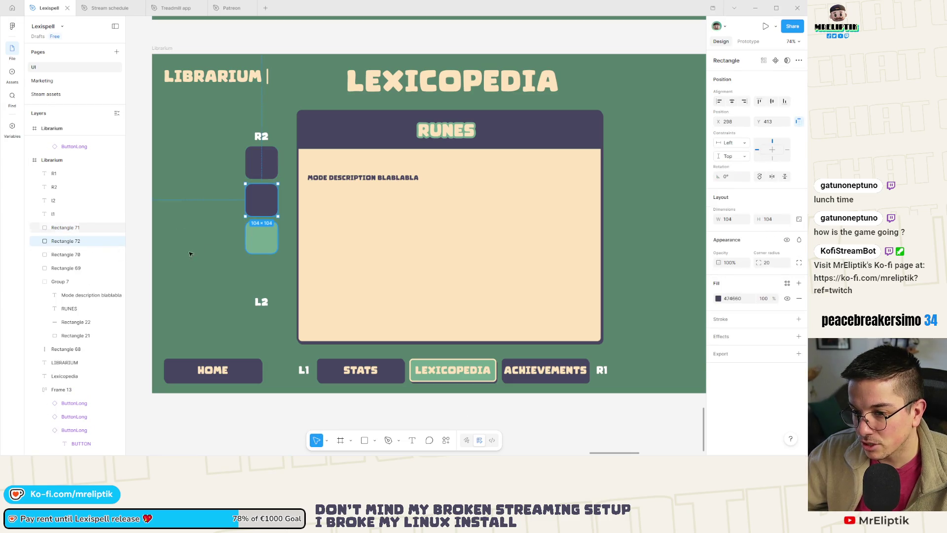
pyautogui.moveTo(256, 203); pyautogui.dragTo(265, 278)
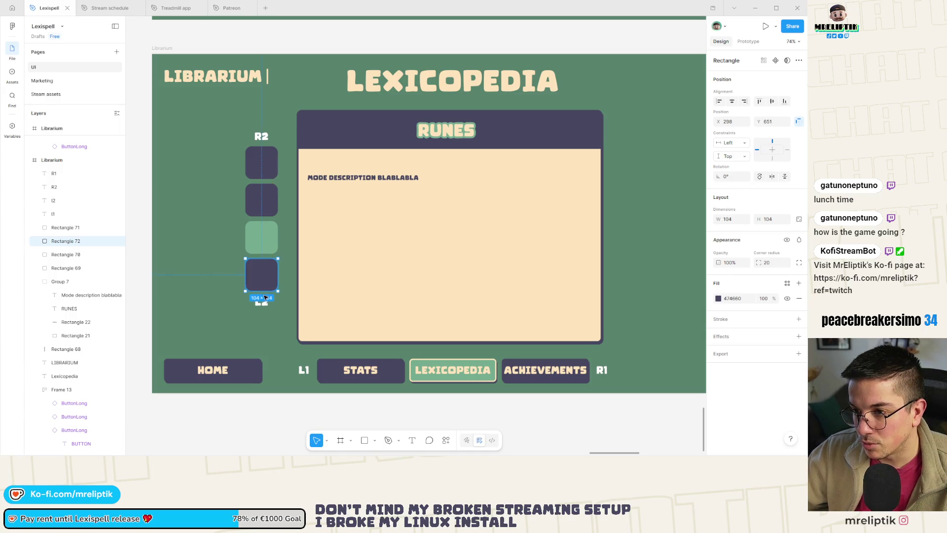
pyautogui.moveTo(146, 121); pyautogui.dragTo(301, 334)
pyautogui.hotkey('shift', 'Down')
pyautogui.hotkey('shift', 'Down')
pyautogui.hotkey('shift', 'Down')
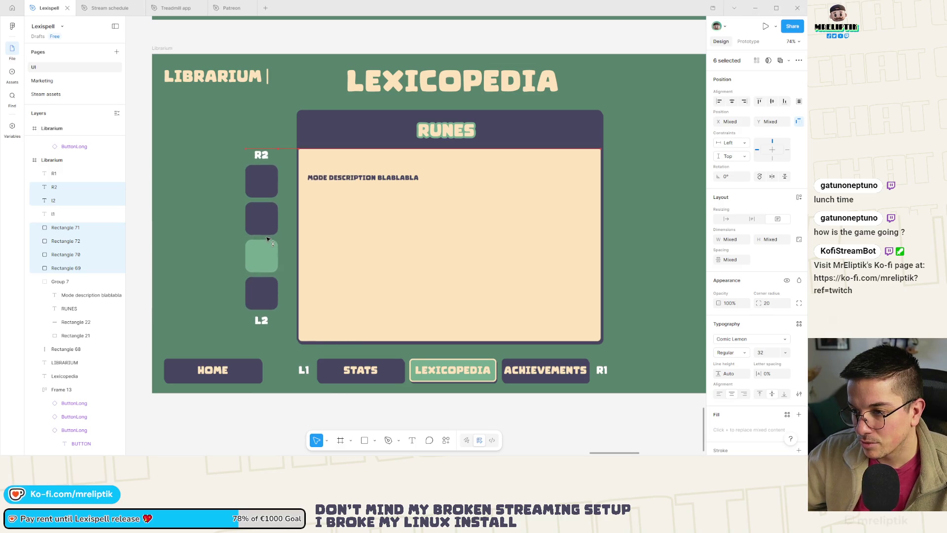
pyautogui.scroll(-5, 218, 210)
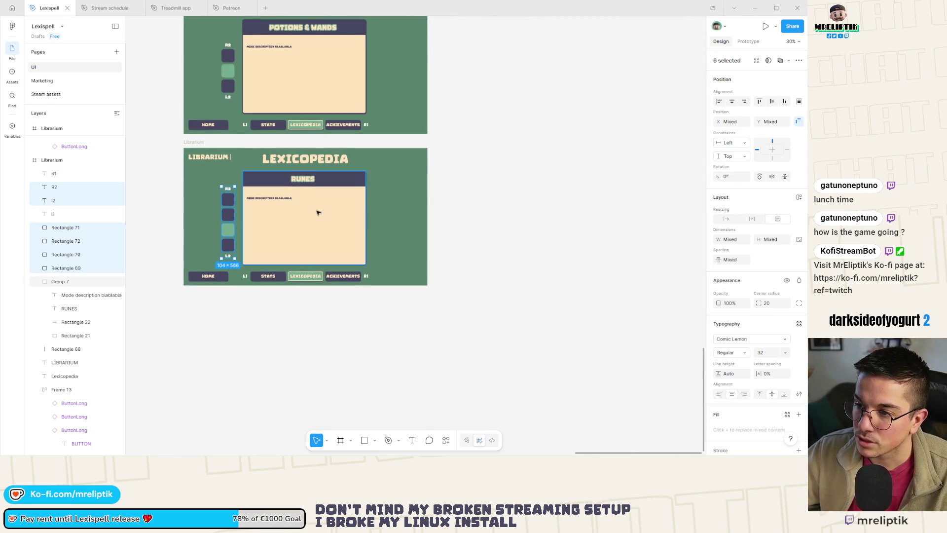
pyautogui.click(198, 141)
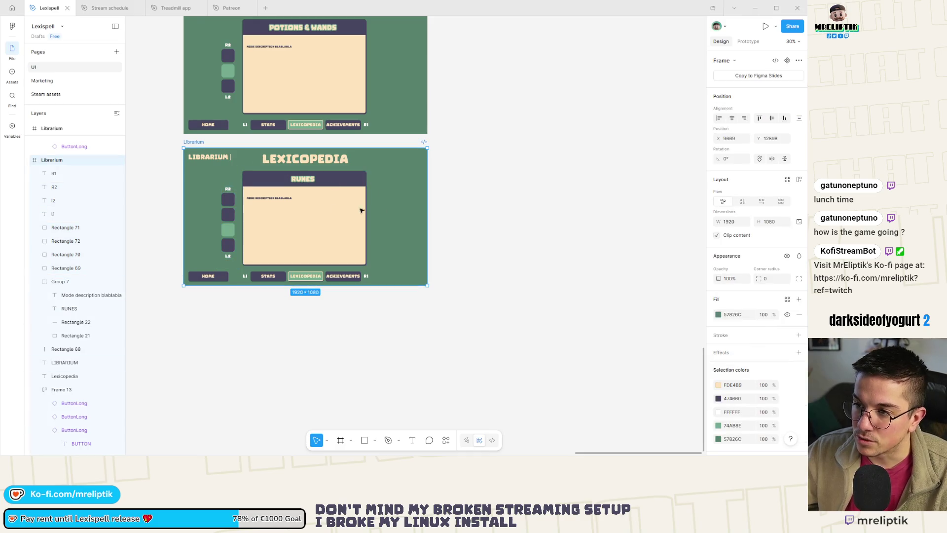
# - Duplicate the RUNES frame below and retitle the copy LETTERS
pyautogui.hotkey('ctrl', 'd')
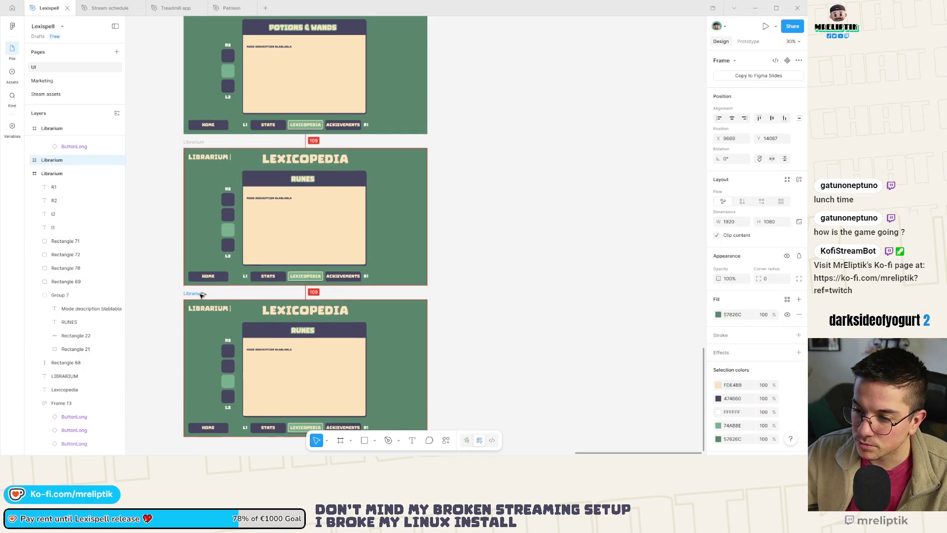
pyautogui.doubleClick(302, 330)
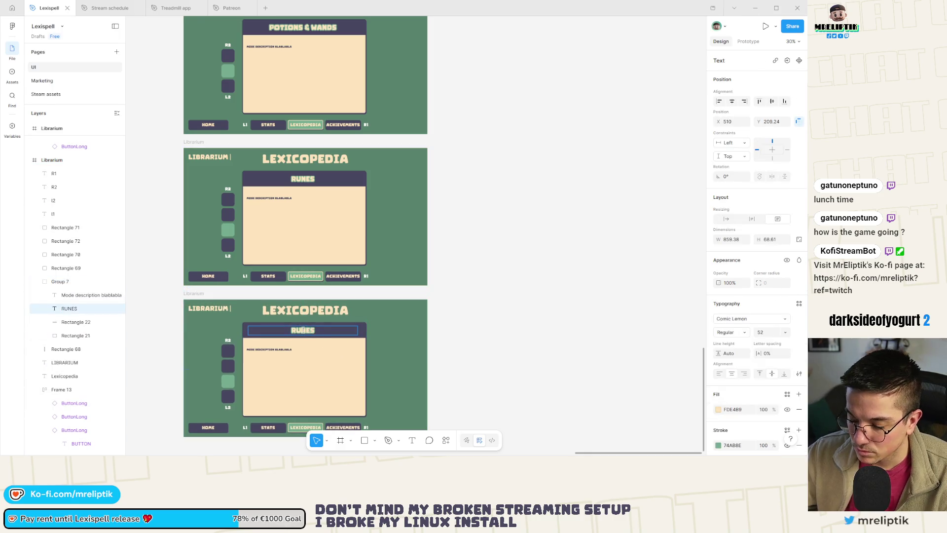
pyautogui.press('Return')
pyautogui.write('LETTERS')
pyautogui.scroll(-3, 353, 262)
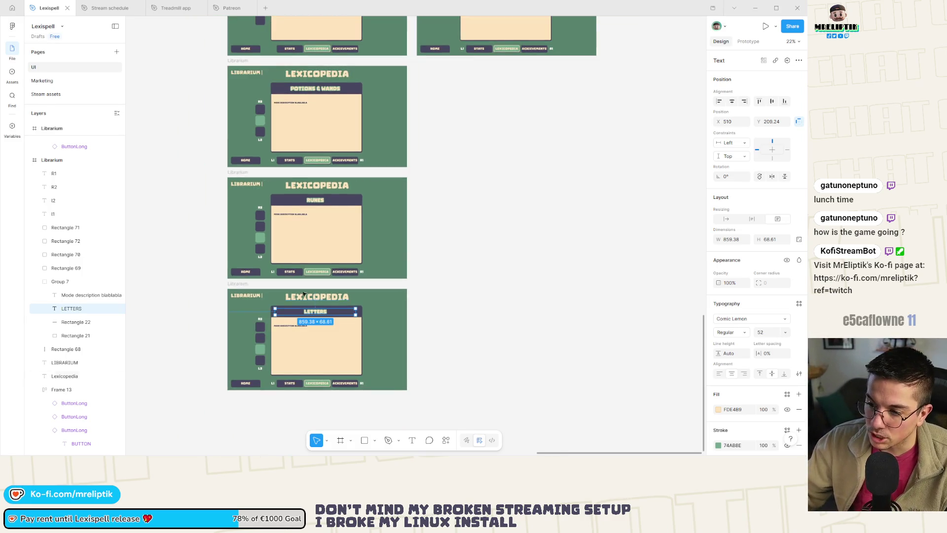
pyautogui.scroll(5, 272, 345)
# - Fill the bottom square green 74AB8E and turn the third square dark purple
pyautogui.click(250, 374)
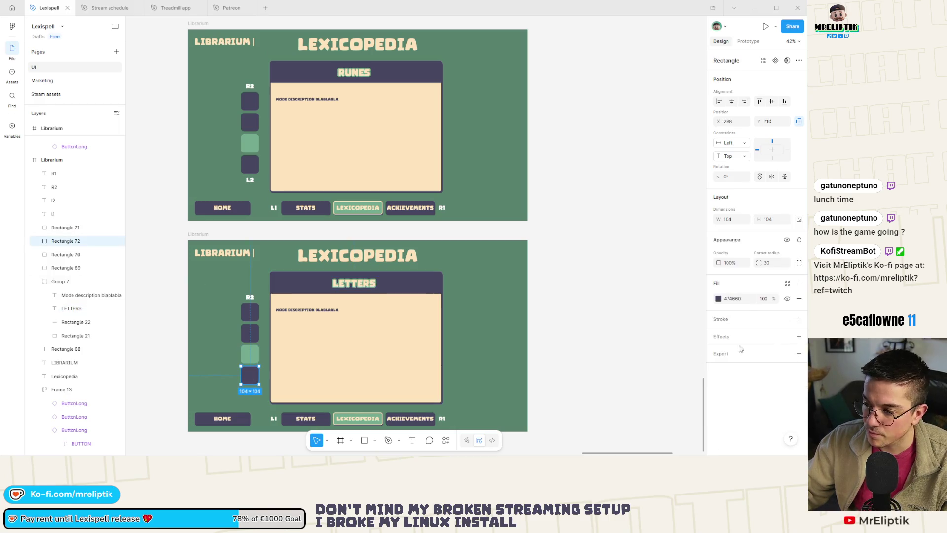
pyautogui.click(718, 298)
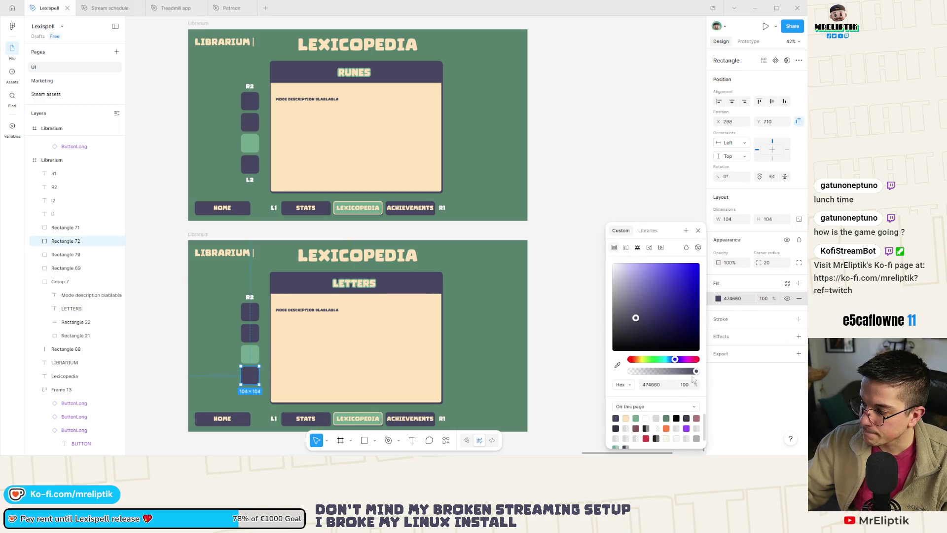
pyautogui.click(636, 418)
pyautogui.click(257, 361)
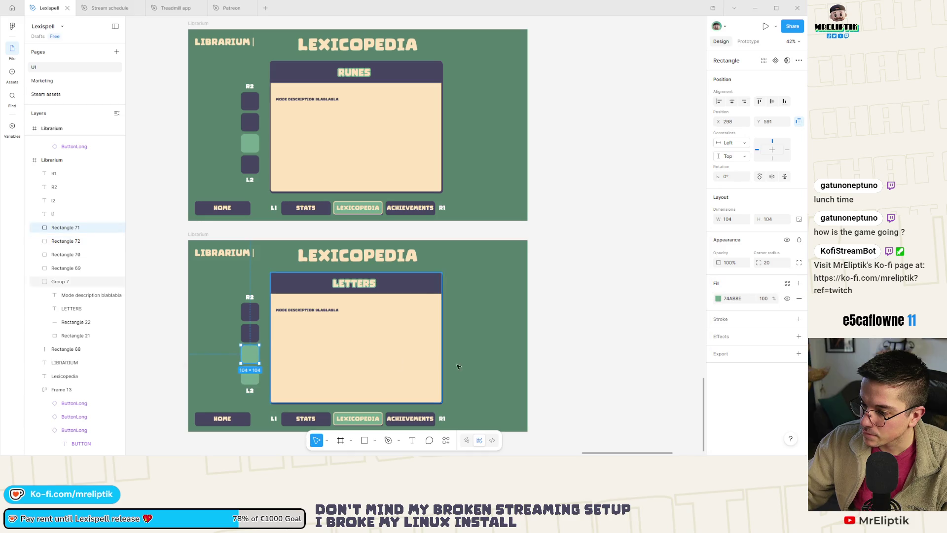
pyautogui.click(718, 298)
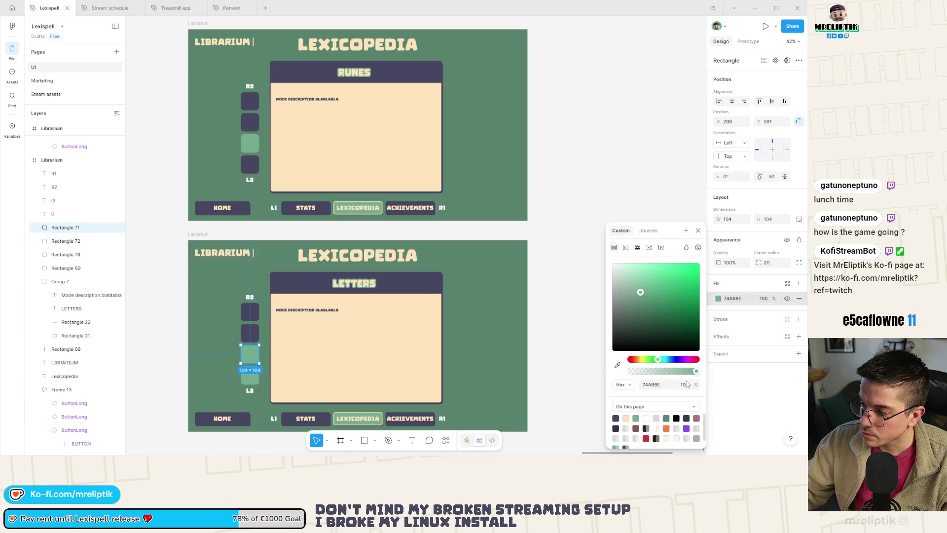
pyautogui.click(616, 417)
pyautogui.click(568, 345)
pyautogui.keyDown('ctrl'); pyautogui.scroll(-5, 349, 255); pyautogui.keyUp('ctrl')
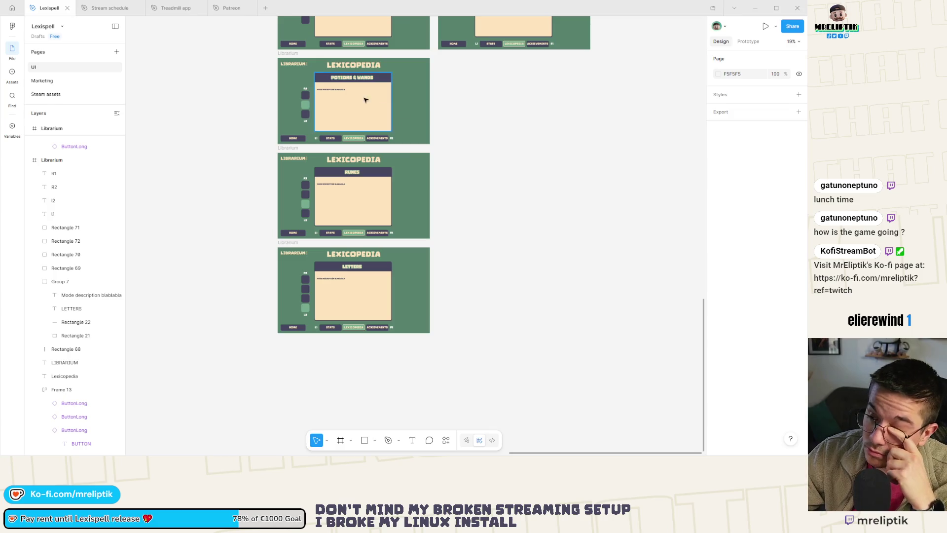
pyautogui.scroll(6, 372, 99)
pyautogui.hscroll(-3, 258, 285)
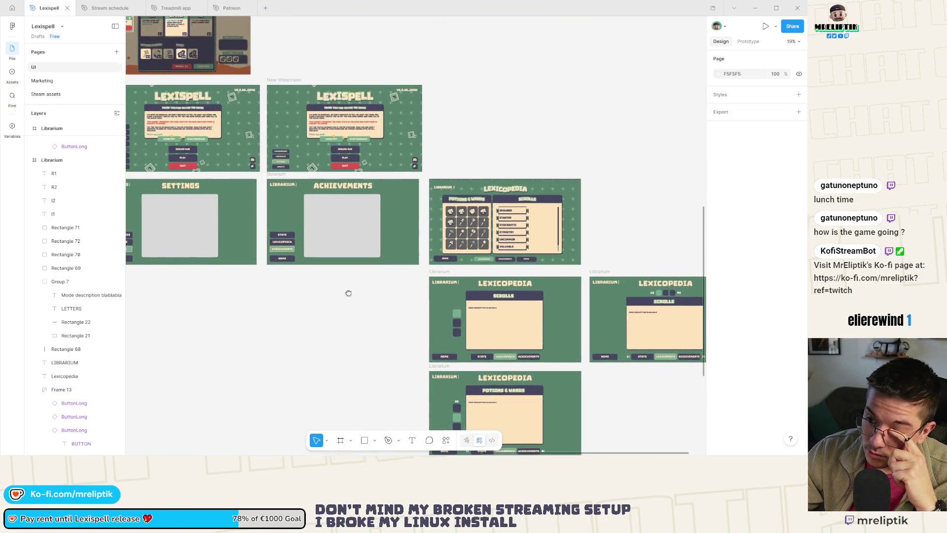
pyautogui.scroll(-5, 349, 291)
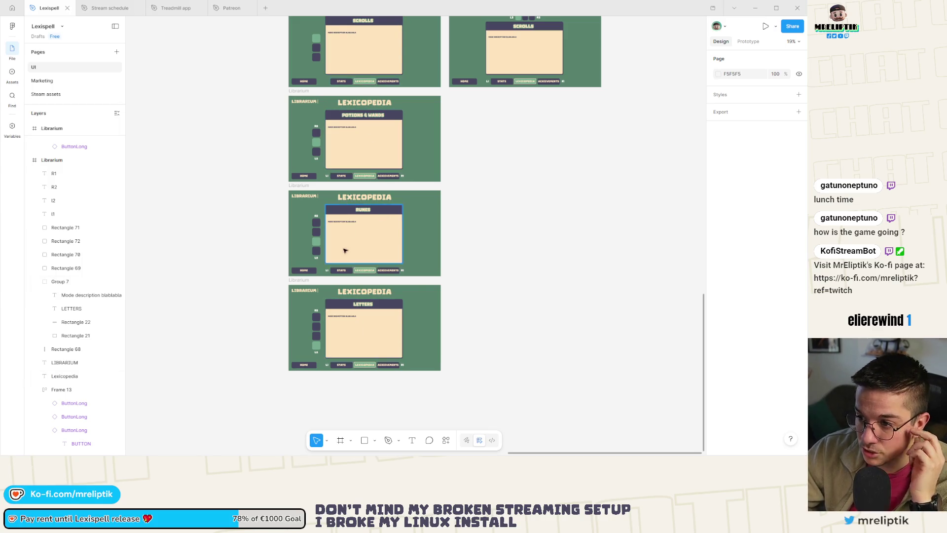
pyautogui.scroll(5, 359, 253)
pyautogui.hscroll(-5, 360, 253)
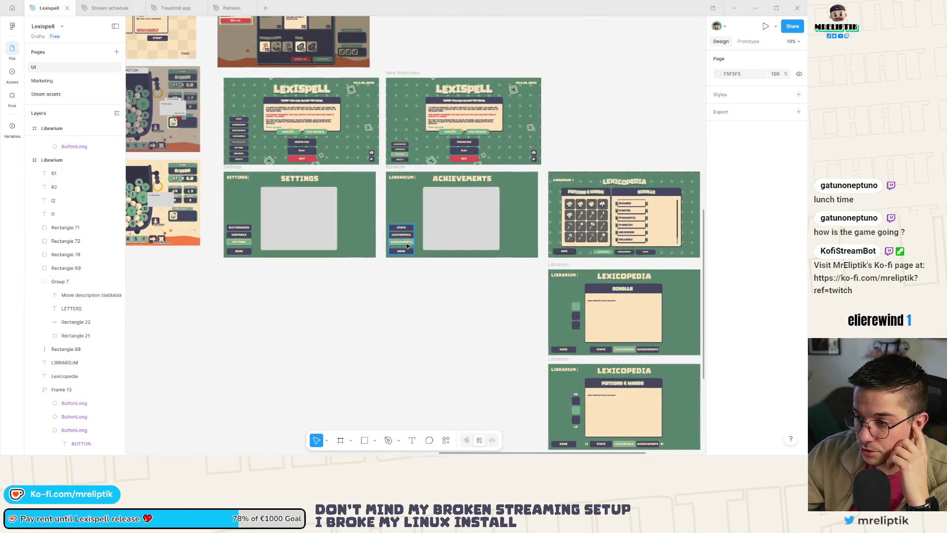
pyautogui.scroll(3, 410, 242)
pyautogui.scroll(-1, 409, 276)
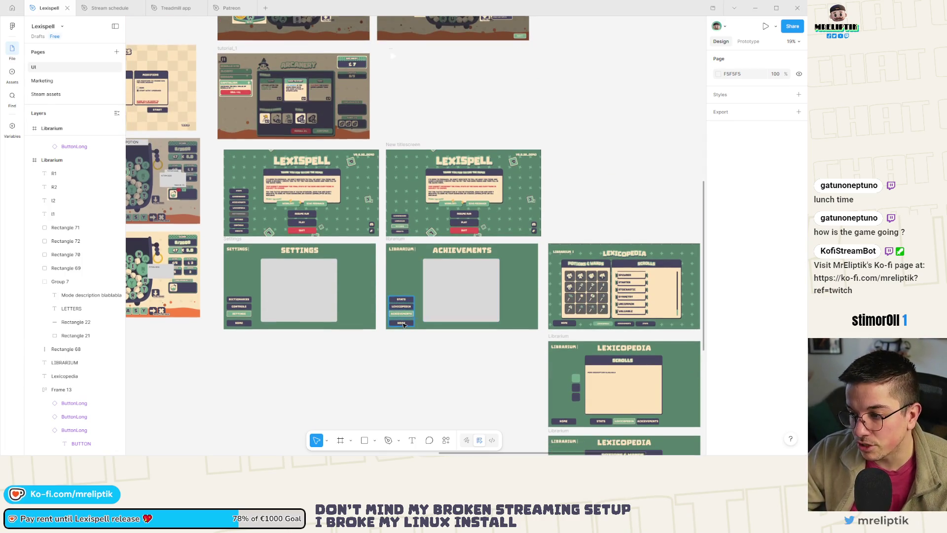
pyautogui.scroll(3, 407, 316)
pyautogui.scroll(-3, 345, 276)
pyautogui.scroll(3, 271, 237)
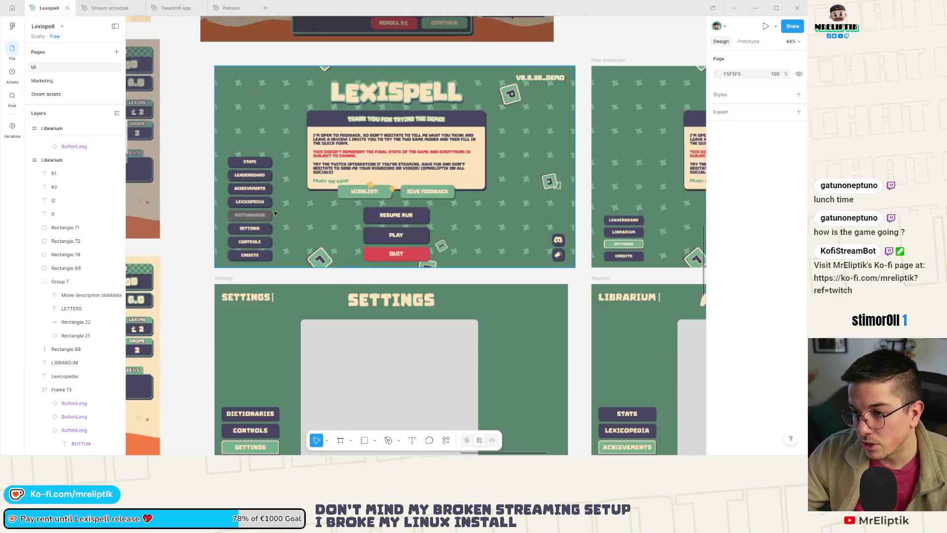
pyautogui.scroll(-2, 189, 198)
pyautogui.scroll(5, 232, 170)
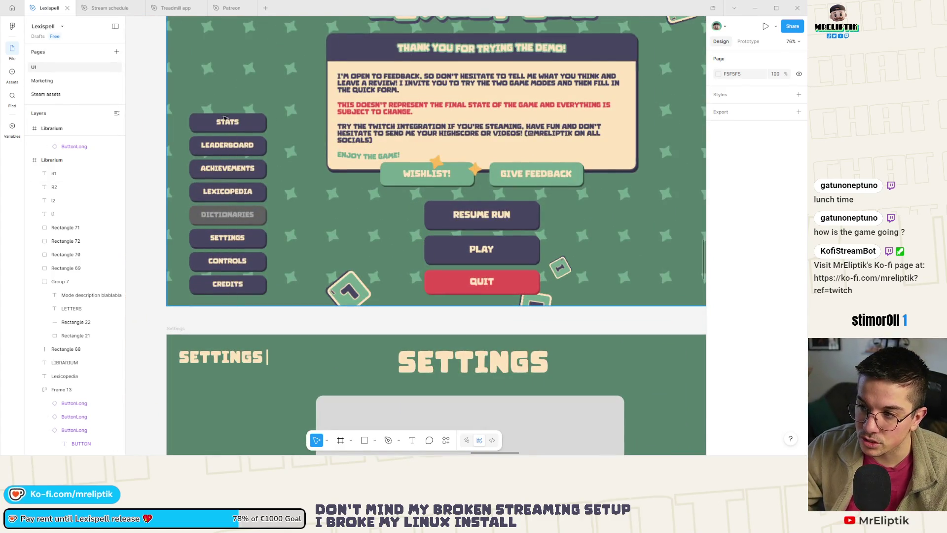
pyautogui.scroll(-3, 231, 220)
pyautogui.scroll(5, 428, 193)
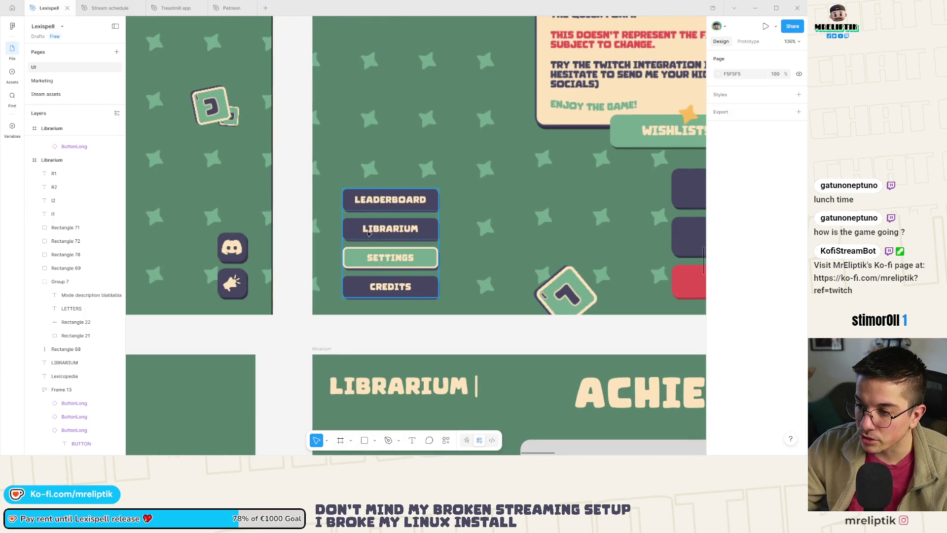
pyautogui.scroll(-5, 453, 229)
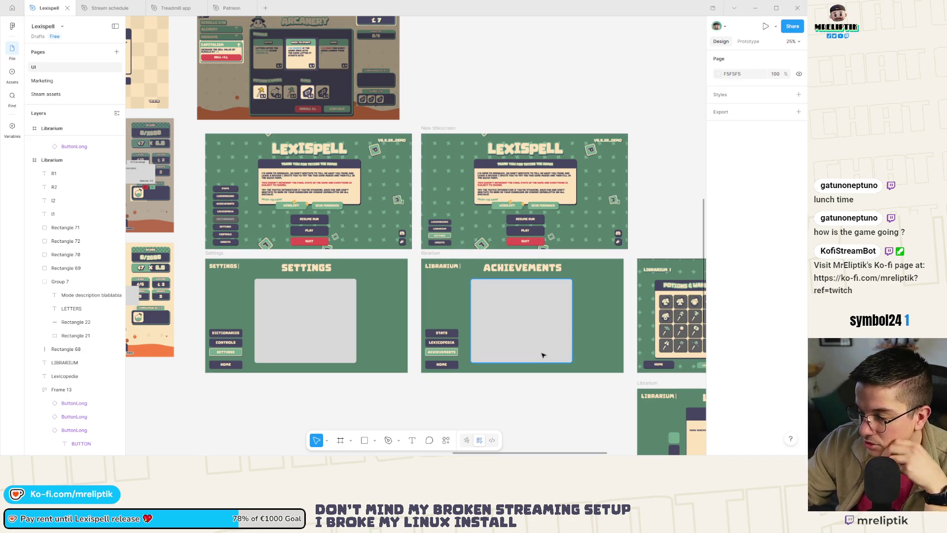
pyautogui.scroll(-3, 552, 349)
pyautogui.hscroll(5, 552, 349)
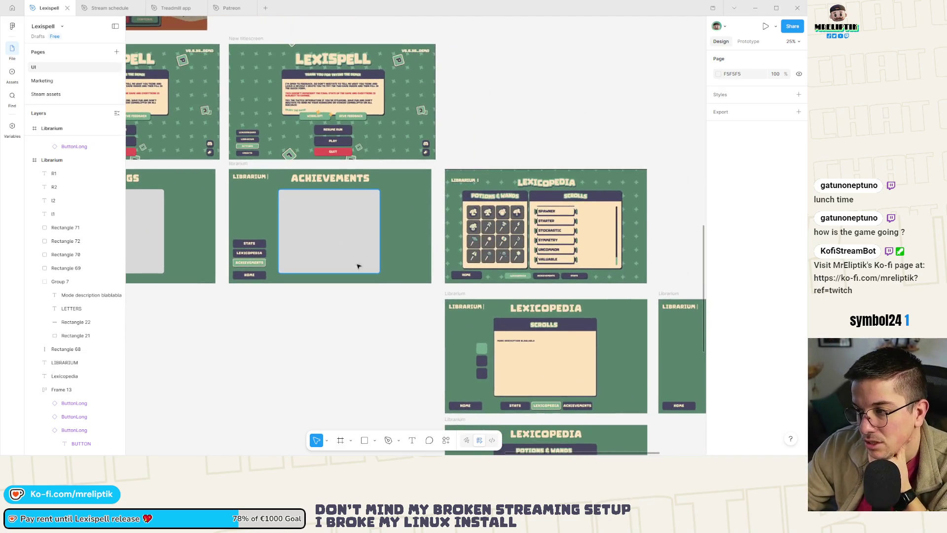
pyautogui.scroll(-4, 347, 256)
pyautogui.hscroll(4, 347, 256)
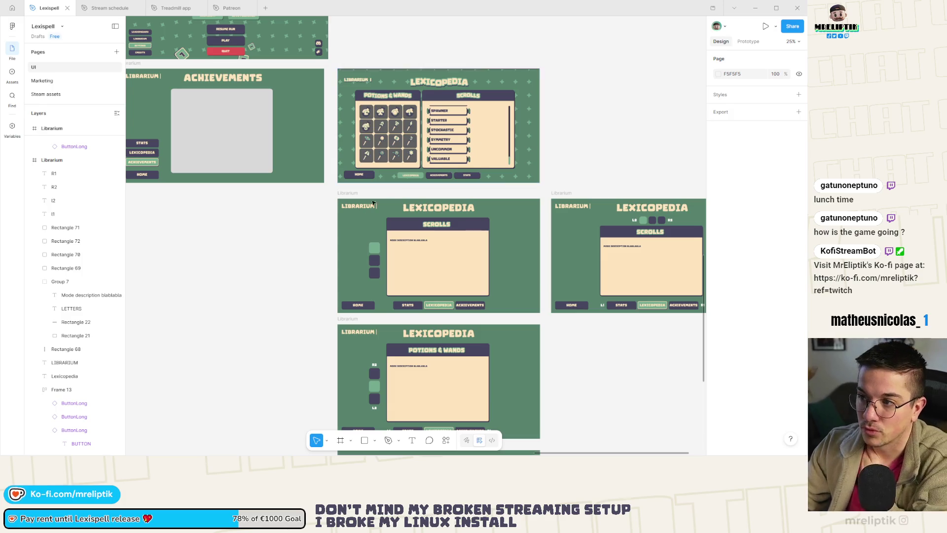
pyautogui.scroll(1, 318, 240)
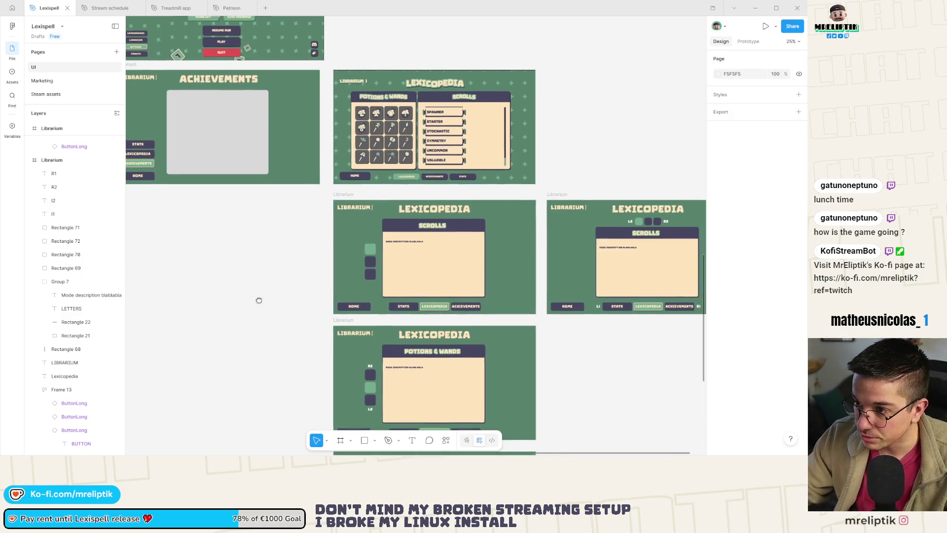
pyautogui.hscroll(5, 262, 297)
pyautogui.moveTo(290, 302)
pyautogui.mouseDown()
pyautogui.moveTo(467, 188)
pyautogui.moveTo(453, 176)
pyautogui.mouseUp()
# - Copy the Scrolls card beside the original and wrap both in an auto-layout frame
pyautogui.moveTo(507, 151); pyautogui.dragTo(475, 151)
pyautogui.moveTo(456, 167)
pyautogui.mouseDown()
pyautogui.moveTo(555, 168)
pyautogui.moveTo(453, 164)
pyautogui.mouseUp()
pyautogui.keyDown('shift'); pyautogui.click(520, 159); pyautogui.keyUp('shift')
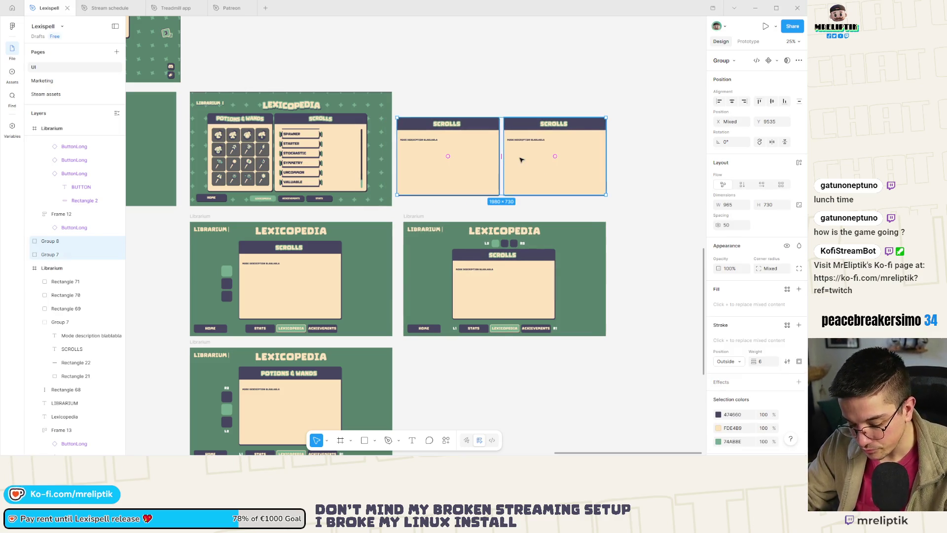
pyautogui.hotkey('shift', 'a')
pyautogui.scroll(-1, 484, 159)
# - Remove the extra rectangle from the right card and dismiss the Dev Mode prompt
pyautogui.click(557, 154)
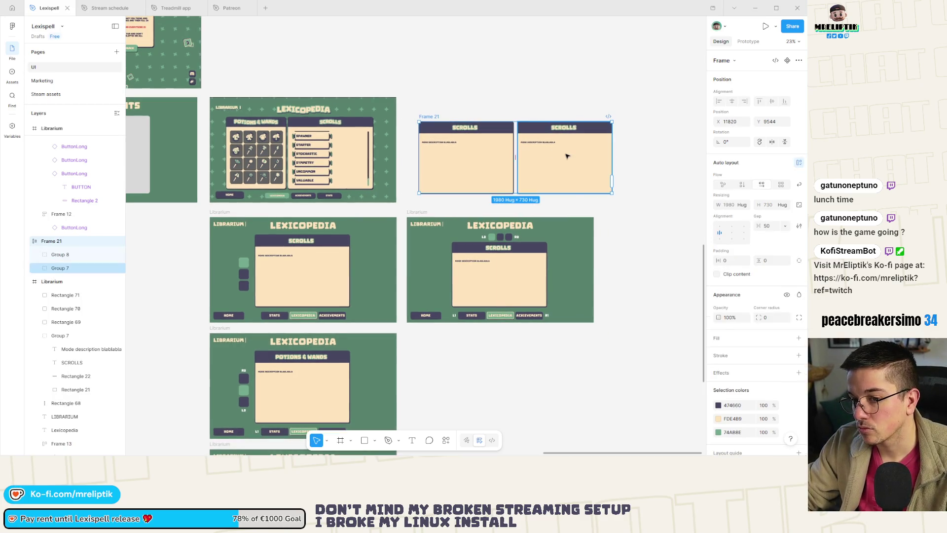
pyautogui.doubleClick(567, 156)
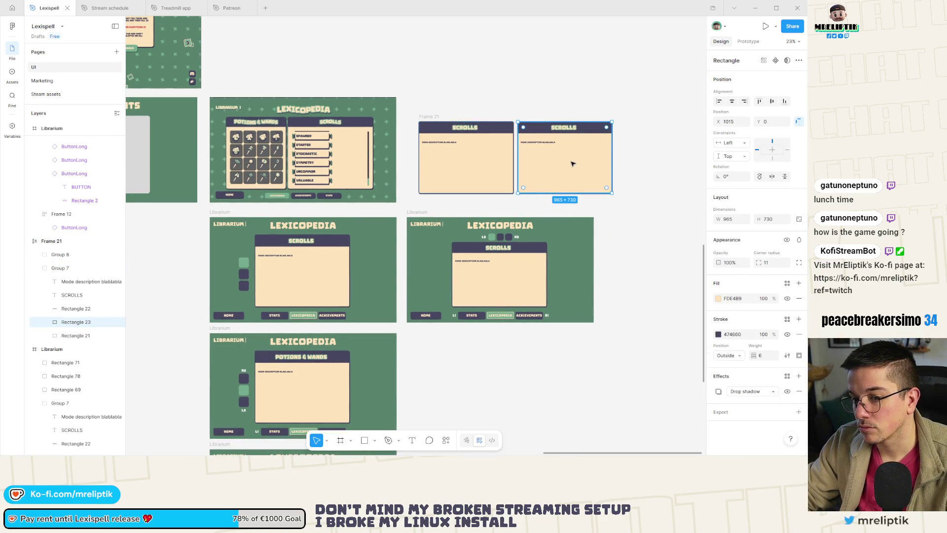
pyautogui.hotkey('ctrl', 'z')
pyautogui.press('Escape')
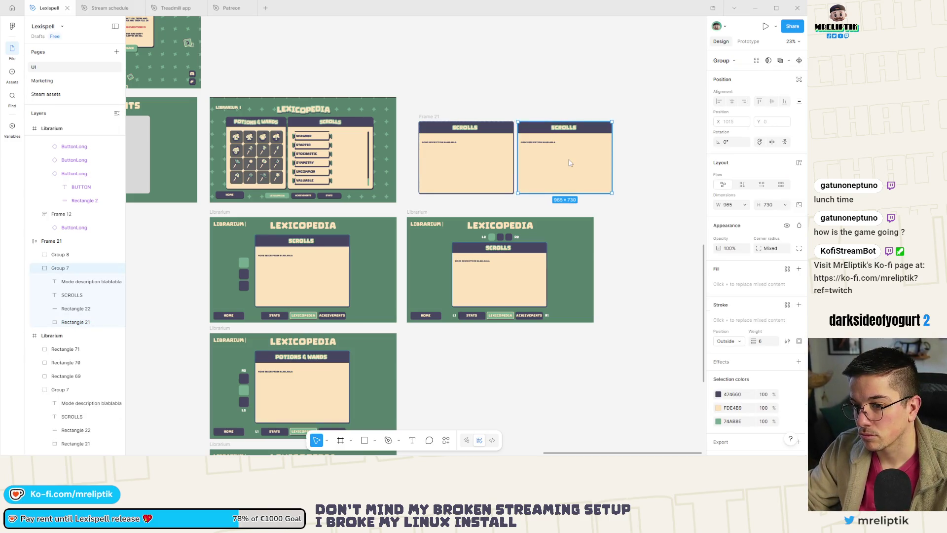
pyautogui.hotkey('shift', 'd')
pyautogui.click(413, 325)
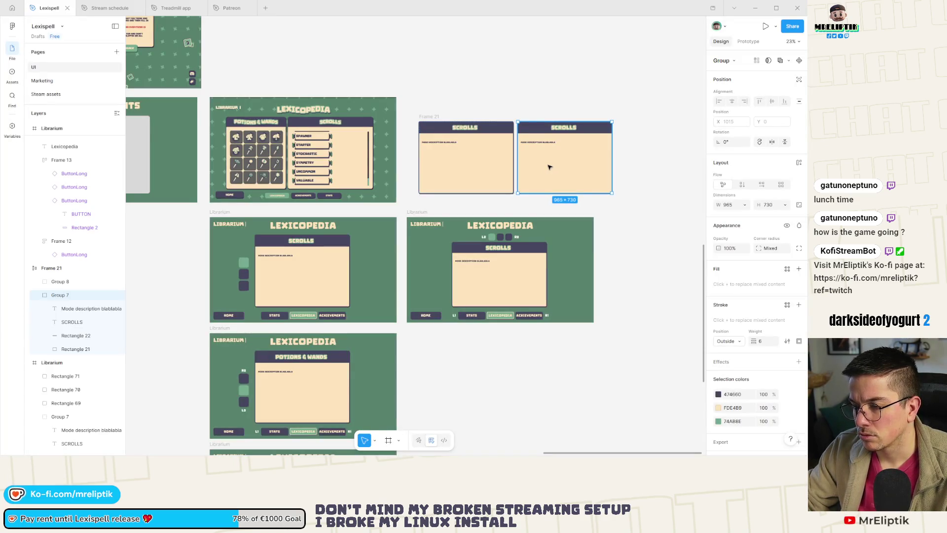
# - Add a third card to the row and narrow it to about 647 wide
pyautogui.click(53, 268)
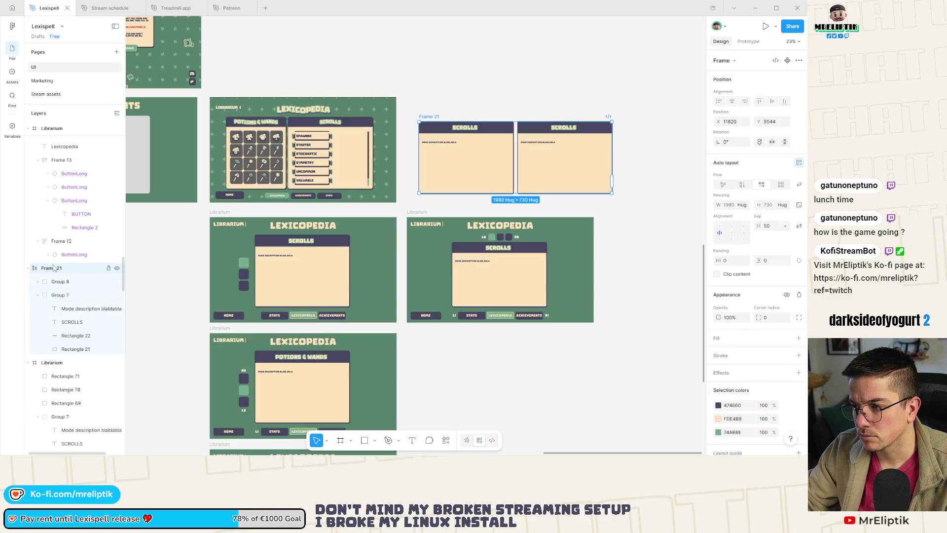
pyautogui.click(570, 162)
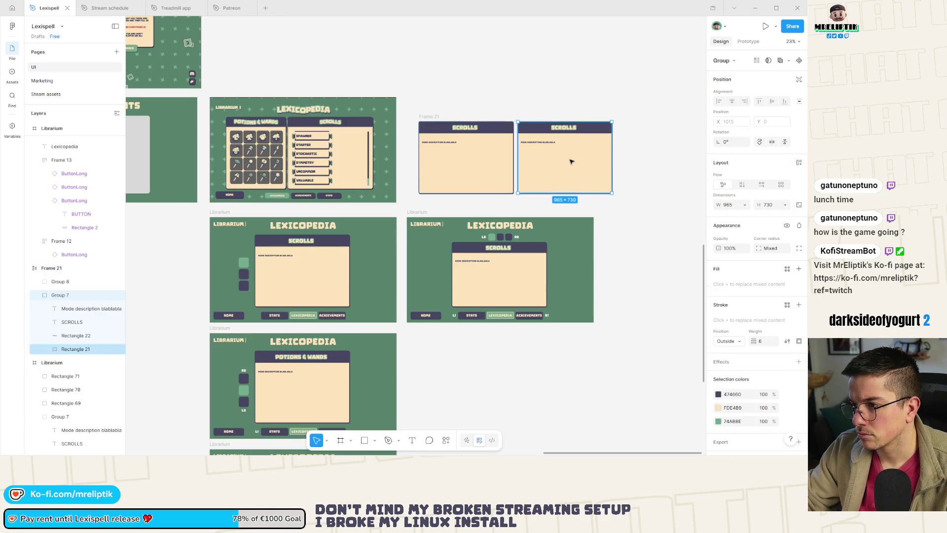
pyautogui.hotkey('ctrl', 'd')
pyautogui.scroll(-1, 445, 165)
pyautogui.scroll(-1, 446, 164)
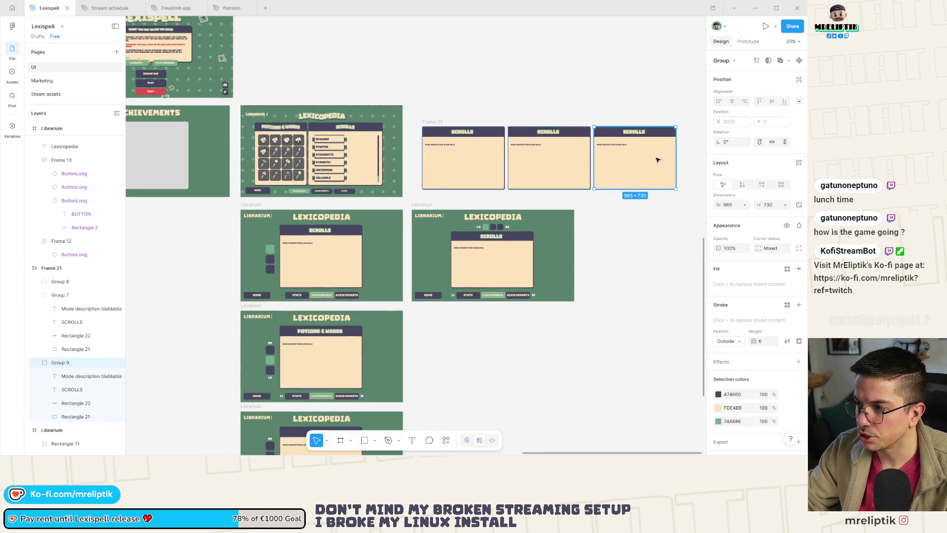
pyautogui.moveTo(660, 150); pyautogui.dragTo(649, 151)
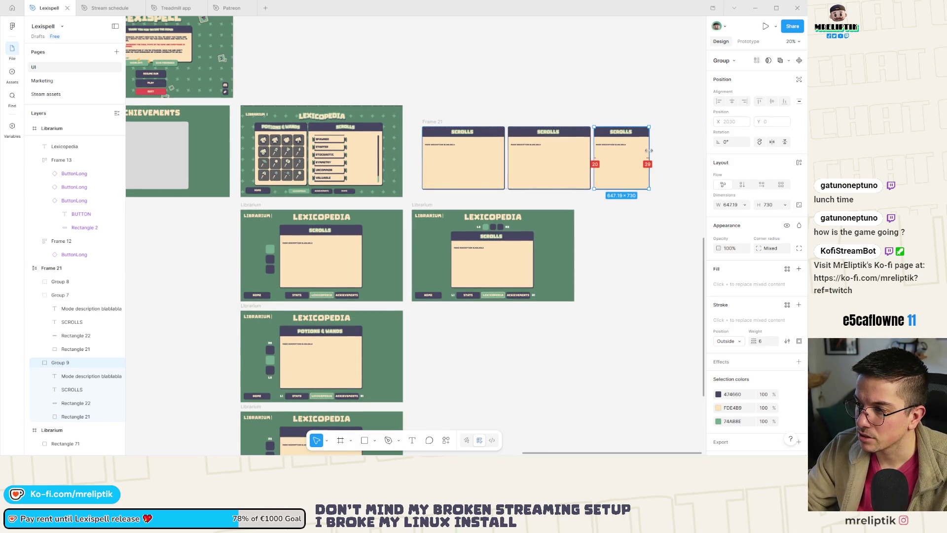
pyautogui.scroll(2, 584, 144)
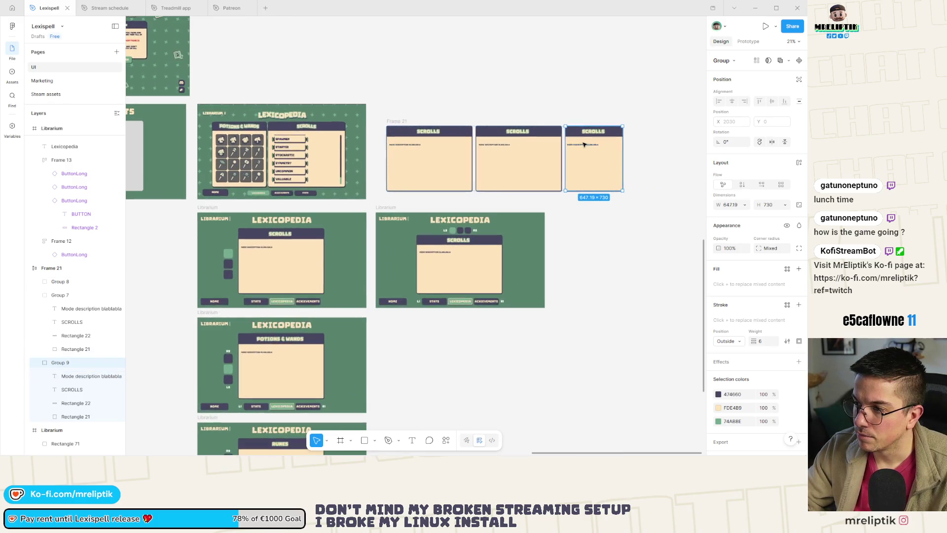
pyautogui.scroll(5, 499, 230)
# - Retitle the first card POTIONS & WANDS
pyautogui.click(345, 204)
pyautogui.click(340, 199)
pyautogui.click(324, 198)
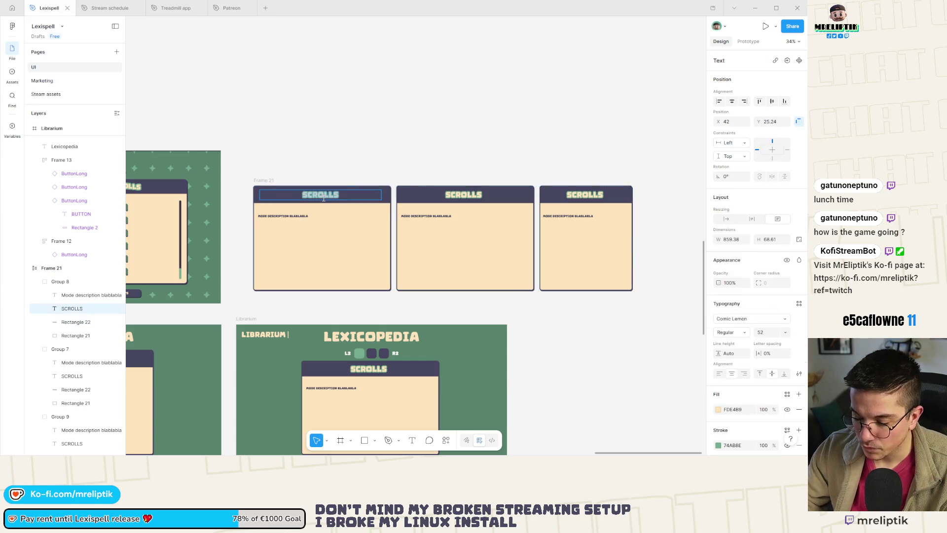
pyautogui.write('POTIONS & WANDS')
# - Retitle the third card RUNES and move it between POTIONS & WANDS and SCROLLS
pyautogui.doubleClick(579, 199)
pyautogui.write('RUNES')
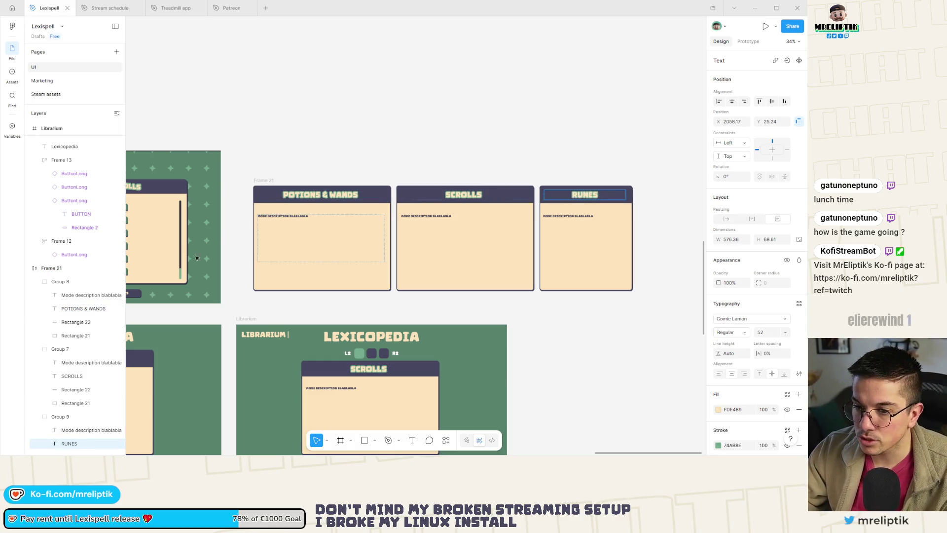
pyautogui.click(64, 418)
pyautogui.moveTo(64, 417); pyautogui.dragTo(65, 343)
# - Duplicate the SCROLLS card at the row's end and title it LETTERS
pyautogui.click(533, 224)
pyautogui.scroll(-2, 331, 235)
pyautogui.hotkey('ctrl', 'd')
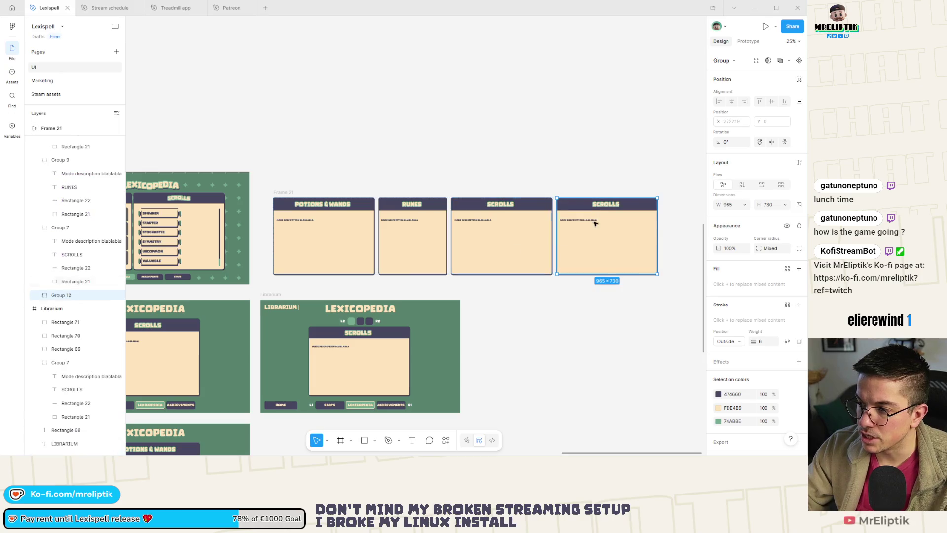
pyautogui.doubleClick(608, 204)
pyautogui.write('LETTERS')
pyautogui.press('Escape')
pyautogui.scroll(-3, 554, 191)
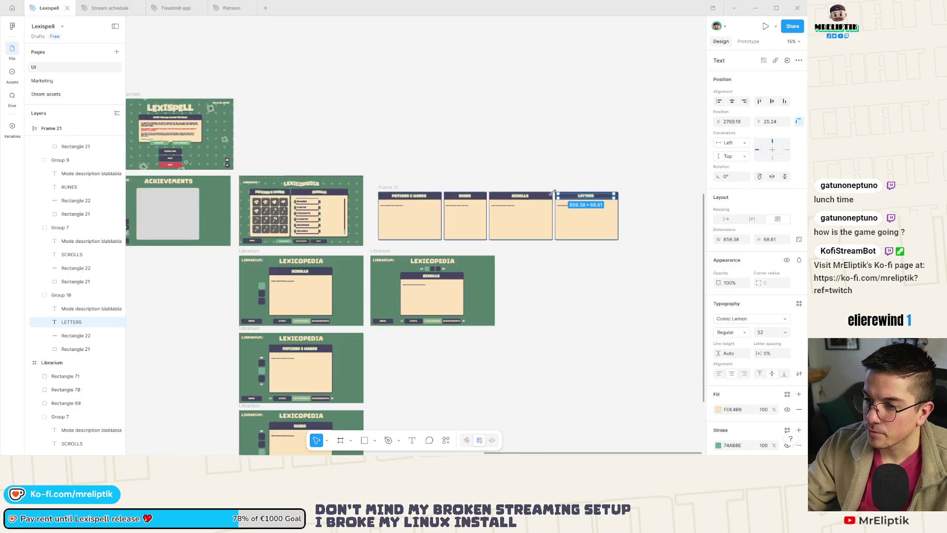
pyautogui.scroll(-1, 553, 192)
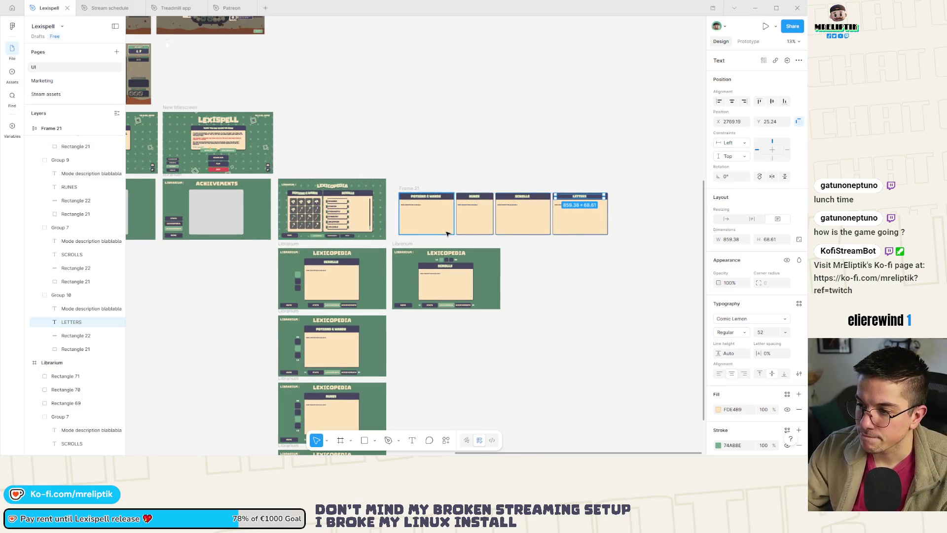
pyautogui.scroll(-3, 283, 179)
# - Duplicate the Librarium screen and rename the leftmost one Librarium - Vertical nav
pyautogui.click(362, 218)
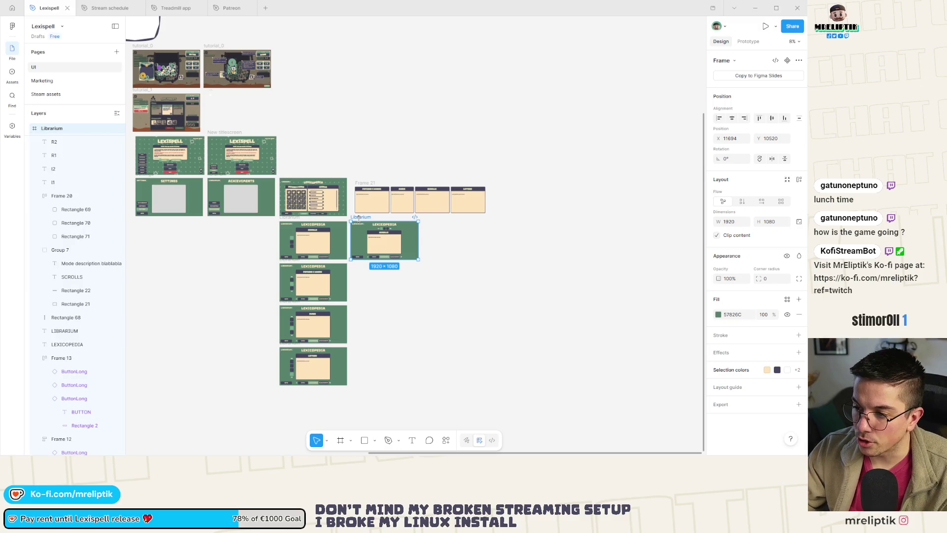
pyautogui.hotkey('ctrl', 'd')
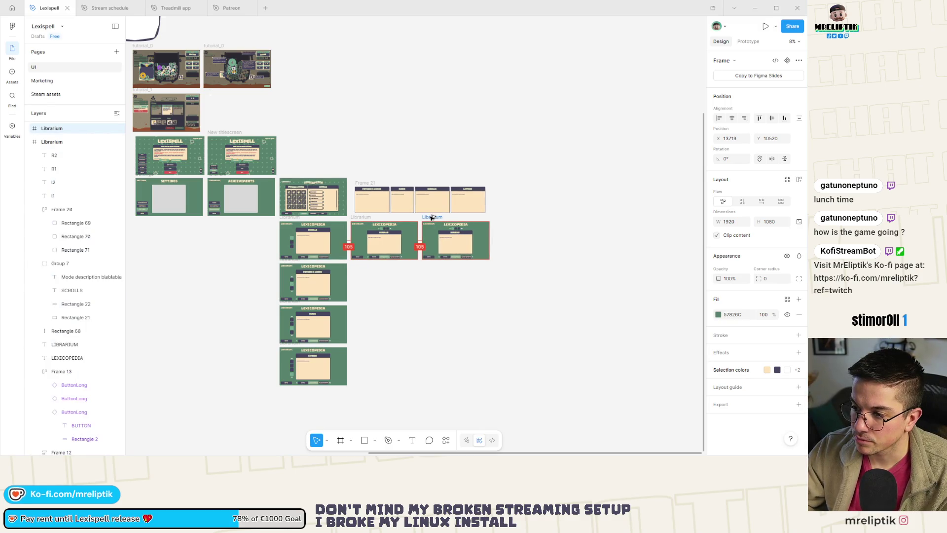
pyautogui.scroll(4, 424, 225)
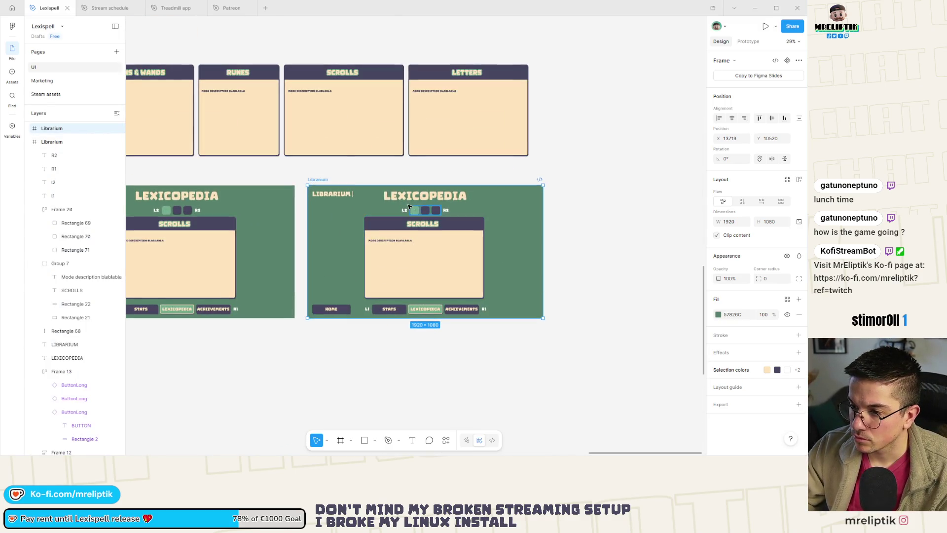
pyautogui.scroll(4, 167, 217)
pyautogui.click(165, 233)
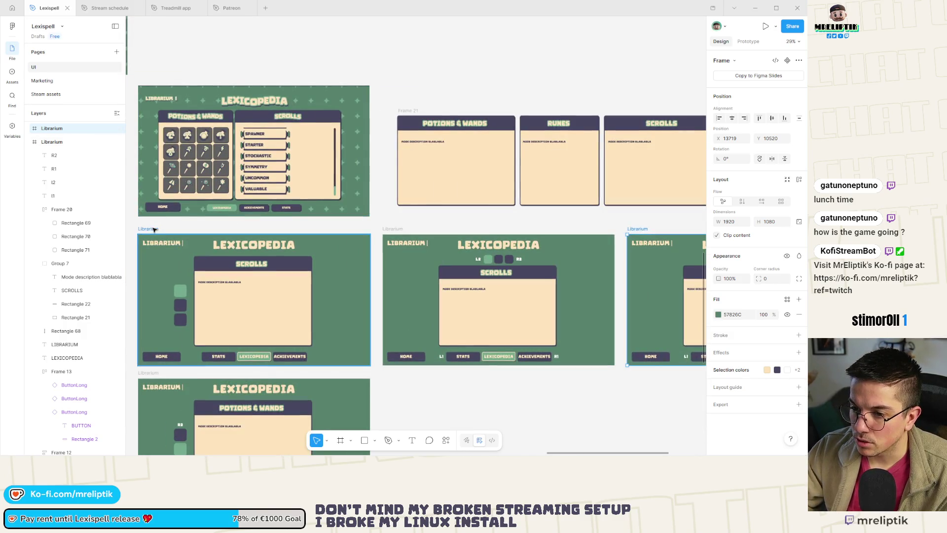
pyautogui.write('- Vertical nav')
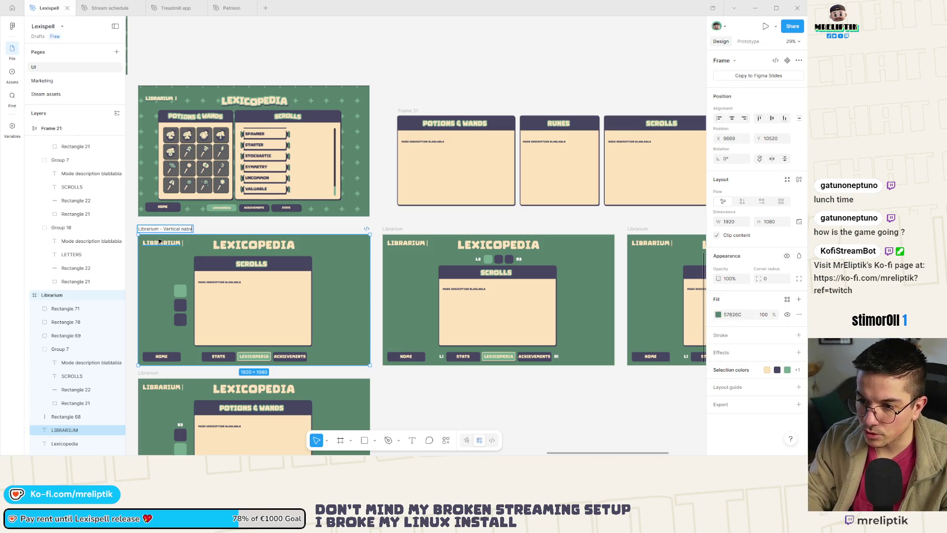
pyautogui.press('Return')
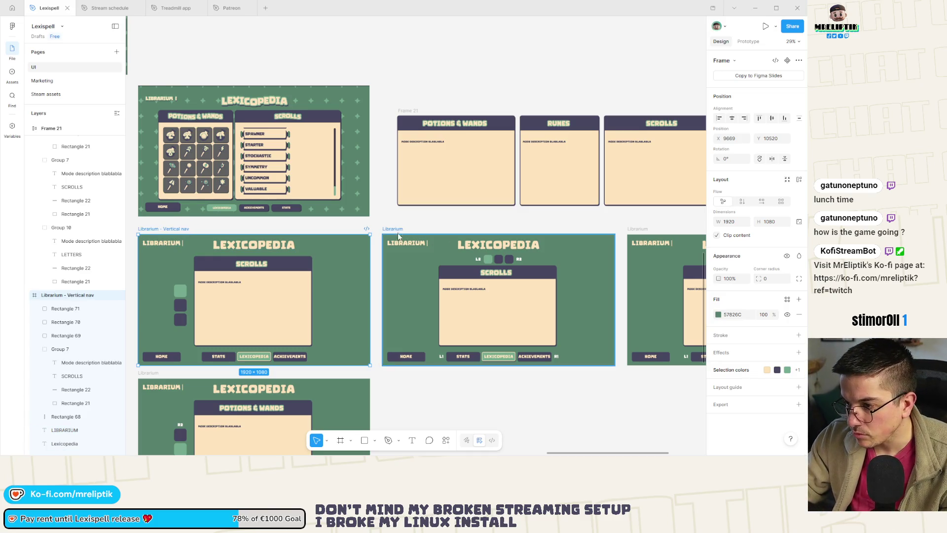
# - Rename the middle screen Librarium - Horizontal nav
pyautogui.click(402, 228)
pyautogui.click(402, 229)
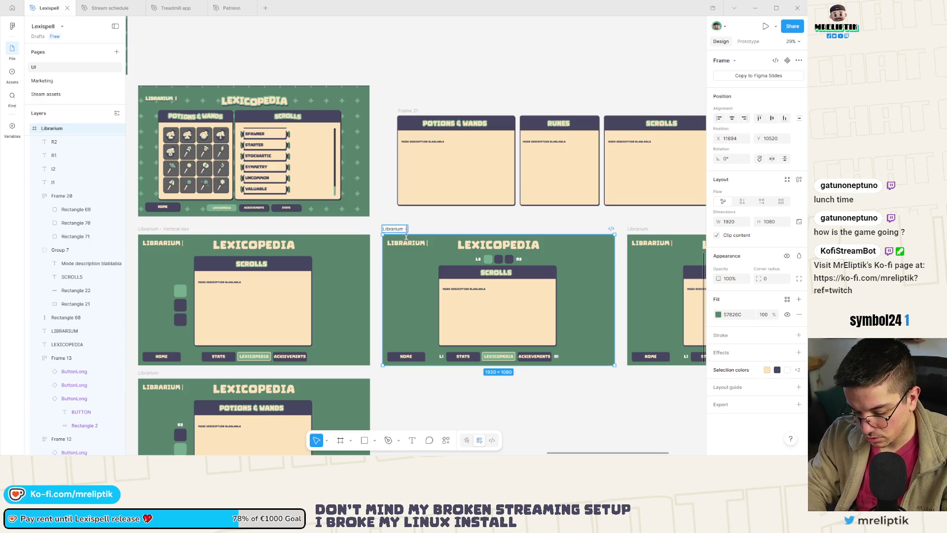
pyautogui.write('Horizontal nav')
pyautogui.press('Return')
# - Rename the third screen Librarium - scroll horizontal
pyautogui.scroll(3, 406, 237)
pyautogui.hscroll(5, 406, 237)
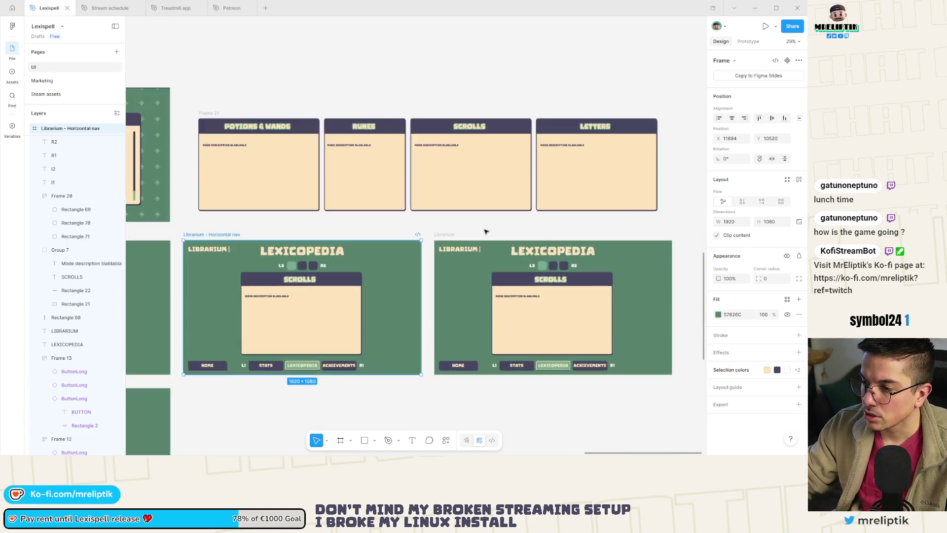
pyautogui.click(438, 238)
pyautogui.doubleClick(434, 238)
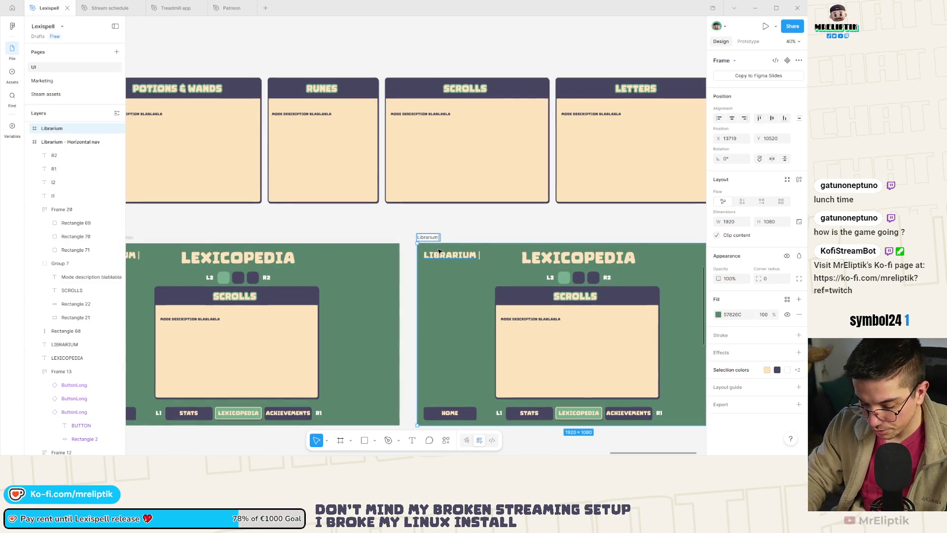
pyautogui.write('scroll horizon')
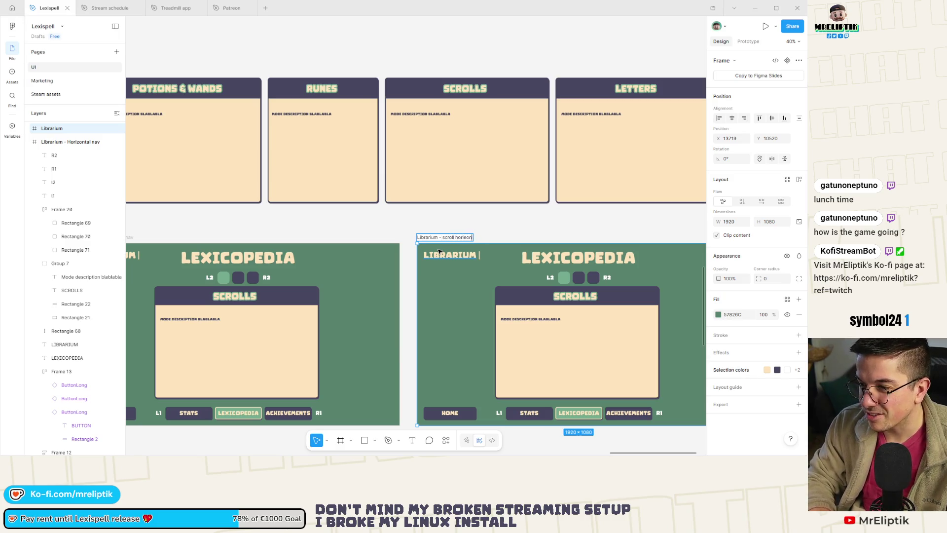
pyautogui.press('BackSpace')
pyautogui.press('BackSpace')
pyautogui.press('BackSpace')
pyautogui.press('Return')
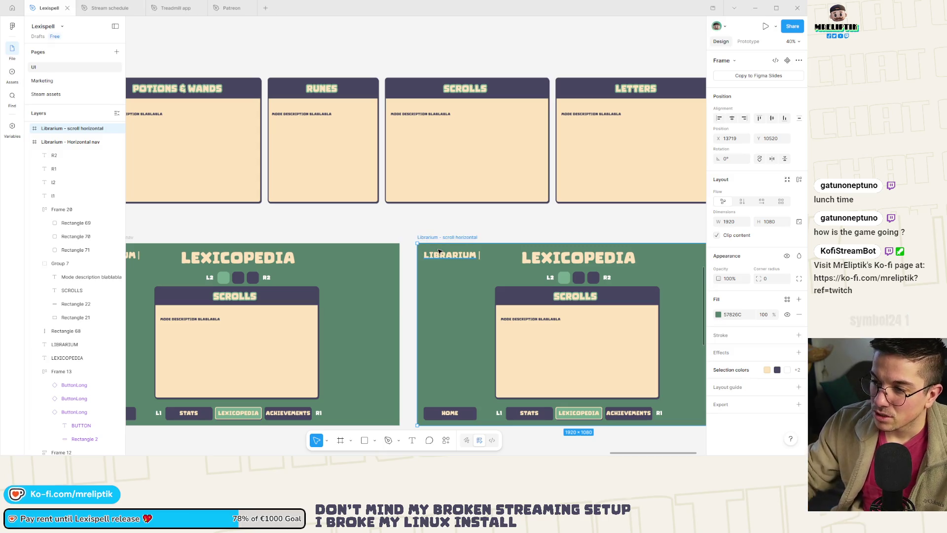
pyautogui.scroll(-3, 406, 241)
# - Delete the Scrolls card and the L2/R2 page dots from the scroll horizontal screen
pyautogui.click(232, 154)
pyautogui.click(392, 256)
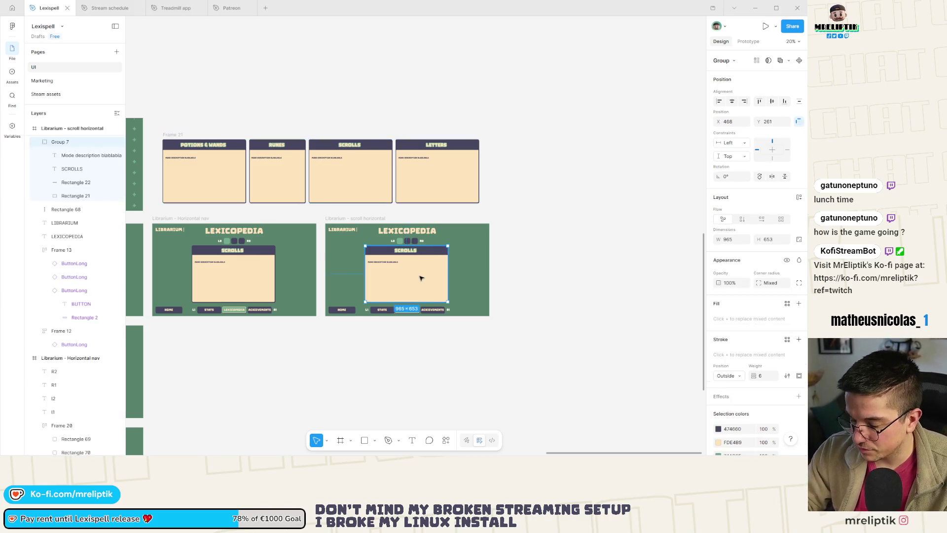
pyautogui.press('Delete')
pyautogui.moveTo(532, 227)
pyautogui.mouseDown()
pyautogui.moveTo(361, 259)
pyautogui.moveTo(508, 245)
pyautogui.moveTo(372, 254)
pyautogui.mouseUp()
pyautogui.press('Delete')
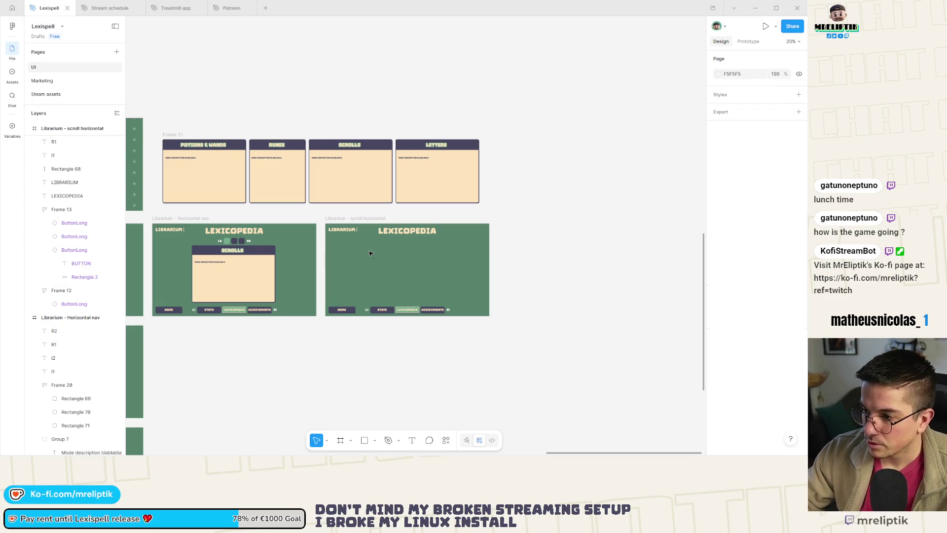
# - Move the four-card category row (Frame 21) into the scroll horizontal screen and shift it left
pyautogui.moveTo(175, 136)
pyautogui.mouseDown()
pyautogui.moveTo(375, 237)
pyautogui.moveTo(363, 236)
pyautogui.moveTo(384, 236)
pyautogui.mouseUp()
pyautogui.scroll(-2, 384, 236)
pyautogui.scroll(6, 358, 283)
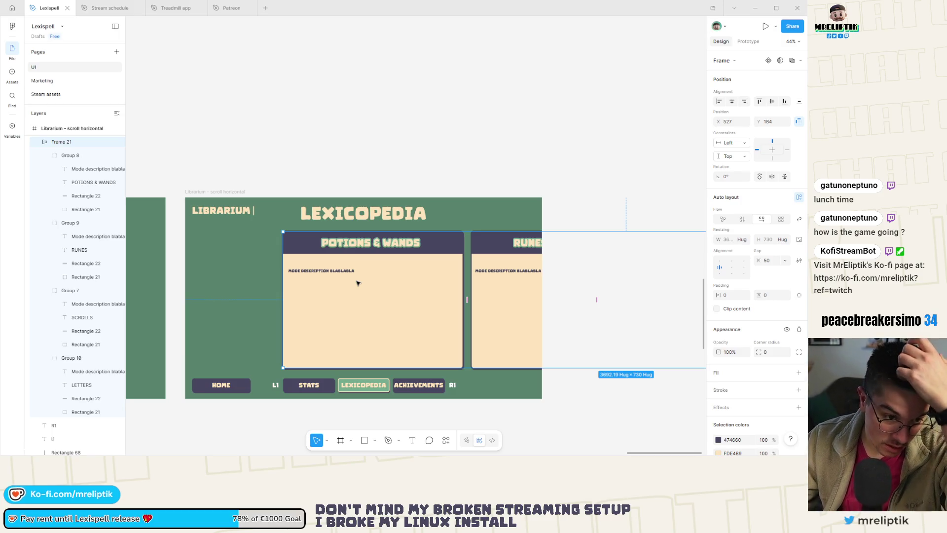
pyautogui.hscroll(-5, 480, 249)
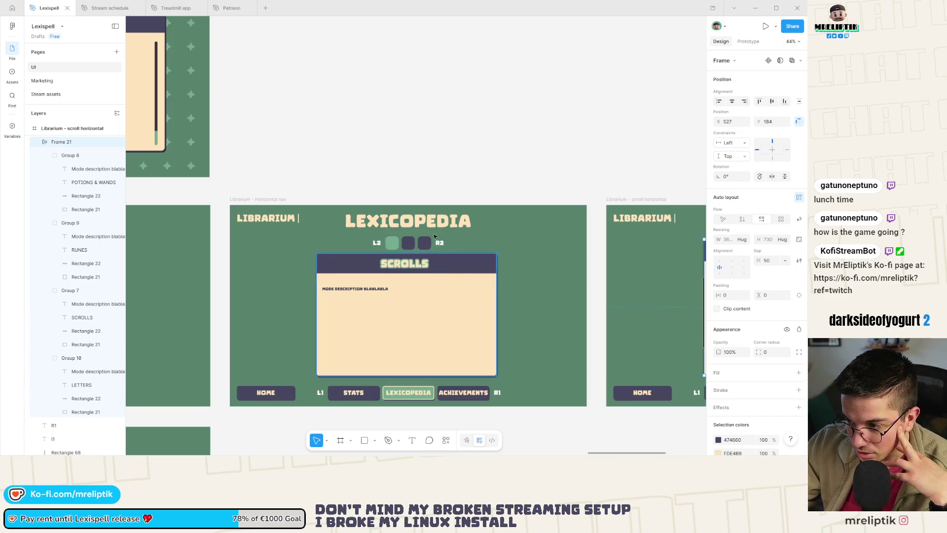
pyautogui.hscroll(9, 452, 247)
pyautogui.hscroll(-9, 356, 297)
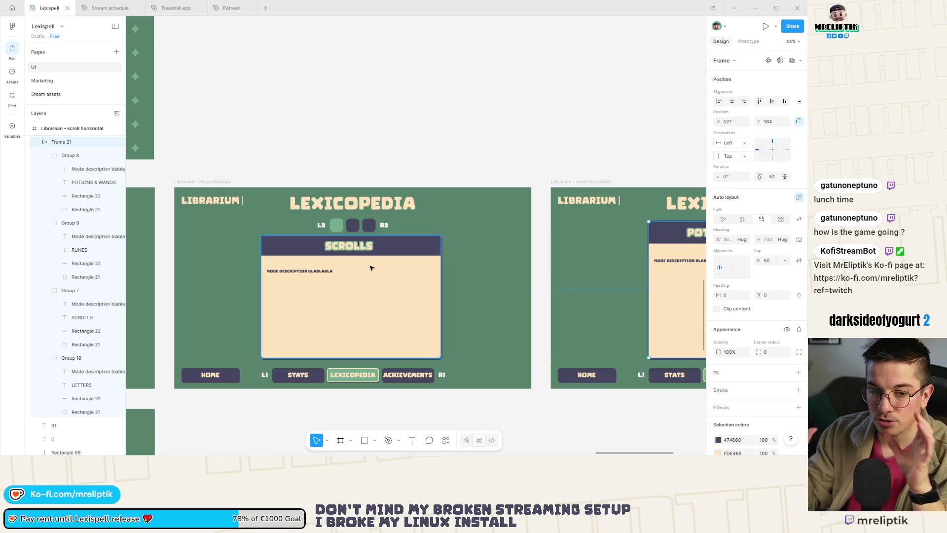
pyautogui.scroll(1, 372, 268)
pyautogui.hscroll(9, 380, 298)
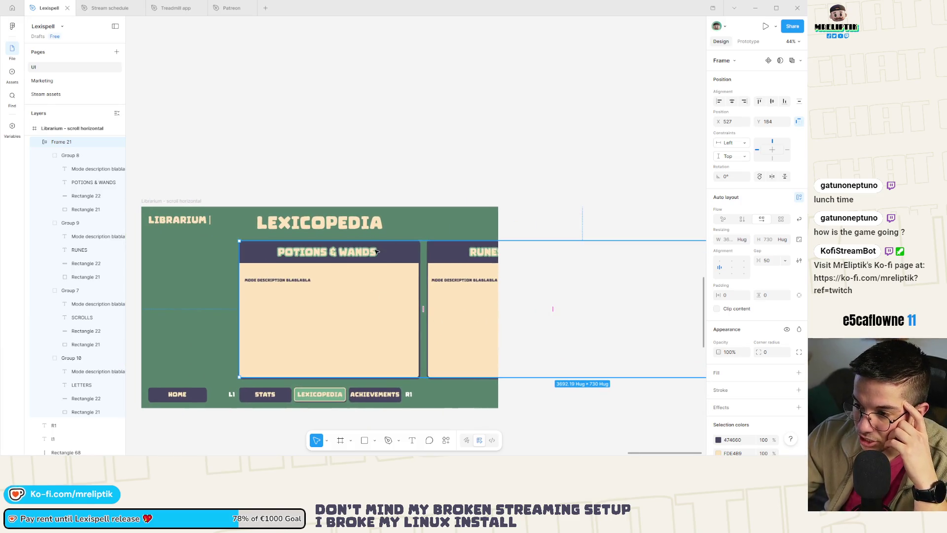
pyautogui.hscroll(-2, 412, 311)
pyautogui.scroll(-1, 412, 311)
pyautogui.moveTo(446, 300)
pyautogui.mouseDown()
pyautogui.moveTo(254, 298)
pyautogui.moveTo(467, 288)
pyautogui.moveTo(222, 281)
pyautogui.moveTo(347, 281)
pyautogui.moveTo(297, 284)
pyautogui.mouseUp()
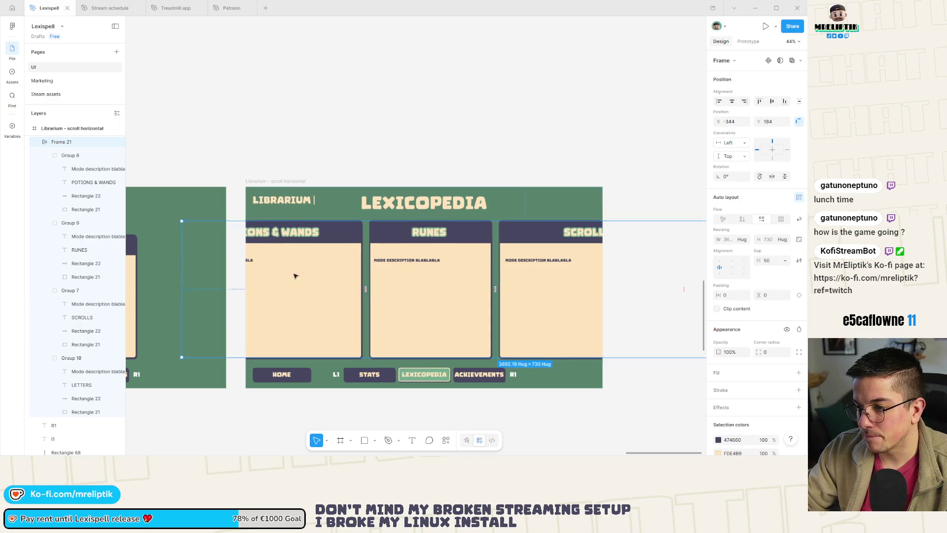
pyautogui.scroll(-3, 299, 286)
pyautogui.click(349, 113)
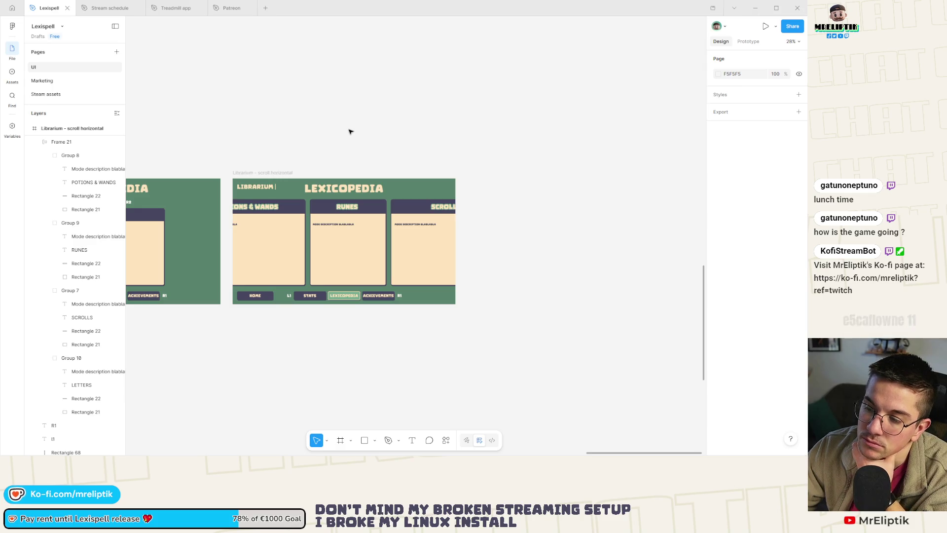
# - Duplicate the Librarium - Horizontal nav screen and place the copy directly below the original
pyautogui.moveTo(338, 143)
pyautogui.mouseDown()
pyautogui.moveTo(527, 213)
pyautogui.moveTo(571, 129)
pyautogui.mouseUp()
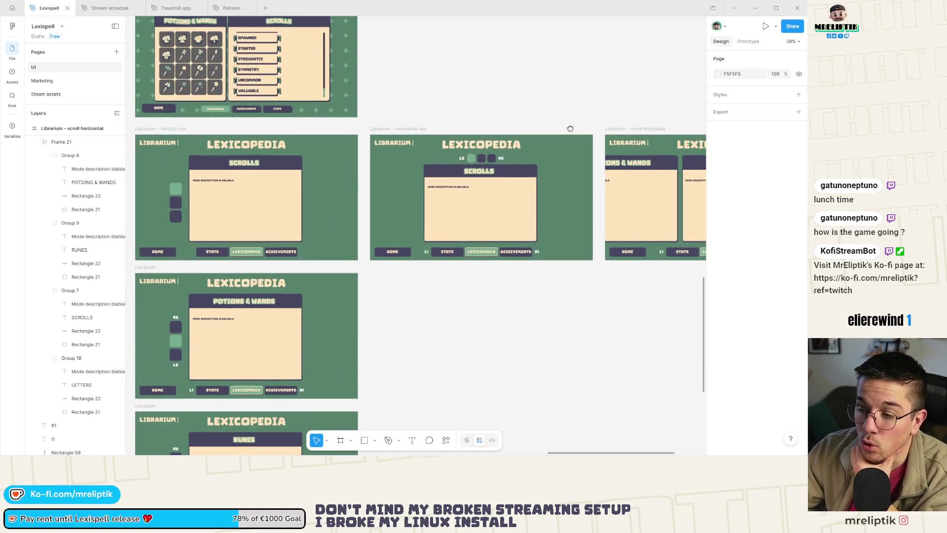
pyautogui.moveTo(436, 121); pyautogui.dragTo(487, 161)
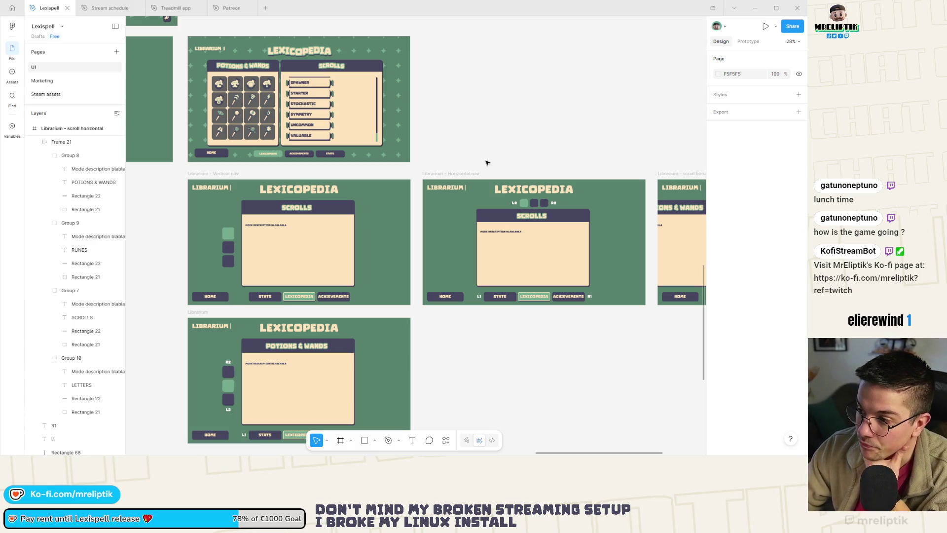
pyautogui.moveTo(547, 271); pyautogui.dragTo(324, 264)
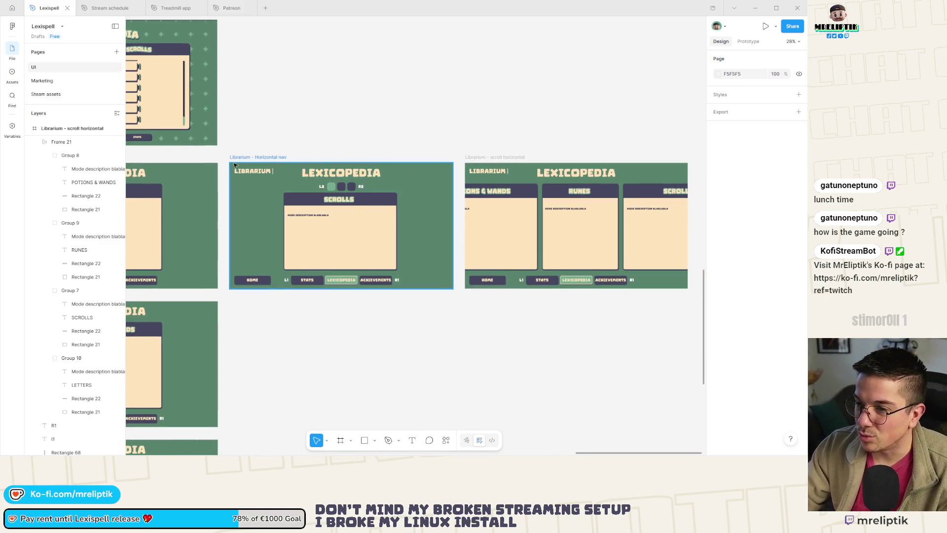
pyautogui.click(248, 158)
pyautogui.hotkey('shift', 'v')
pyautogui.hotkey('ctrl', 'z')
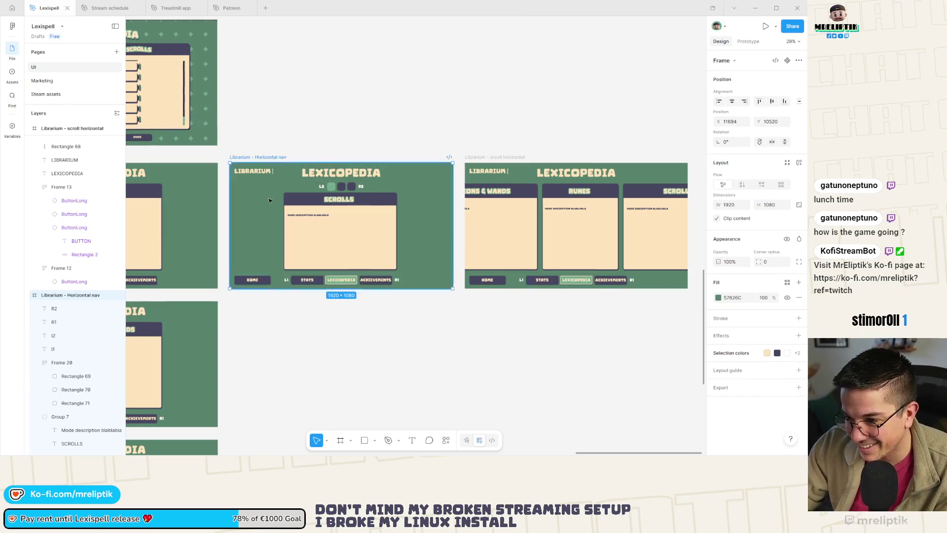
pyautogui.keyDown('alt'); pyautogui.moveTo(264, 159); pyautogui.dragTo(263, 299); pyautogui.keyUp('alt')
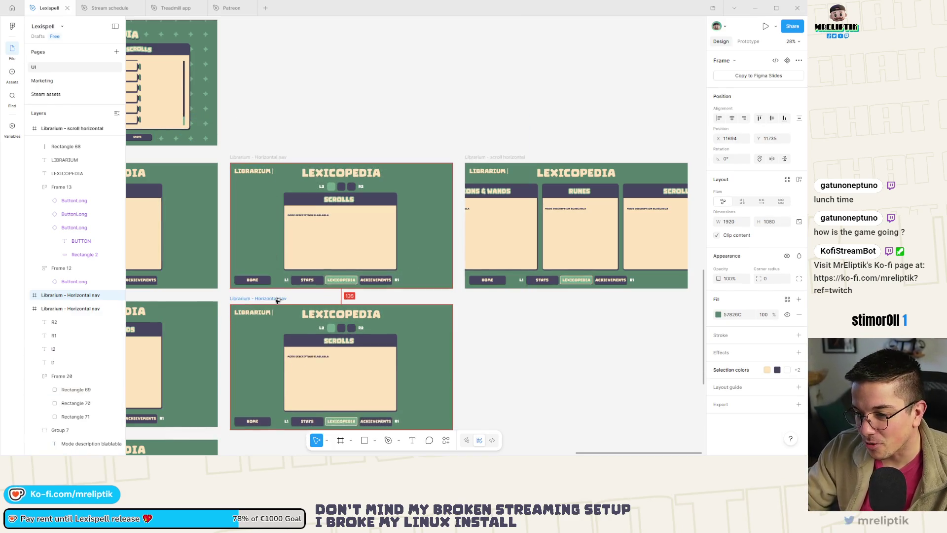
pyautogui.keyDown('ctrl'); pyautogui.scroll(-2, 146, 243); pyautogui.keyUp('ctrl')
pyautogui.keyDown('ctrl'); pyautogui.scroll(3, 273, 322); pyautogui.keyUp('ctrl')
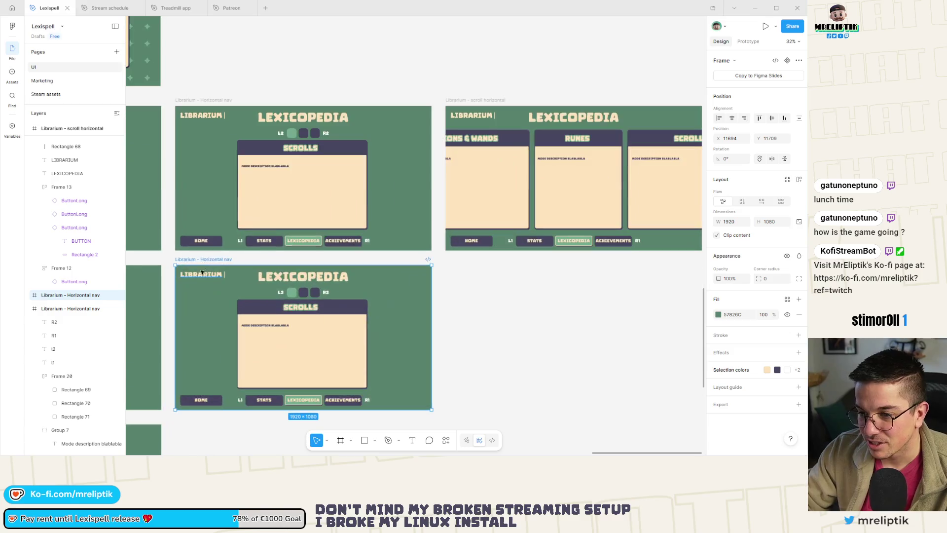
pyautogui.moveTo(201, 260); pyautogui.dragTo(203, 263)
pyautogui.click(476, 305)
# - Copy the L2 label to the left of the copied screen's SCROLLS panel
pyautogui.keyDown('ctrl'); pyautogui.scroll(5, 290, 296); pyautogui.keyUp('ctrl')
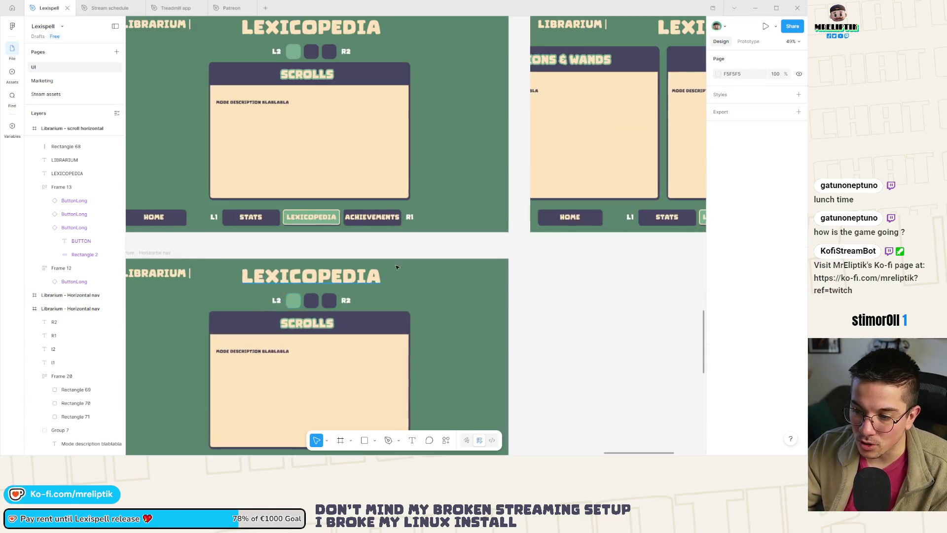
pyautogui.click(329, 283)
pyautogui.moveTo(328, 282)
pyautogui.keyDown('alt'); pyautogui.mouseDown()
pyautogui.moveTo(220, 282)
pyautogui.moveTo(224, 363)
pyautogui.mouseUp(); pyautogui.keyUp('alt')
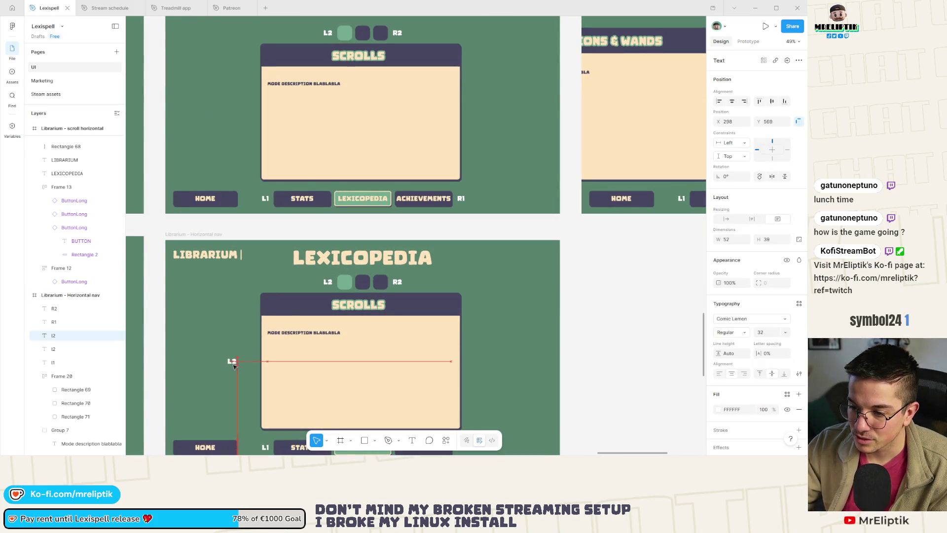
# - Draw a '<' arrow path with the Pen tool beside the L2 label
pyautogui.keyDown('ctrl'); pyautogui.scroll(8, 235, 365); pyautogui.keyUp('ctrl')
pyautogui.press('p')
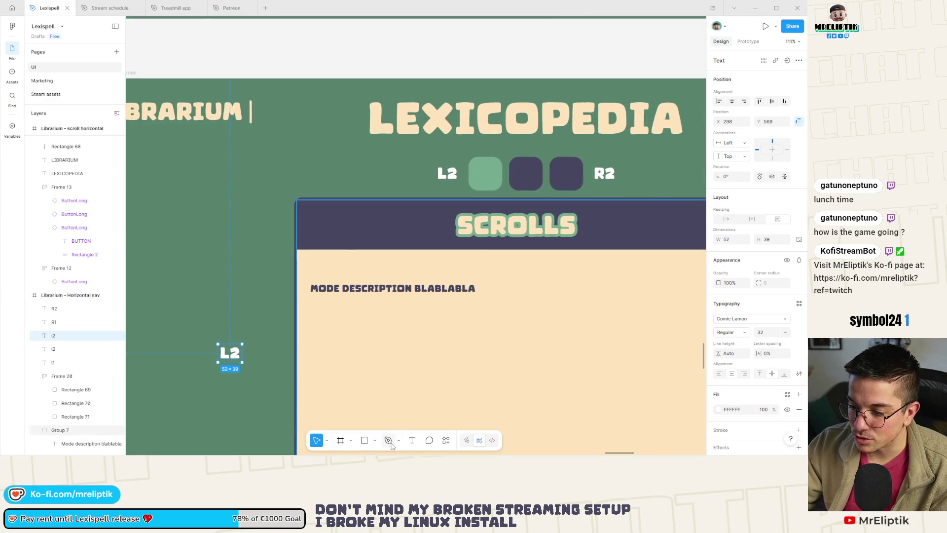
pyautogui.click(261, 341)
pyautogui.click(250, 352)
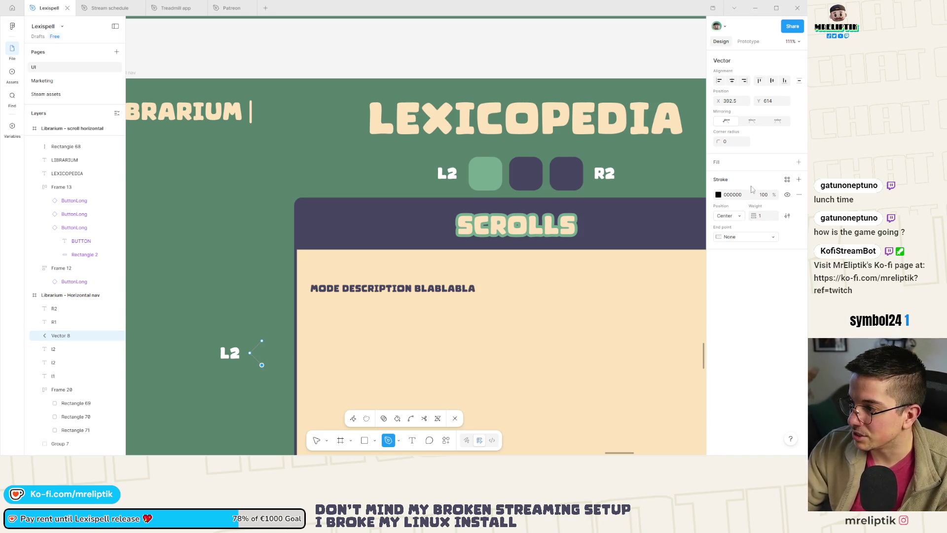
pyautogui.click(262, 364)
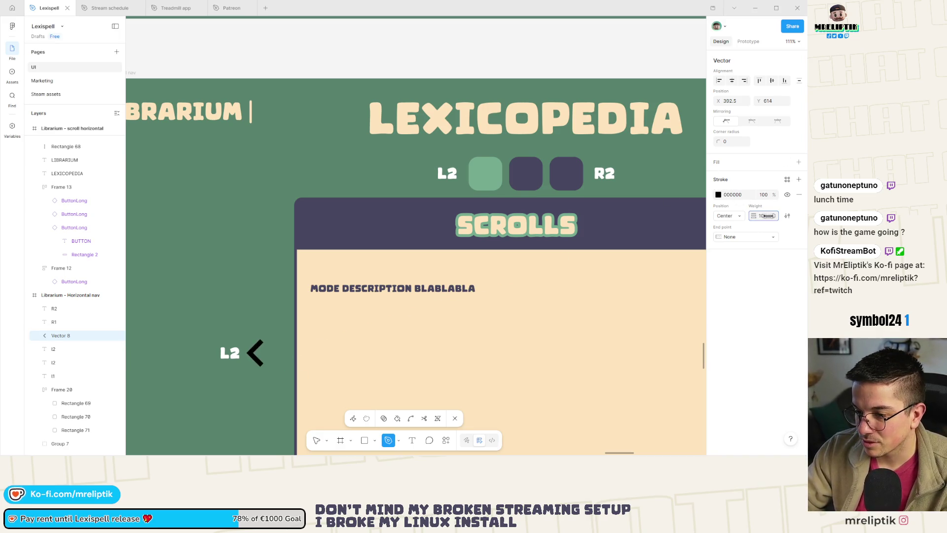
pyautogui.rightClick(249, 332)
pyautogui.press('Escape')
pyautogui.press('Escape')
pyautogui.press('Escape')
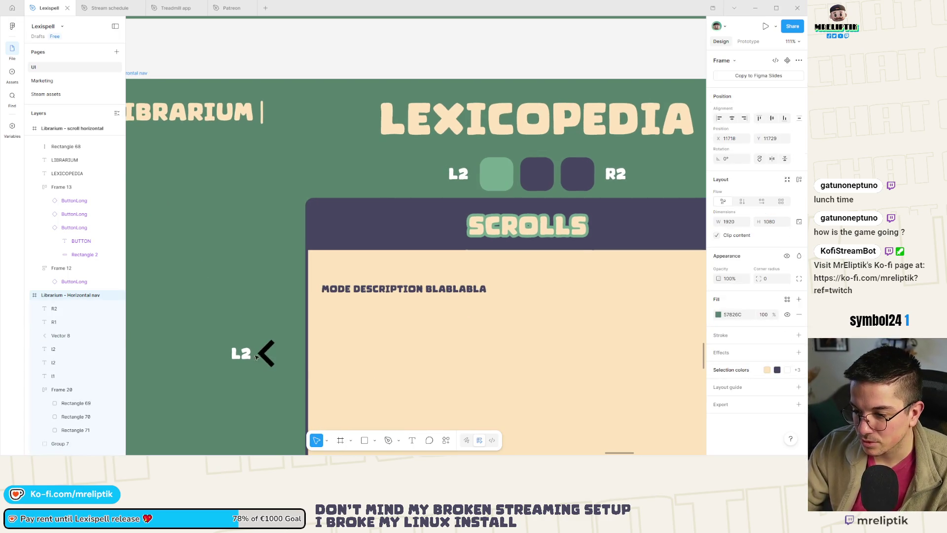
# - Copy the L2 label and arrow to the panel's right side and flip that arrow 180°
pyautogui.click(227, 353)
pyautogui.keyDown('shift'); pyautogui.click(263, 360); pyautogui.keyUp('shift')
pyautogui.hotkey('shift', 'Right')
pyautogui.hotkey('shift', 'Right')
pyautogui.hotkey('shift', 'Right')
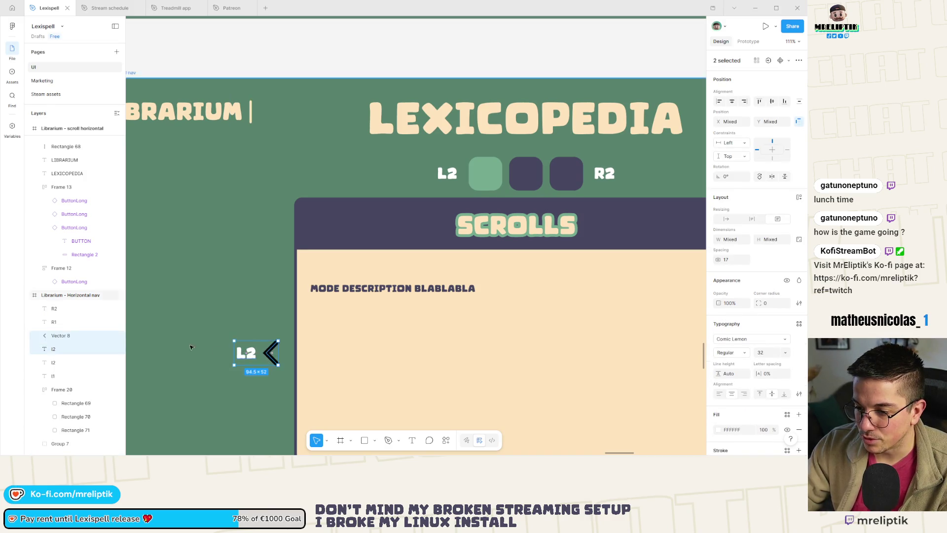
pyautogui.scroll(-5, 196, 349)
pyautogui.keyDown('alt'); pyautogui.moveTo(227, 353); pyautogui.dragTo(504, 358); pyautogui.keyUp('alt')
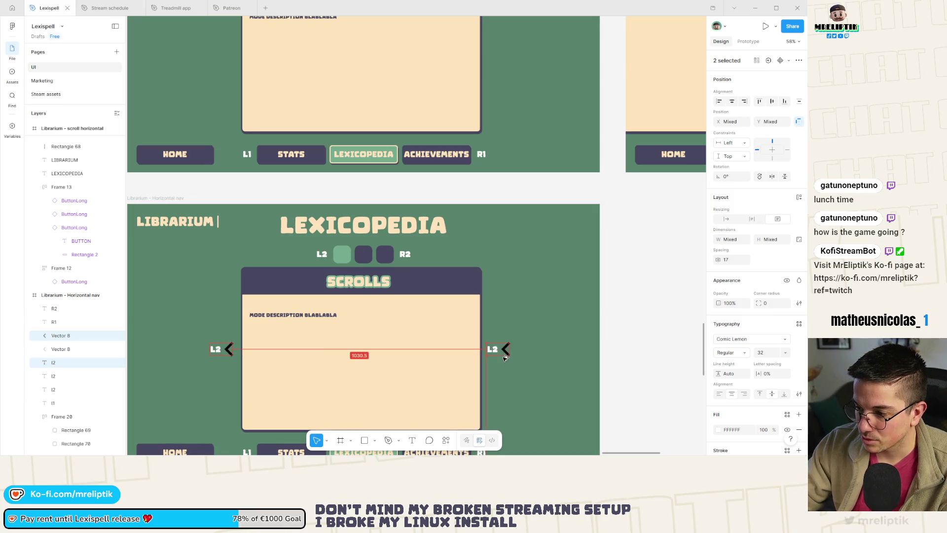
pyautogui.scroll(3, 503, 352)
pyautogui.click(501, 344)
pyautogui.scroll(2, 507, 330)
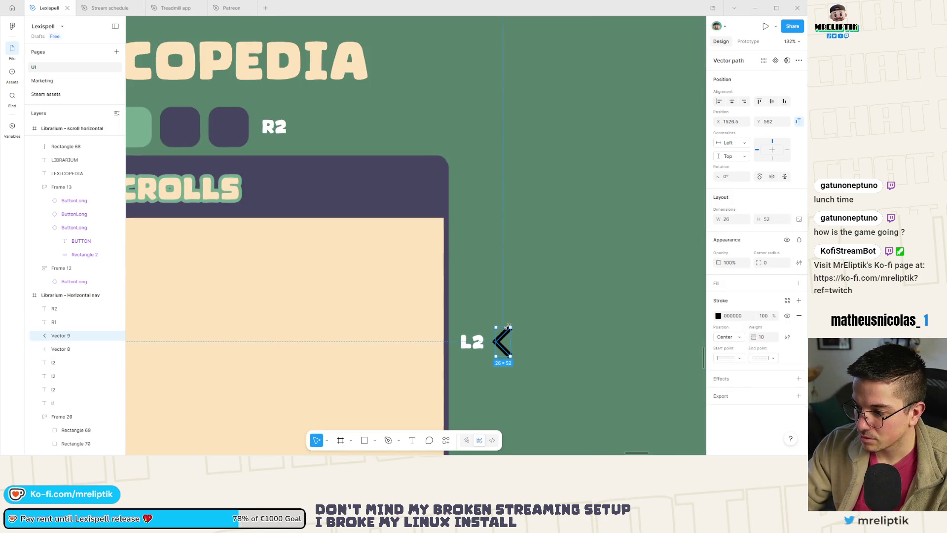
pyautogui.moveTo(508, 327)
pyautogui.mouseDown()
pyautogui.moveTo(522, 352)
pyautogui.moveTo(508, 379)
pyautogui.moveTo(487, 374)
pyautogui.mouseUp()
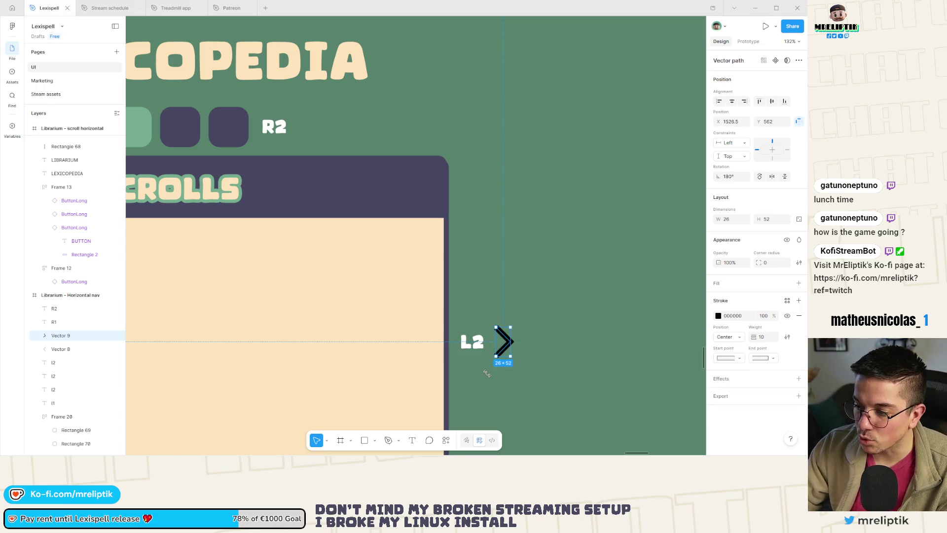
# - Change the copied label's text from L2 to R2
pyautogui.click(472, 345)
pyautogui.doubleClick(472, 344)
pyautogui.press('BackSpace')
pyautogui.write('R')
pyautogui.press('Escape')
pyautogui.scroll(-5, 463, 315)
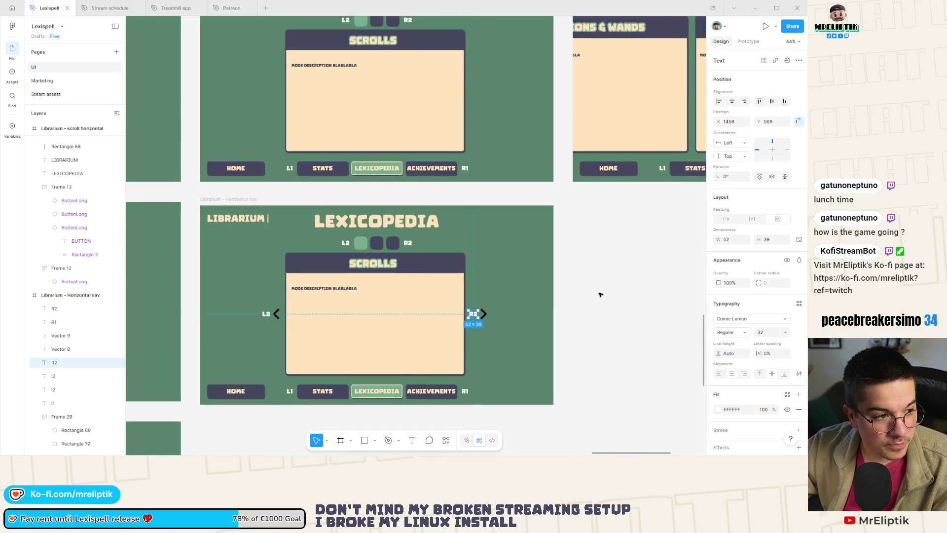
# - Delete the L2, squares and R2 tab row above the panel and stretch the Scrolls panel upward
pyautogui.click(346, 242)
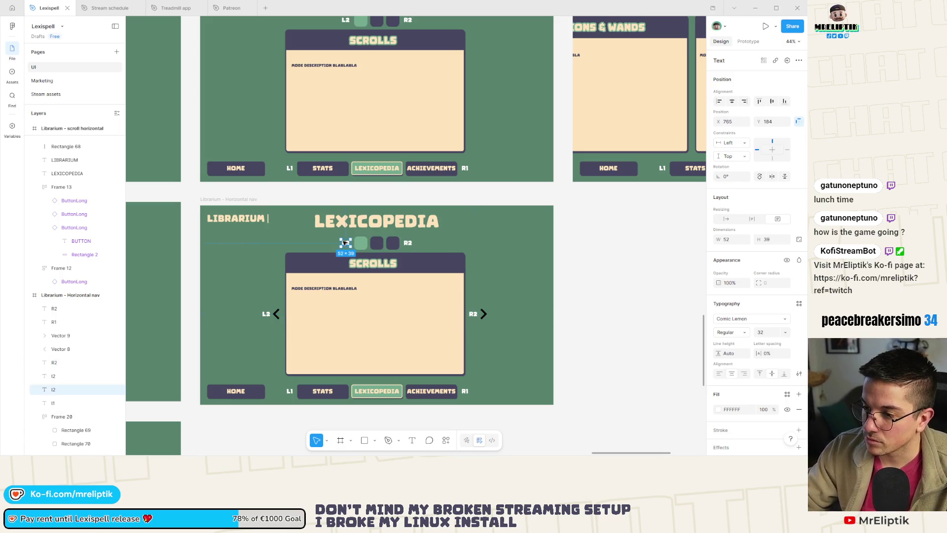
pyautogui.moveTo(590, 252)
pyautogui.mouseDown()
pyautogui.moveTo(316, 244)
pyautogui.moveTo(344, 249)
pyautogui.moveTo(345, 241)
pyautogui.mouseUp()
pyautogui.press('Delete')
pyautogui.click(316, 252)
pyautogui.click(610, 278)
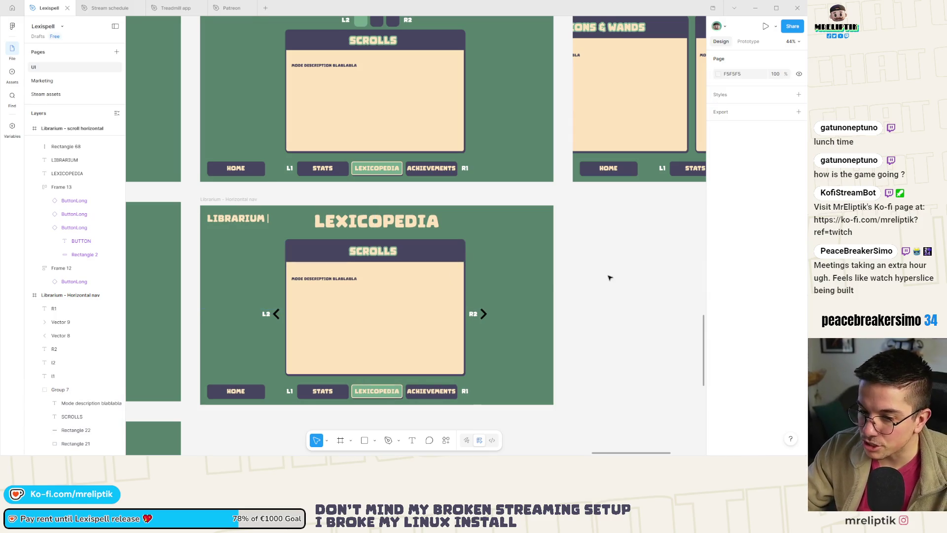
pyautogui.moveTo(563, 296); pyautogui.dragTo(247, 336)
pyautogui.click(605, 298)
pyautogui.scroll(-3, 605, 298)
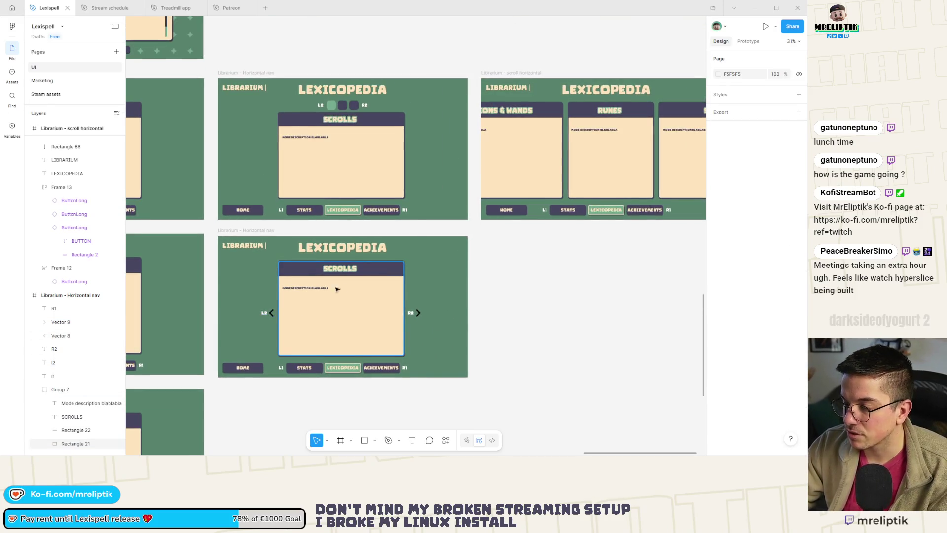
pyautogui.scroll(-3, 339, 290)
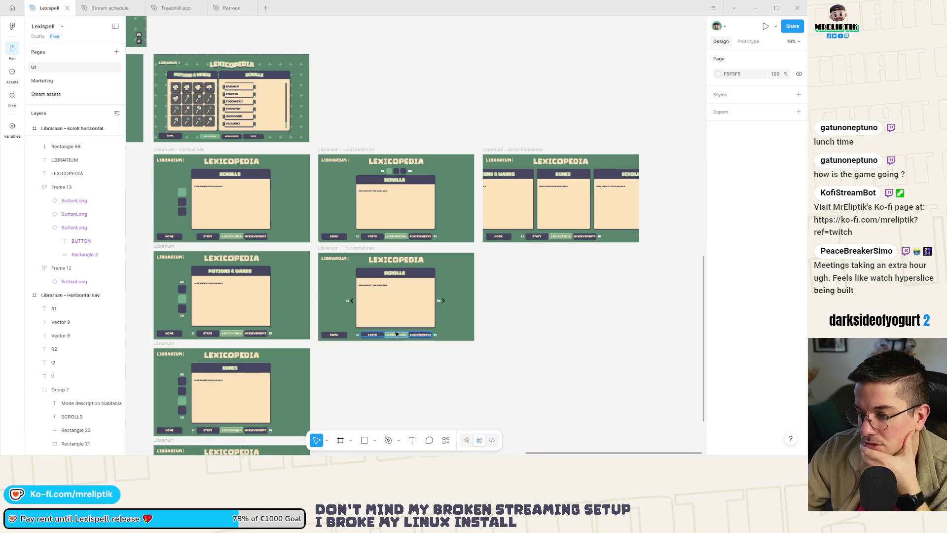
pyautogui.moveTo(370, 296)
pyautogui.mouseDown()
pyautogui.moveTo(368, 340)
pyautogui.moveTo(335, 322)
pyautogui.mouseUp()
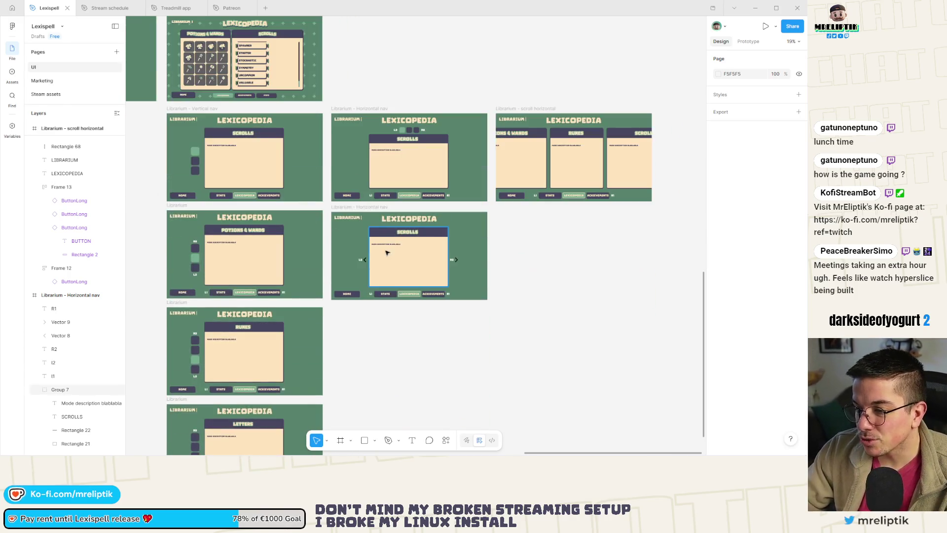
pyautogui.scroll(5, 409, 254)
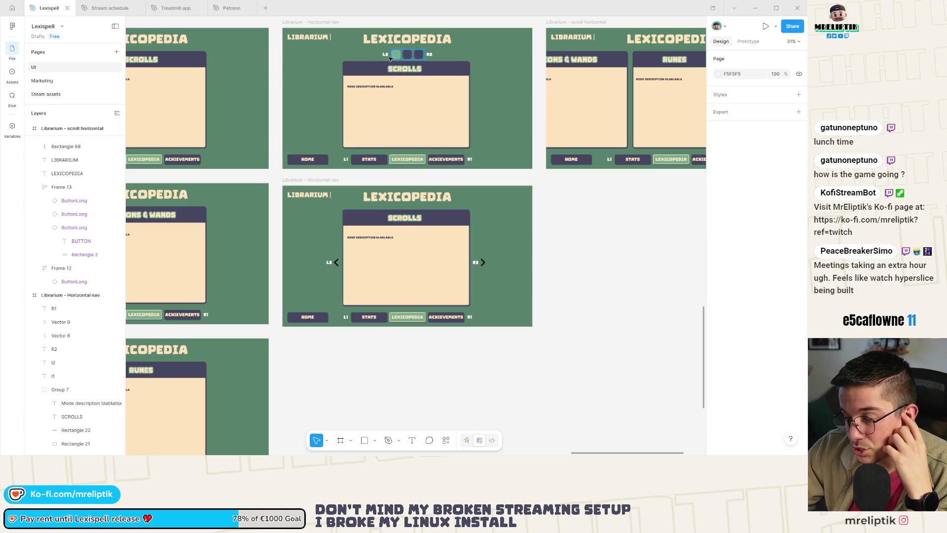
# - Place a copy of the LEXICOPEDIA title just below it with font size 29
pyautogui.click(411, 199)
pyautogui.scroll(2, 413, 208)
pyautogui.click(412, 221)
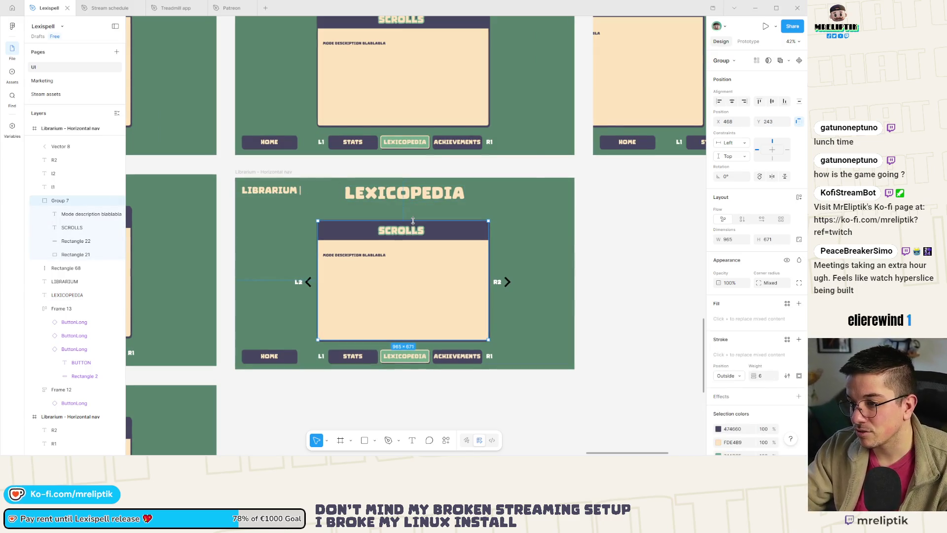
pyautogui.click(411, 197)
pyautogui.scroll(2, 411, 197)
pyautogui.moveTo(411, 197); pyautogui.dragTo(411, 211)
pyautogui.moveTo(769, 334); pyautogui.dragTo(718, 336)
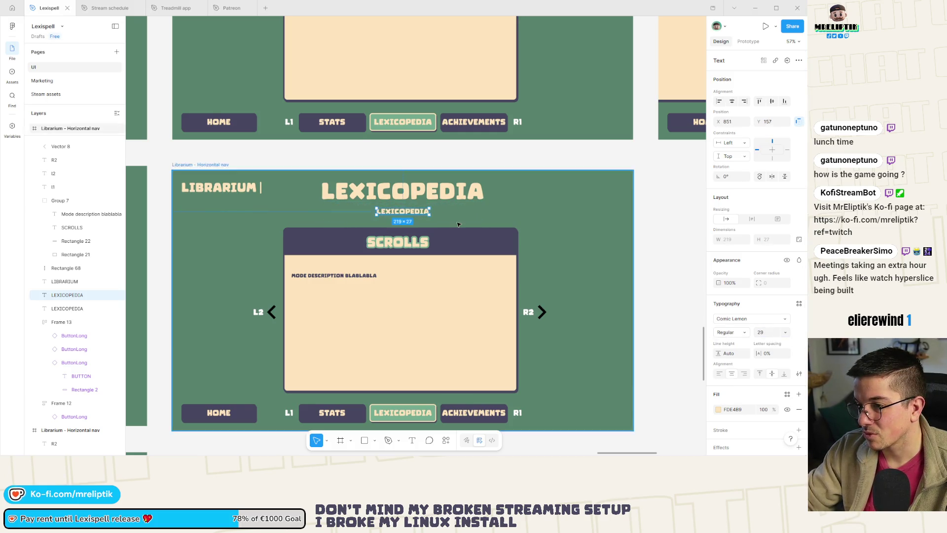
pyautogui.scroll(5, 356, 206)
# - Duplicate the small subtitle and arrange three copies in a row
pyautogui.hotkey('ctrl', 'd')
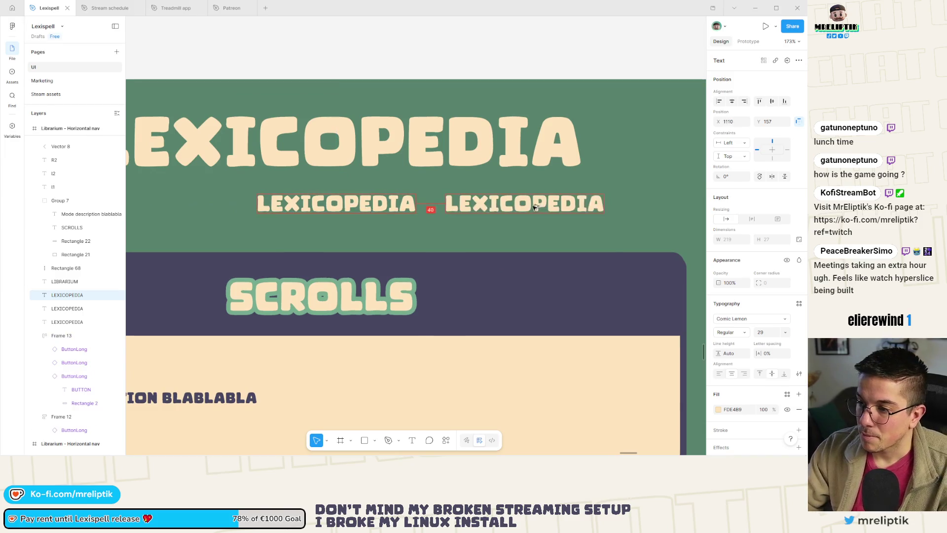
pyautogui.hotkey('ctrl', 'd')
pyautogui.moveTo(493, 206); pyautogui.dragTo(494, 207)
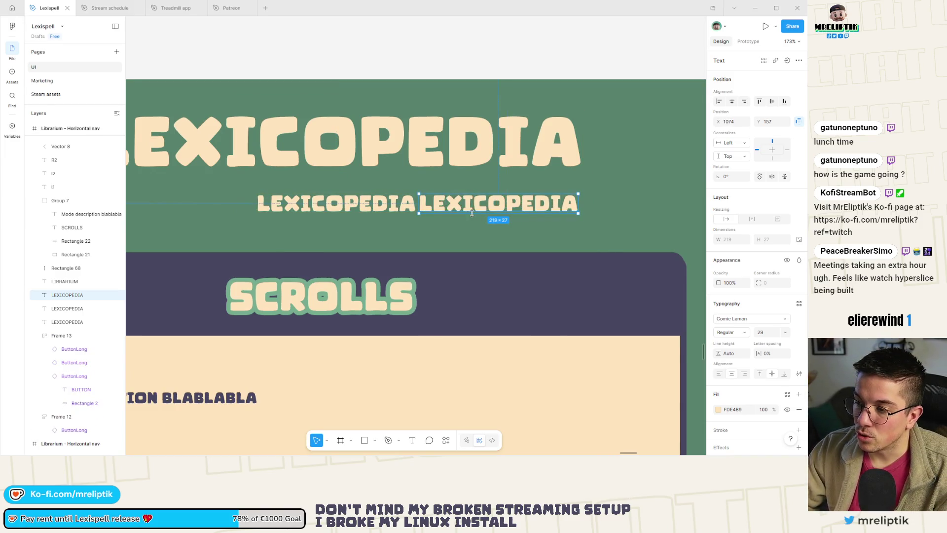
pyautogui.scroll(-3, 493, 207)
pyautogui.hotkey('ctrl', 'd')
pyautogui.moveTo(230, 207); pyautogui.dragTo(253, 210)
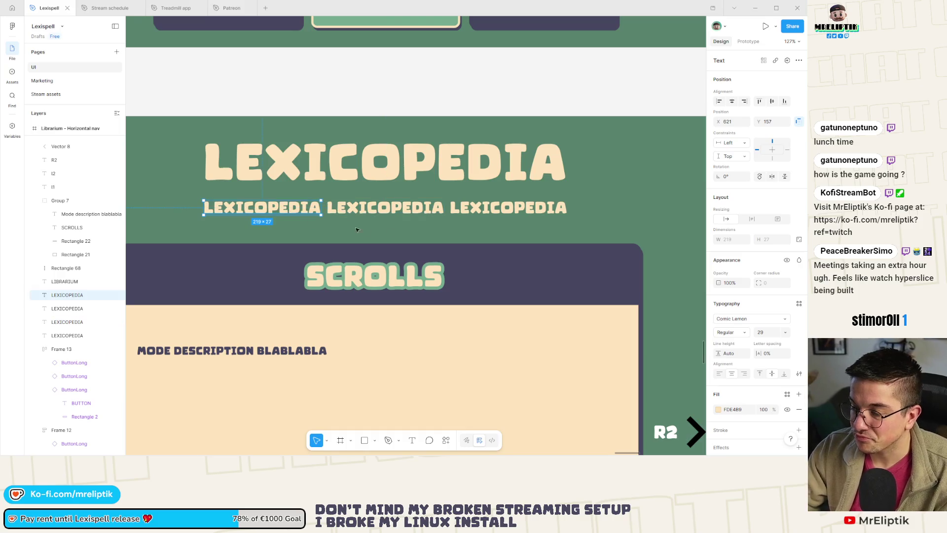
# - Set the fill of the left and right subtitles to dark purple 474660
pyautogui.click(458, 207)
pyautogui.click(718, 409)
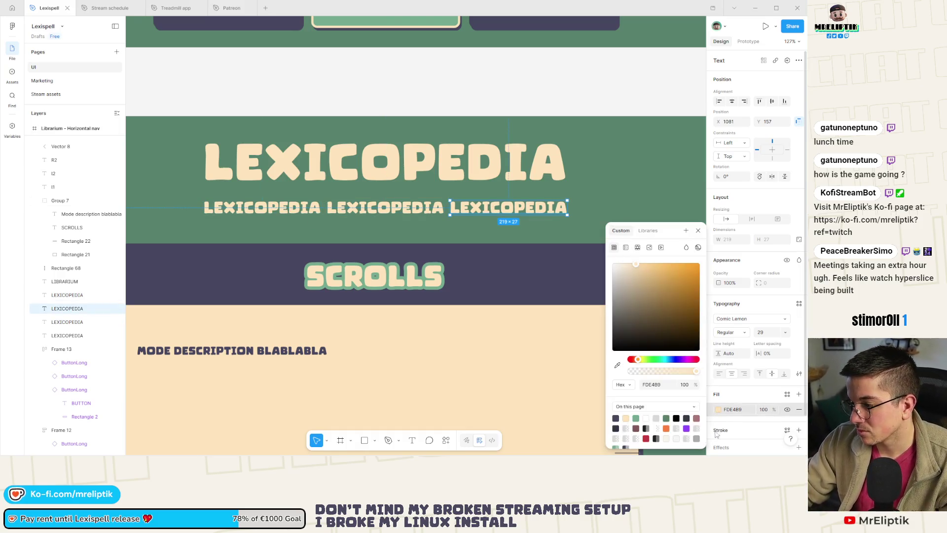
pyautogui.click(615, 419)
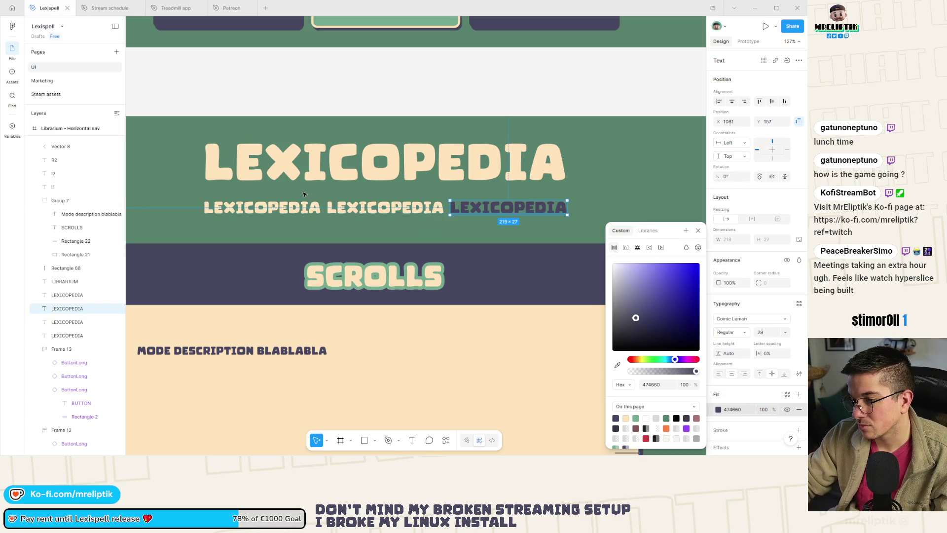
pyautogui.click(270, 208)
pyautogui.click(719, 410)
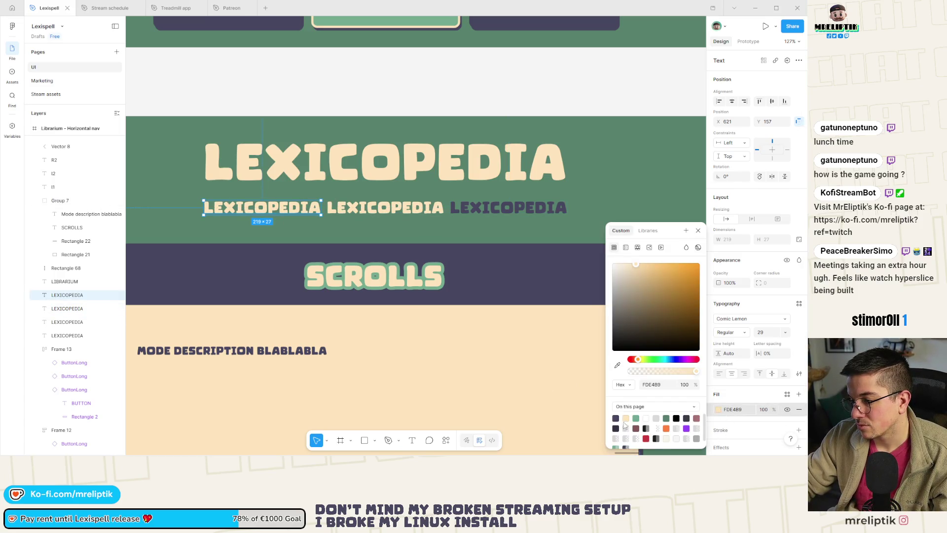
pyautogui.click(615, 419)
pyautogui.scroll(-10, 346, 222)
pyautogui.press('Escape')
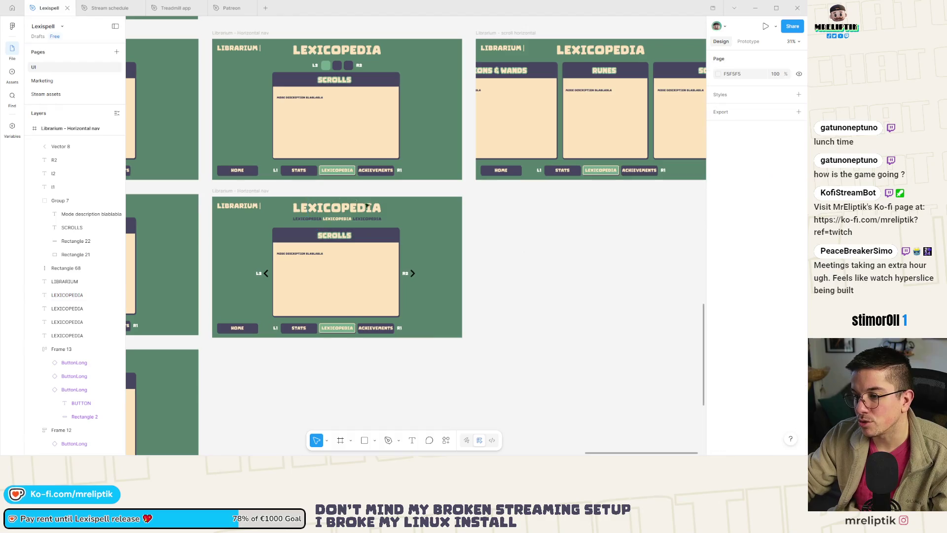
# - Set the fill opacity of the two outer subtitles to 84%
pyautogui.scroll(8, 381, 211)
pyautogui.click(482, 221)
pyautogui.keyDown('shift'); pyautogui.click(236, 221); pyautogui.keyUp('shift')
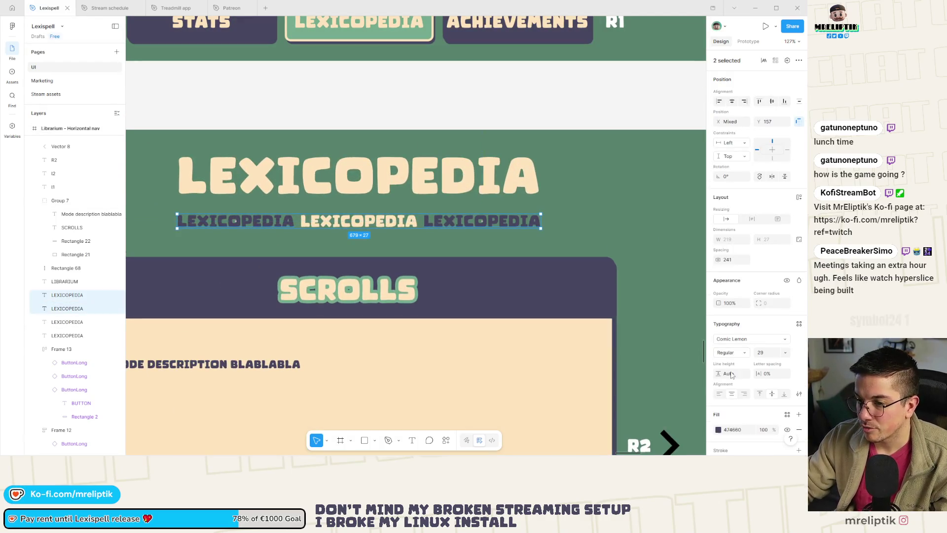
pyautogui.click(764, 429)
pyautogui.write('84')
pyautogui.press('Return')
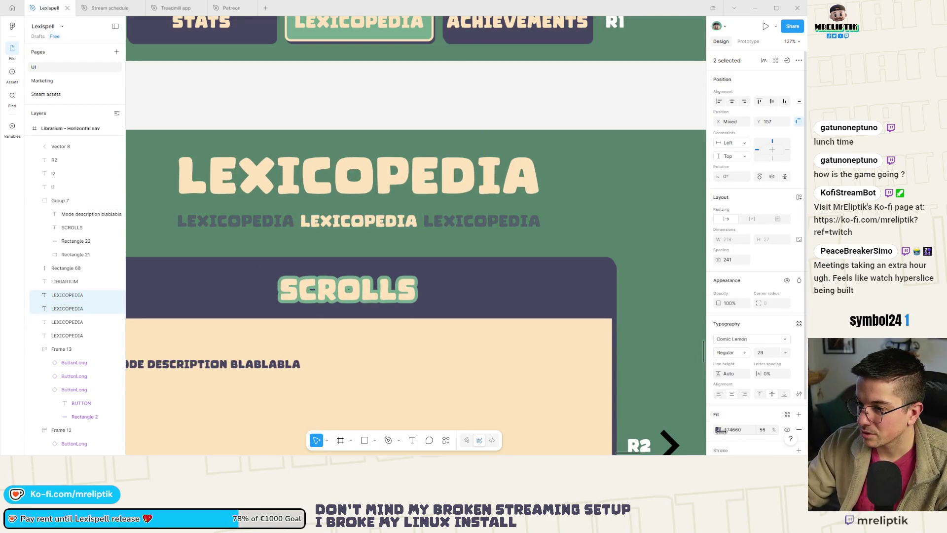
pyautogui.scroll(-5, 316, 207)
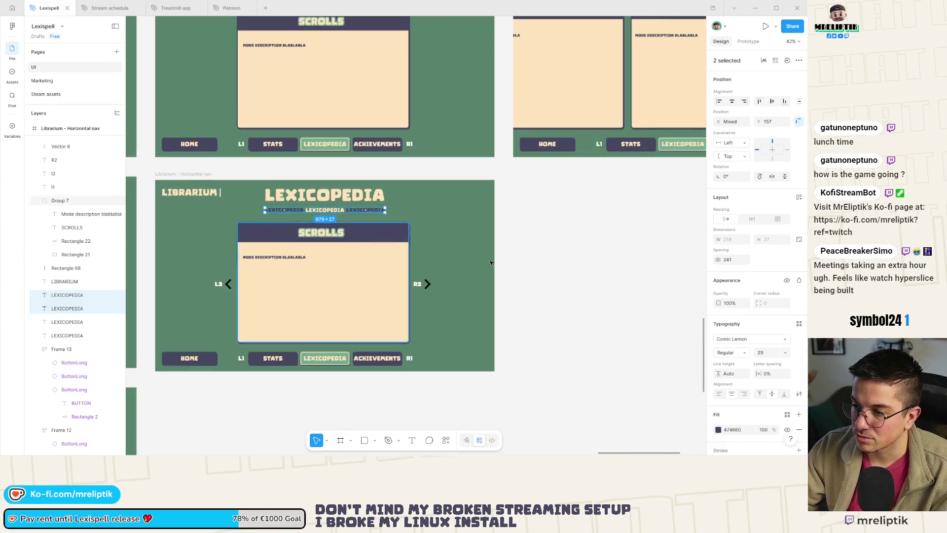
pyautogui.press('Escape')
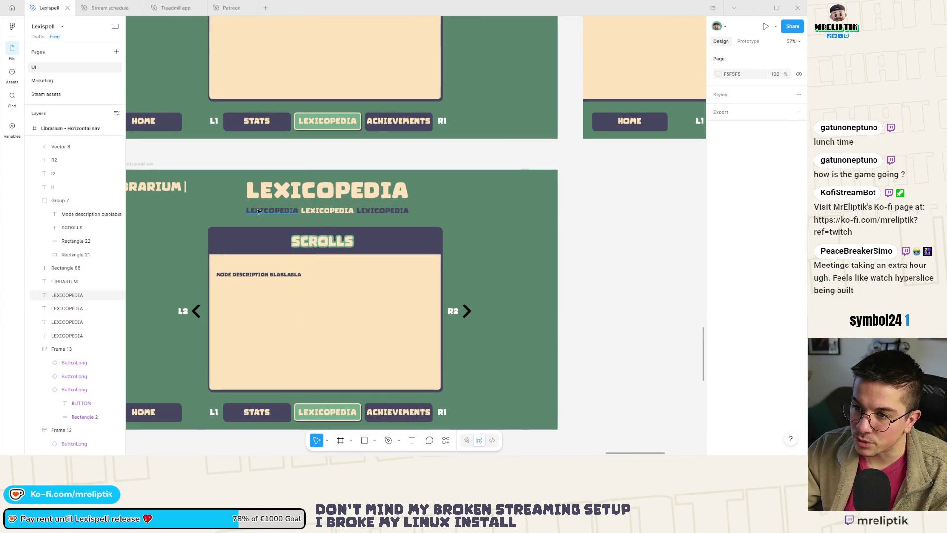
# - Retitle the subtitles SCROLLS in the middle, LETTERS on the right and RUNES on the left
pyautogui.doubleClick(320, 211)
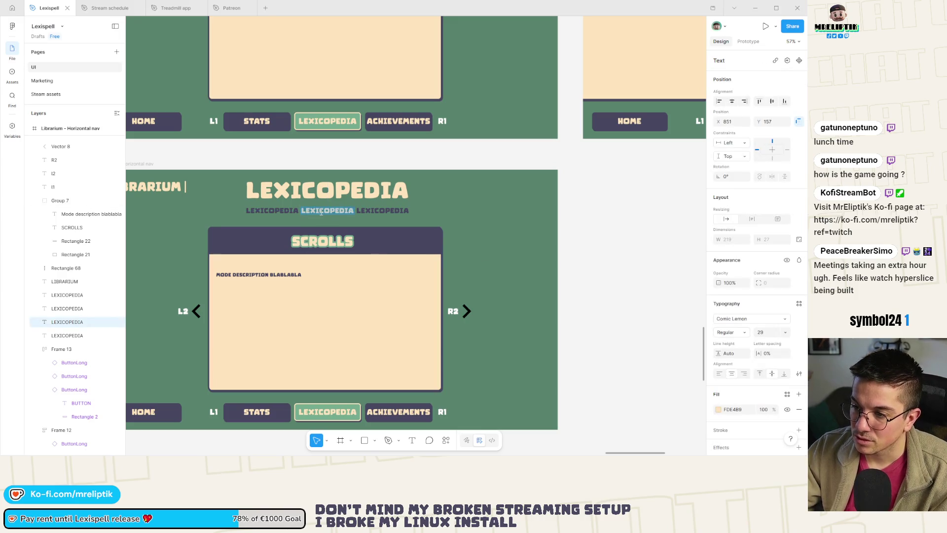
pyautogui.write('SCROLLS')
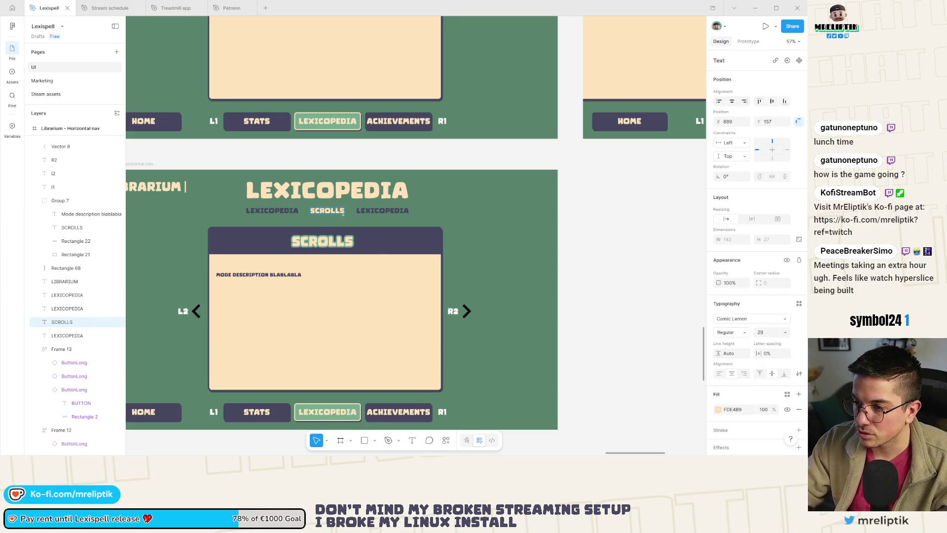
pyautogui.click(368, 213)
pyautogui.scroll(-4, 373, 256)
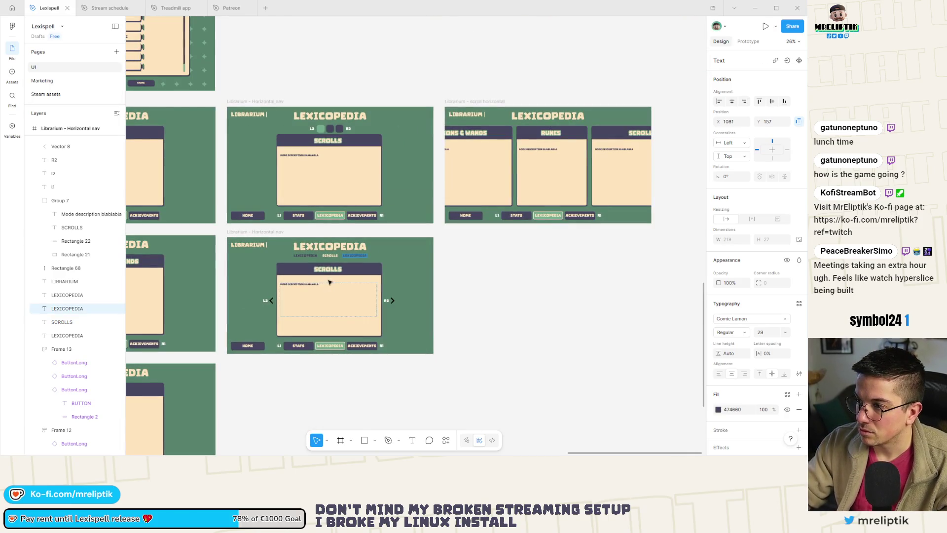
pyautogui.scroll(4, 316, 242)
pyautogui.doubleClick(397, 268)
pyautogui.write('LE')
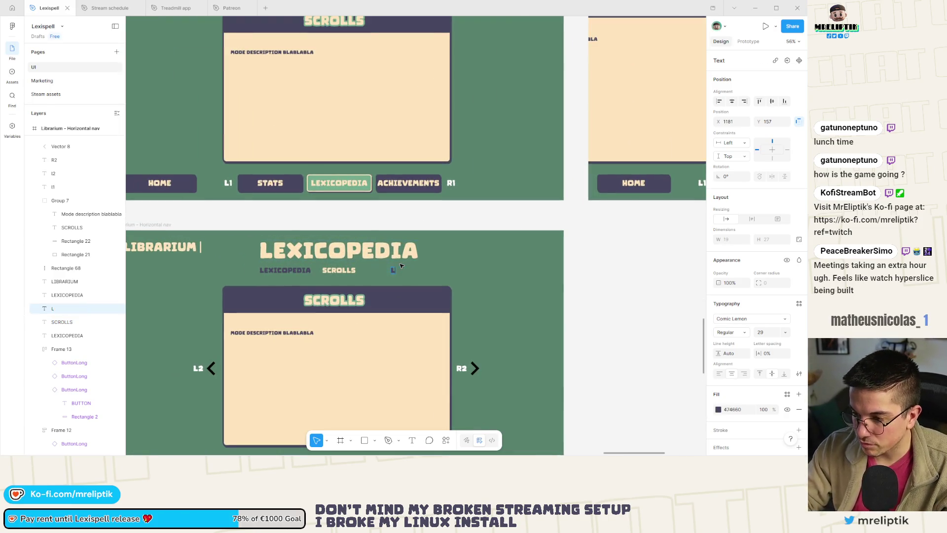
pyautogui.write('TTERS')
pyautogui.doubleClick(283, 272)
pyautogui.write('RUNES')
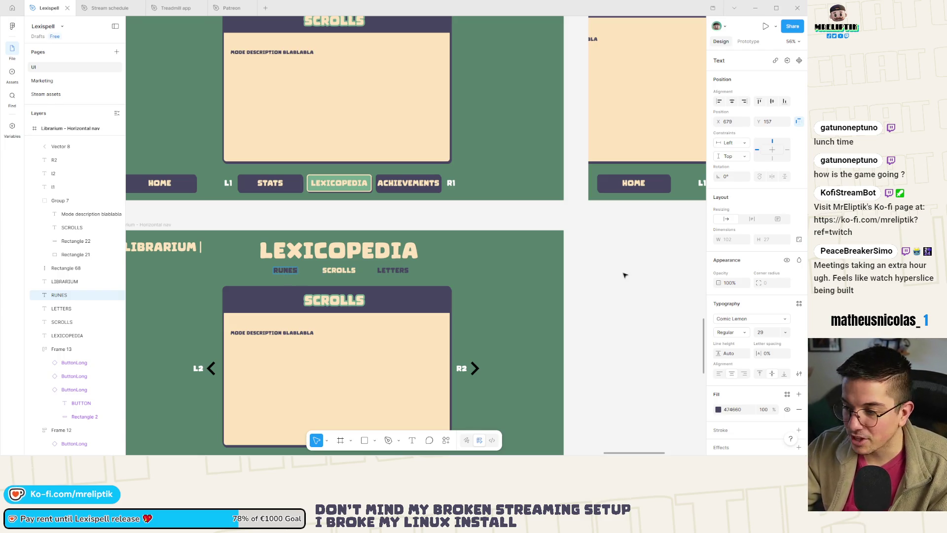
pyautogui.press('Escape')
pyautogui.keyDown('ctrl'); pyautogui.scroll(-5, 277, 286); pyautogui.keyUp('ctrl')
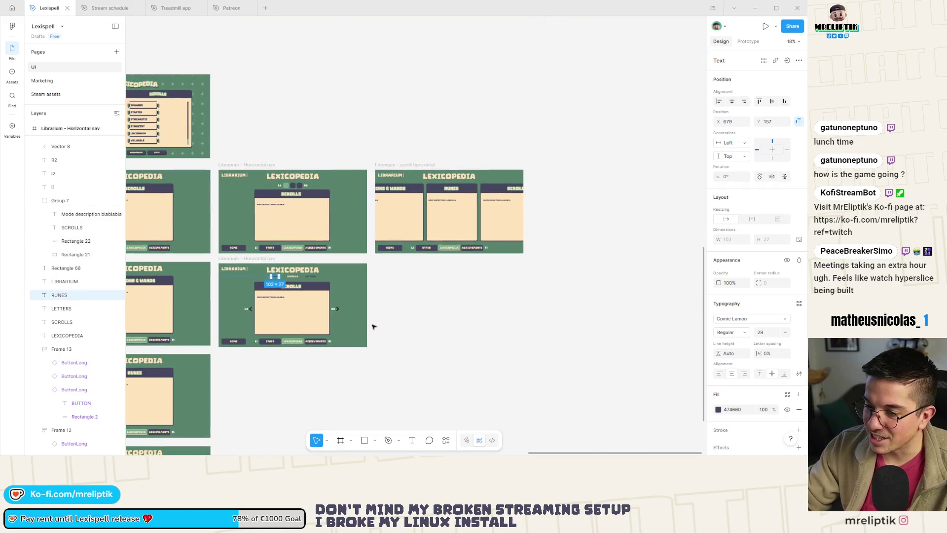
pyautogui.hscroll(-5, 263, 249)
pyautogui.scroll(-2, 263, 250)
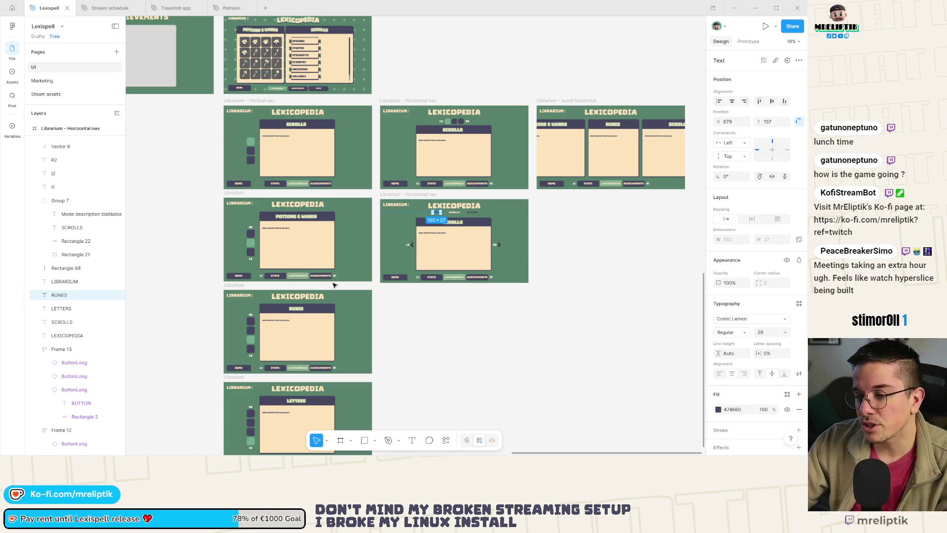
# - Duplicate the 1959 × 1093 New titlescreen frame to the far right of the Lexicopedia mockups
pyautogui.scroll(3, 356, 288)
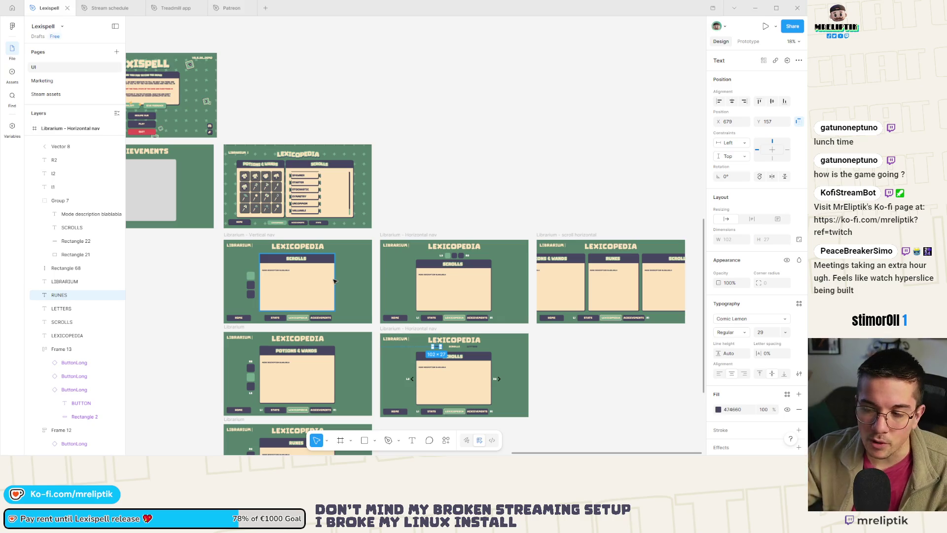
pyautogui.keyDown('ctrl'); pyautogui.scroll(-2, 356, 161); pyautogui.keyUp('ctrl')
pyautogui.scroll(2, 296, 147)
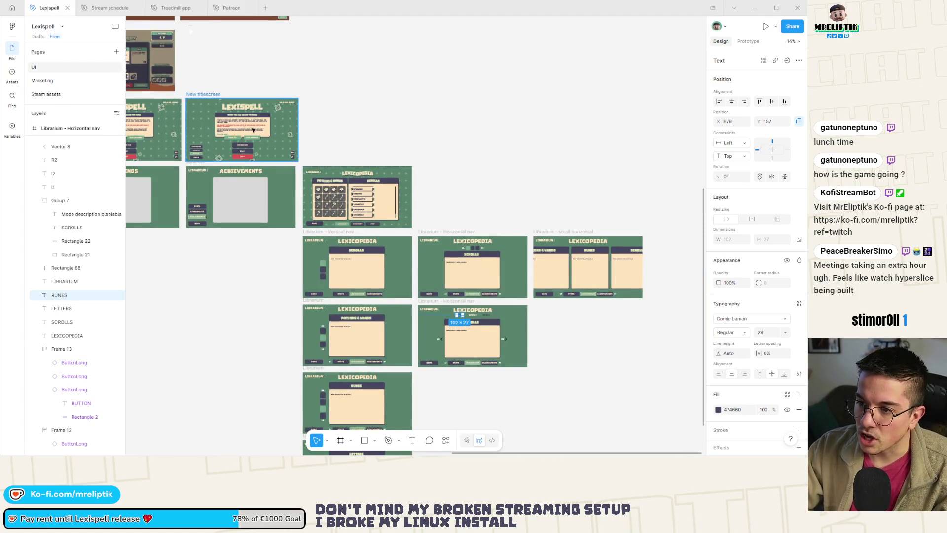
pyautogui.click(253, 129)
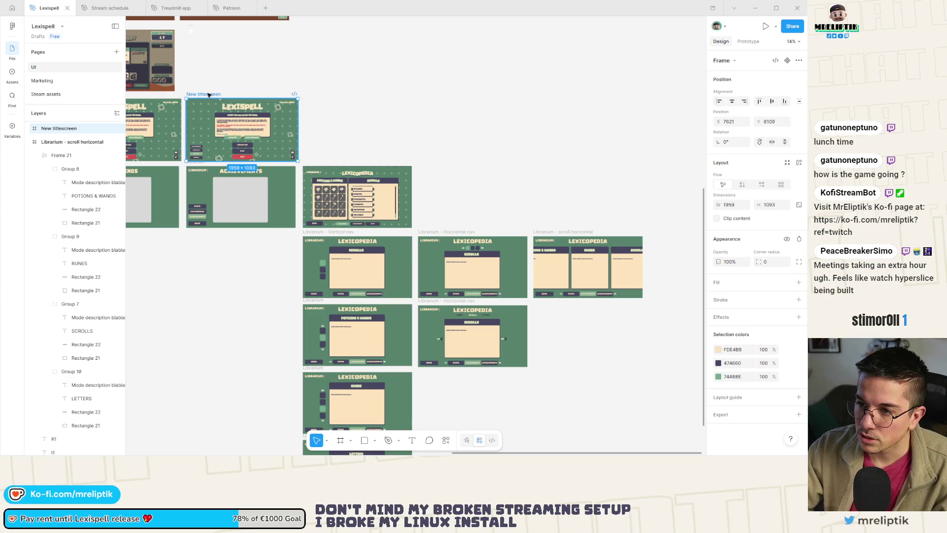
pyautogui.moveTo(204, 95); pyautogui.dragTo(553, 96)
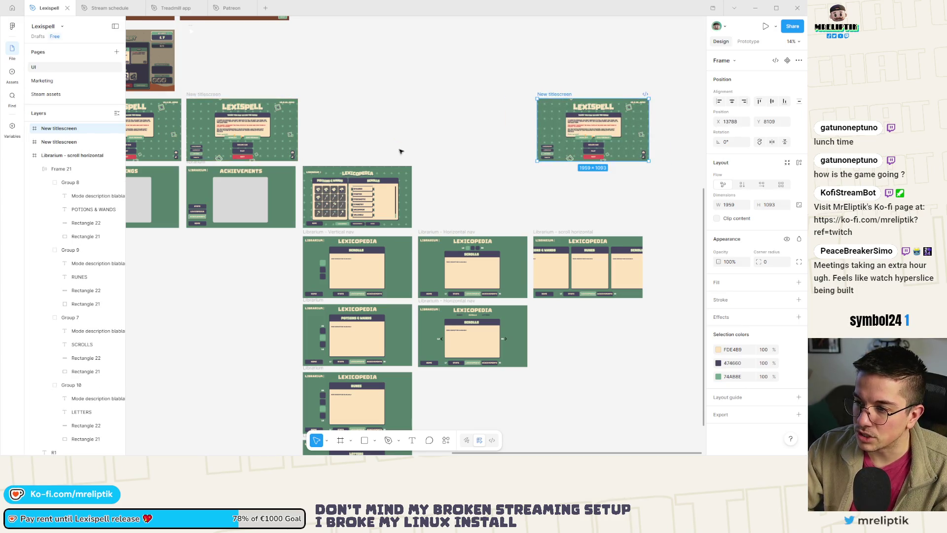
# - Copy the Lexicopedia screenshot next to the titlescreen copy, compare them, and select both
pyautogui.moveTo(358, 201)
pyautogui.mouseDown()
pyautogui.moveTo(478, 202)
pyautogui.moveTo(478, 133)
pyautogui.mouseUp()
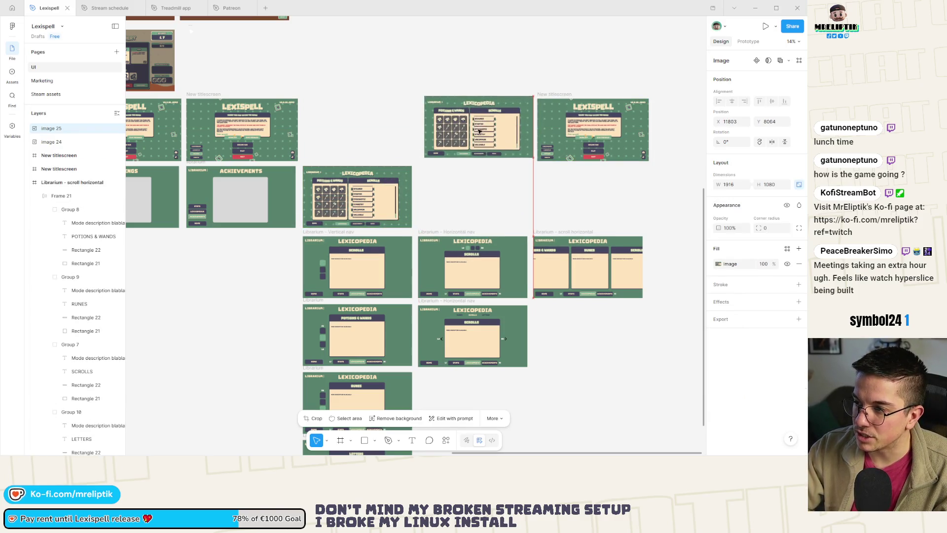
pyautogui.hscroll(4, 436, 155)
pyautogui.scroll(1, 436, 154)
pyautogui.scroll(3, 436, 155)
pyautogui.scroll(5, 436, 155)
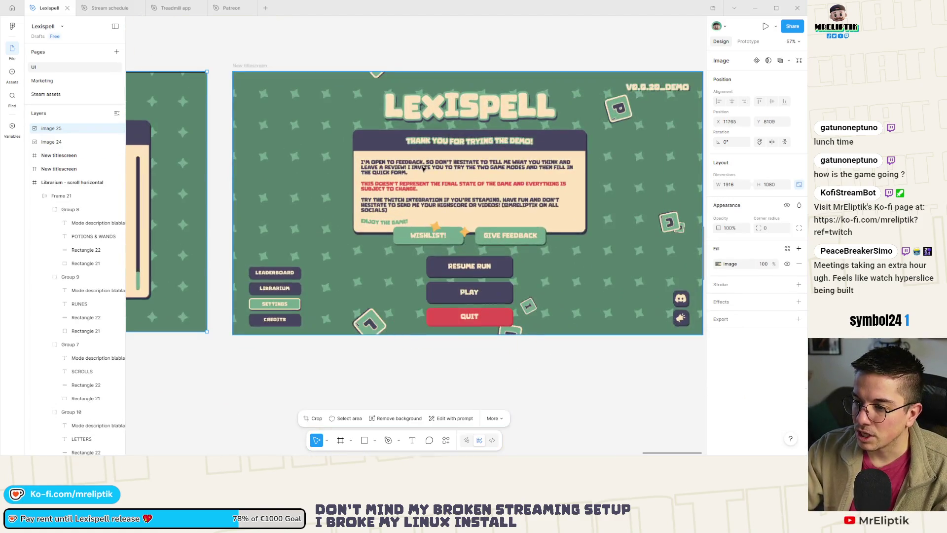
pyautogui.hscroll(3, 176, 236)
pyautogui.scroll(1, 176, 235)
pyautogui.hscroll(-10, 376, 226)
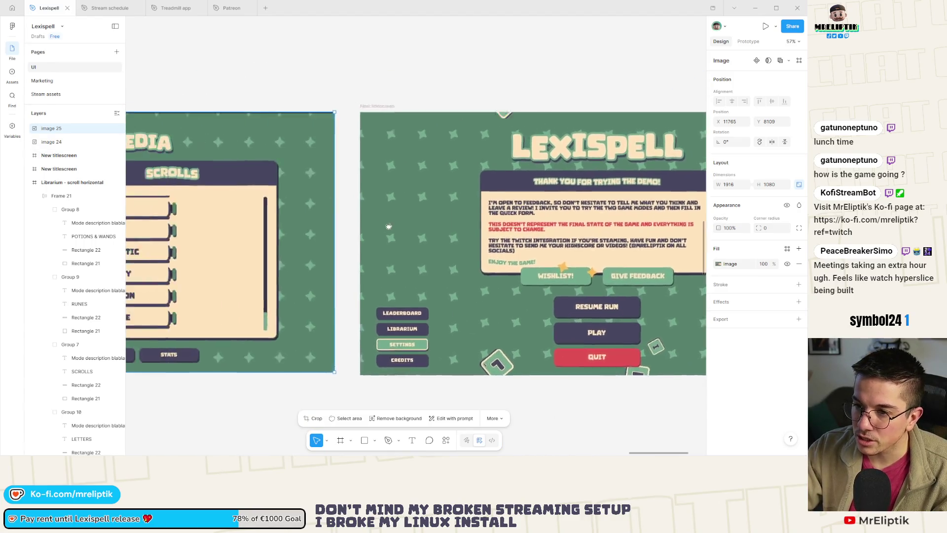
pyautogui.scroll(-1, 550, 364)
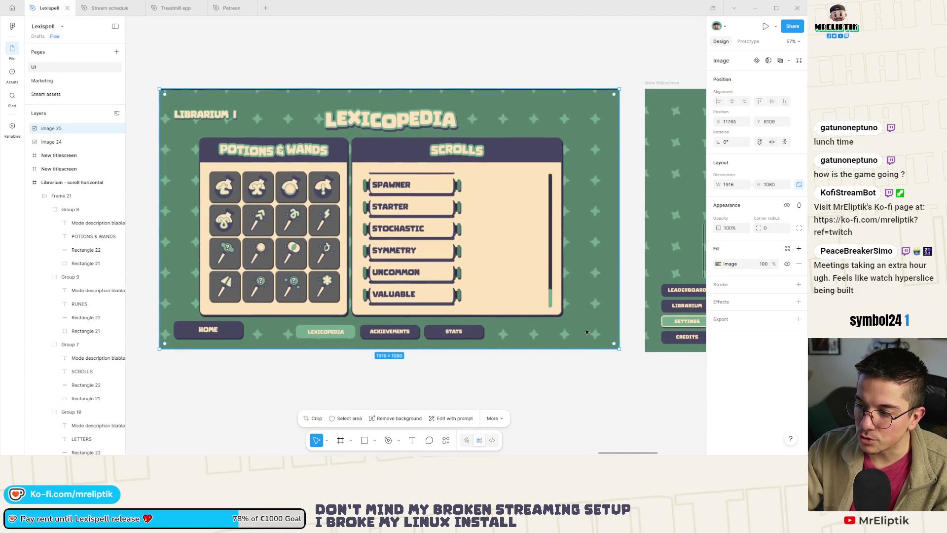
pyautogui.hscroll(10, 173, 218)
pyautogui.hscroll(-1, 172, 218)
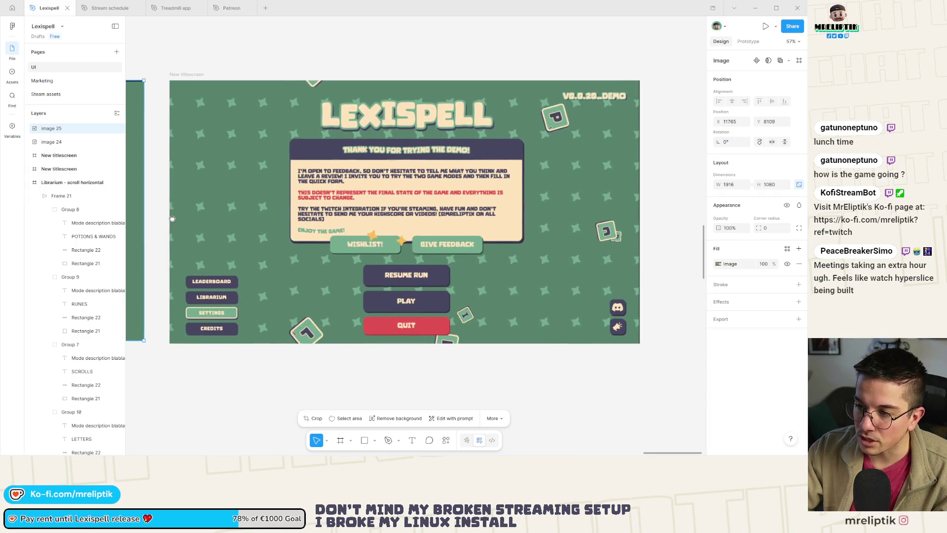
pyautogui.hscroll(-10, 173, 219)
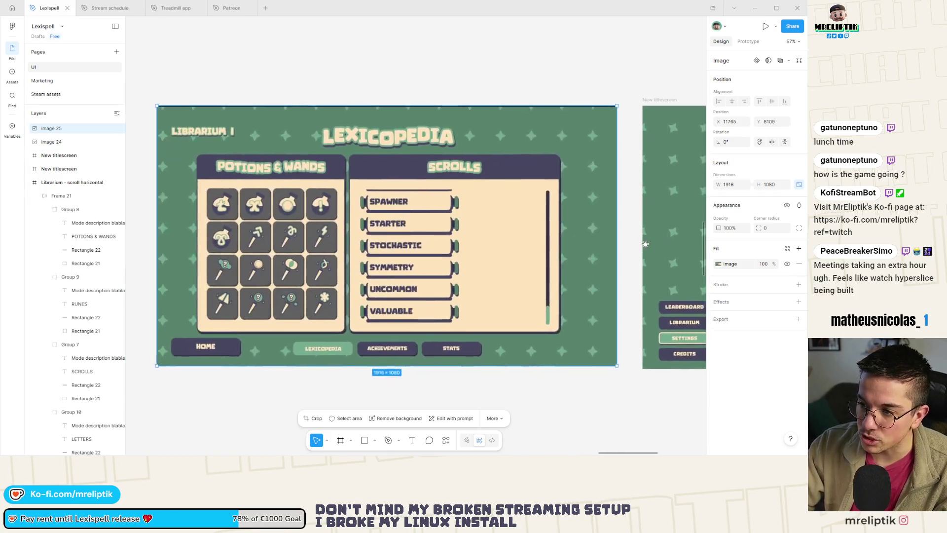
pyautogui.hscroll(10, 172, 218)
pyautogui.hscroll(-6, 508, 219)
pyautogui.hscroll(-5, 508, 219)
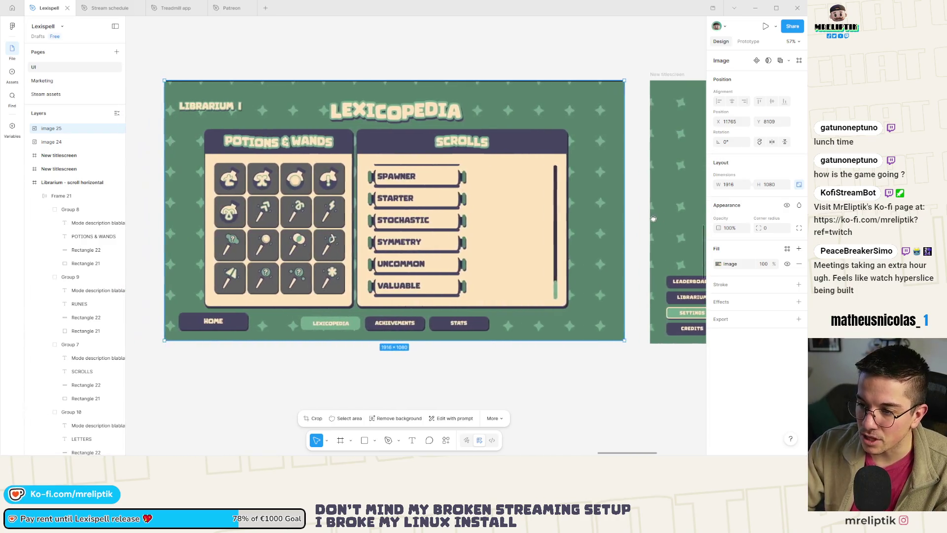
pyautogui.hscroll(10, 508, 219)
pyautogui.hscroll(-7, 503, 222)
pyautogui.hscroll(-7, 503, 221)
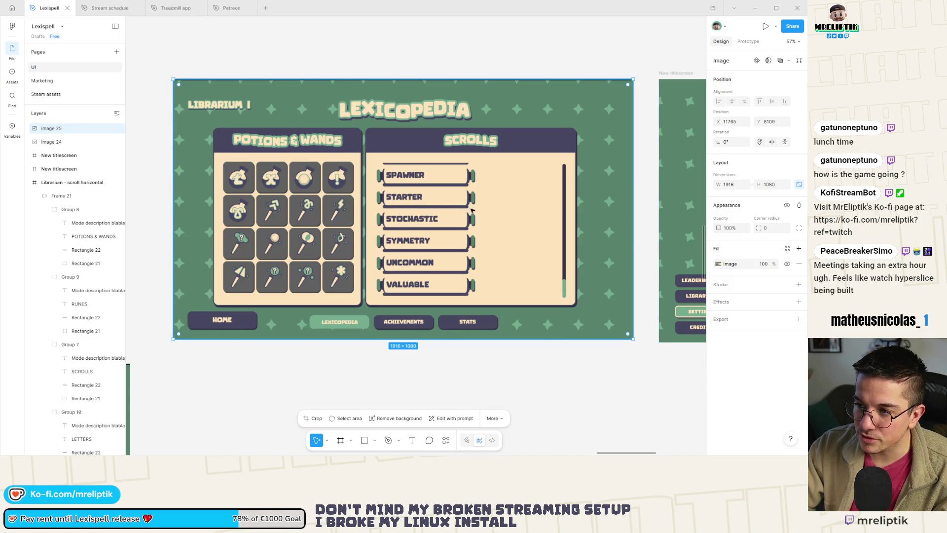
pyautogui.scroll(-5, 343, 239)
pyautogui.scroll(-3, 343, 239)
pyautogui.moveTo(544, 170)
pyautogui.mouseDown()
pyautogui.moveTo(229, 269)
pyautogui.moveTo(275, 266)
pyautogui.mouseUp()
# - Delete the selected screenshot and titlescreen copy, then return to the Godot editor
pyautogui.press('Delete')
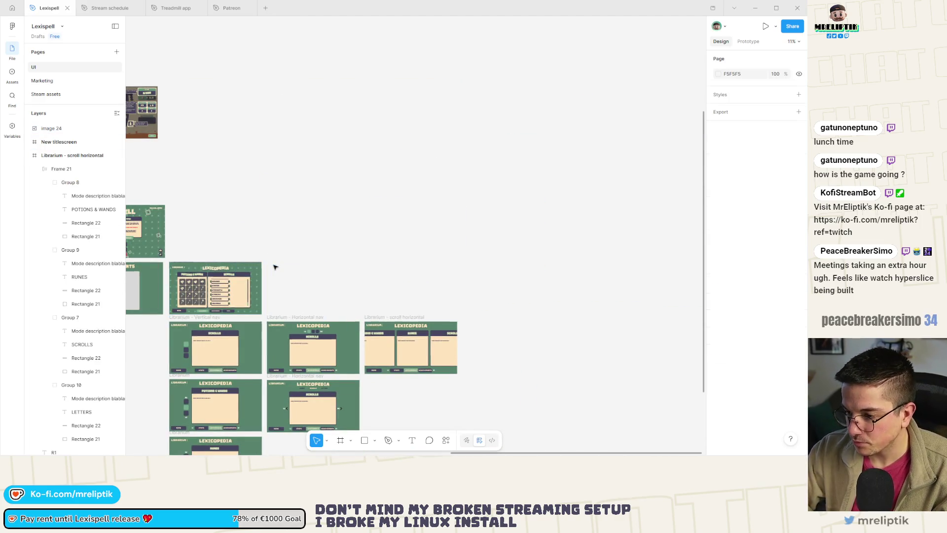
pyautogui.scroll(-2, 355, 226)
pyautogui.scroll(2, 310, 299)
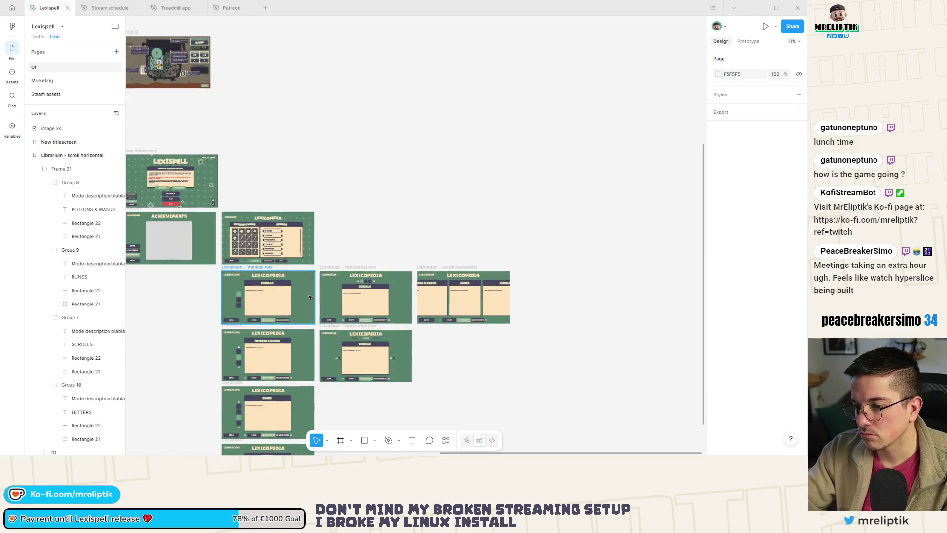
pyautogui.scroll(-4, 310, 299)
pyautogui.scroll(2, 306, 247)
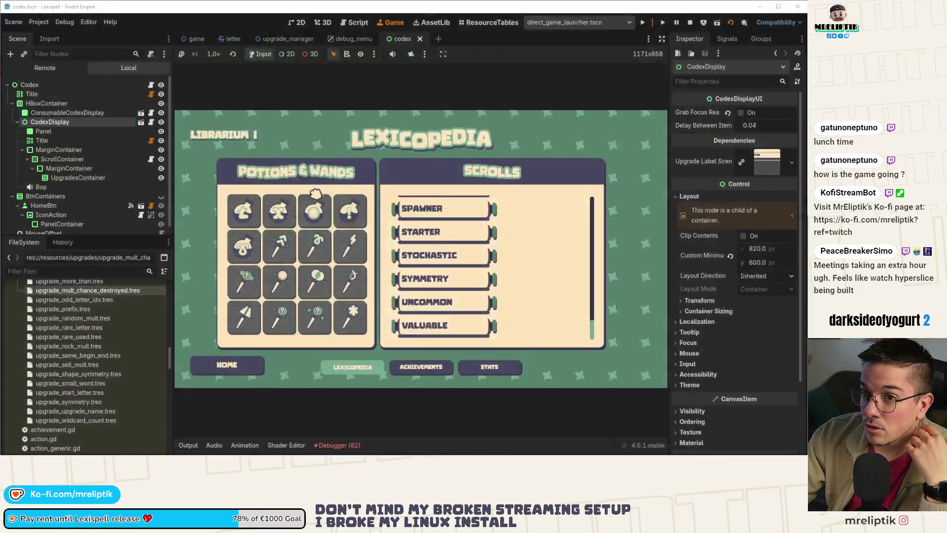
pyautogui.click(798, 8)
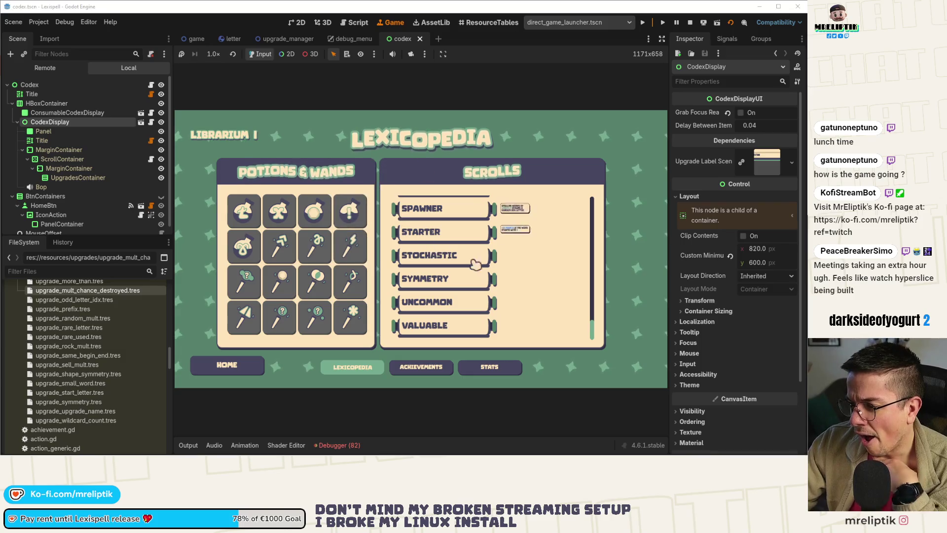
# - In the running game, visit the Achievements, Stats and Lexicopedia pages, then return to the main menu
pyautogui.click(423, 367)
pyautogui.click(473, 366)
pyautogui.click(352, 365)
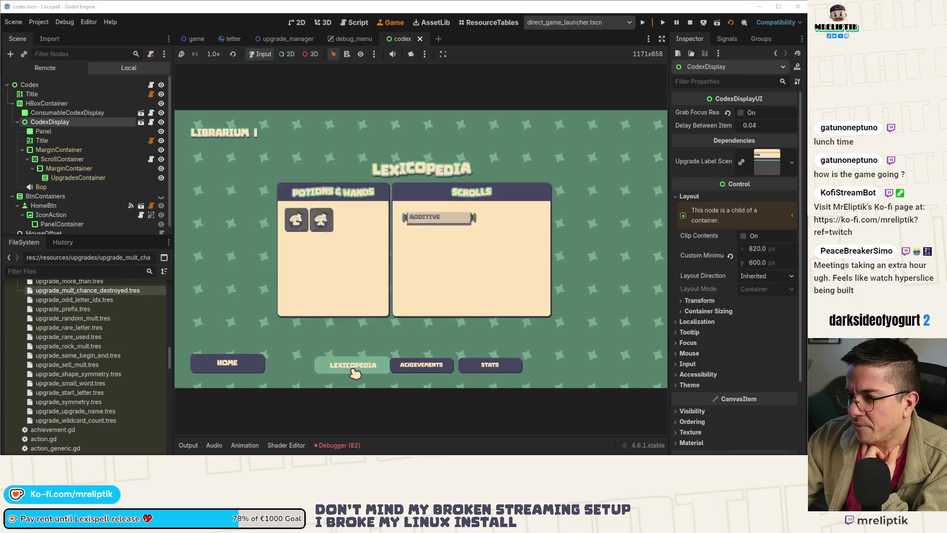
pyautogui.click(226, 363)
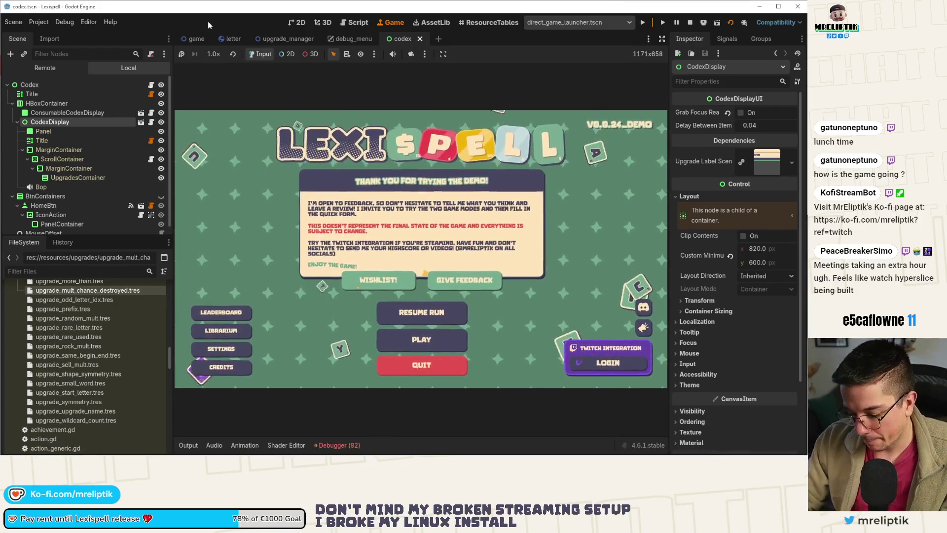
# - Open the credits scene through the quick scene search
pyautogui.hotkey('ctrl', 'shift', 'o')
pyautogui.write('credits')
pyautogui.press('Return')
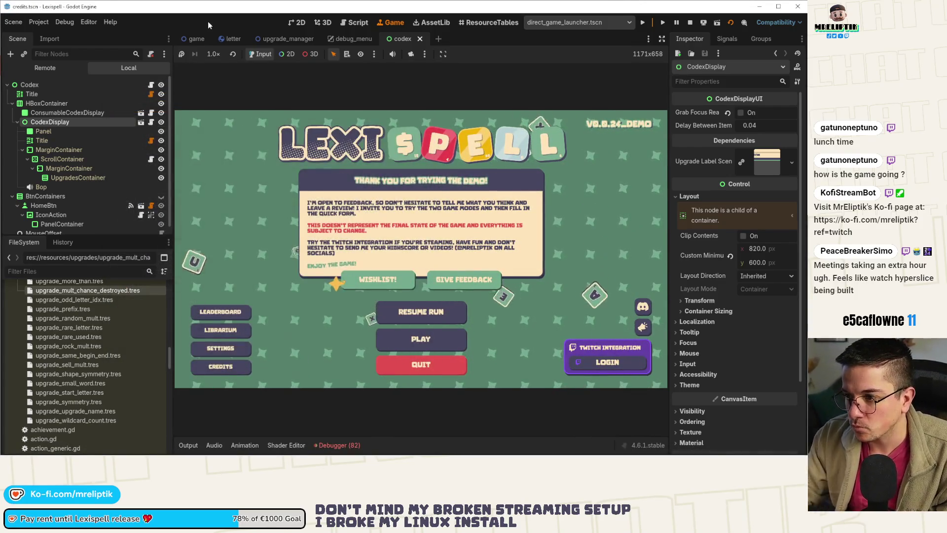
pyautogui.click(300, 22)
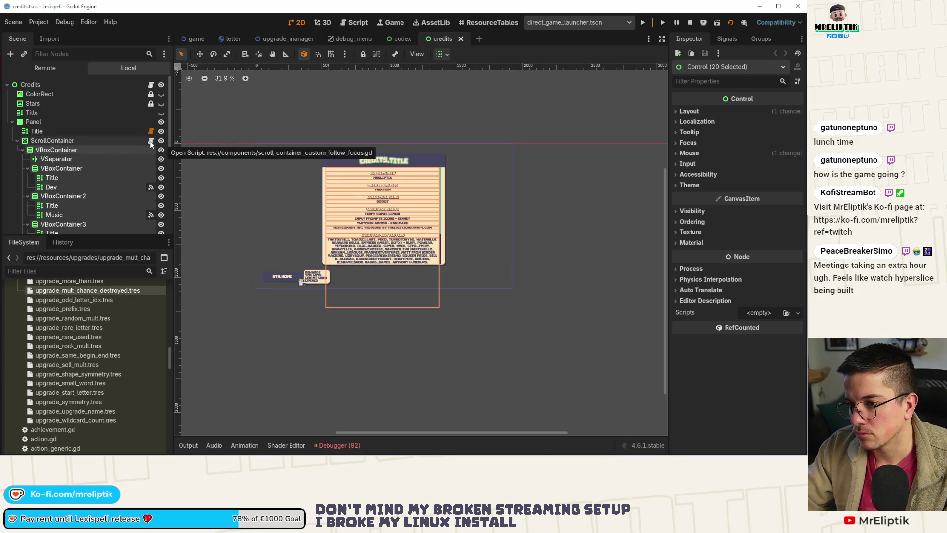
# - Open win_screen and attach the custom follow-focus script to the words panel's ScrollContainer
pyautogui.hotkey('ctrl', 'shift', 'o')
pyautogui.write('win')
pyautogui.press('Return')
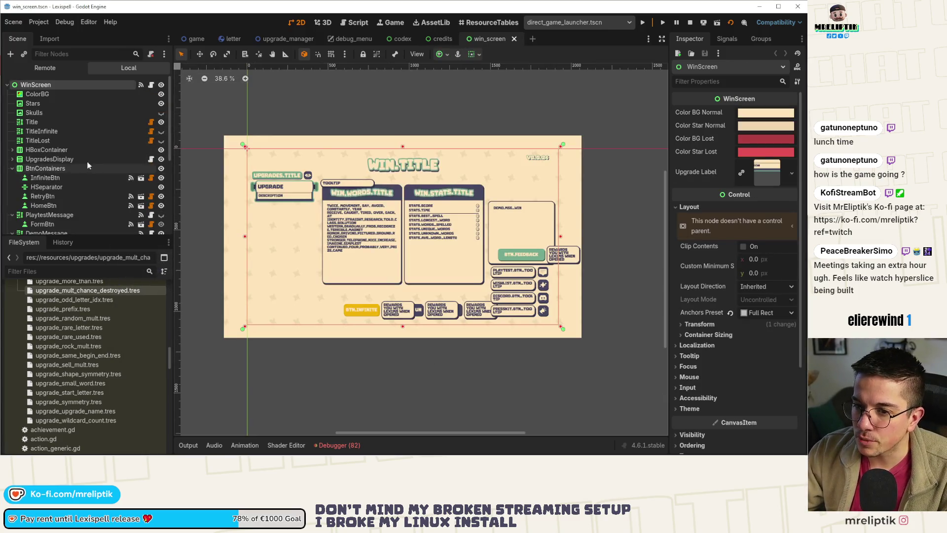
pyautogui.click(84, 159)
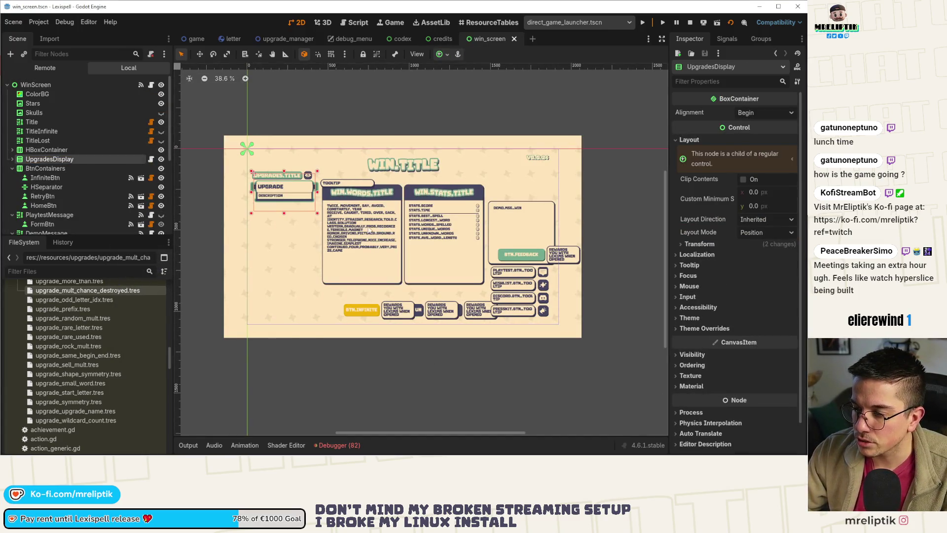
pyautogui.click(381, 229)
pyautogui.click(64, 187)
pyautogui.click(67, 177)
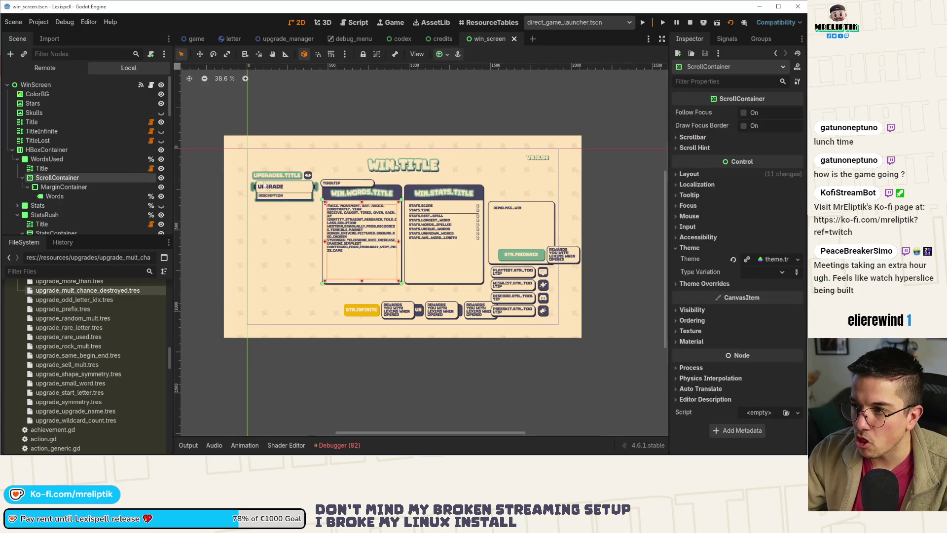
pyautogui.click(57, 272)
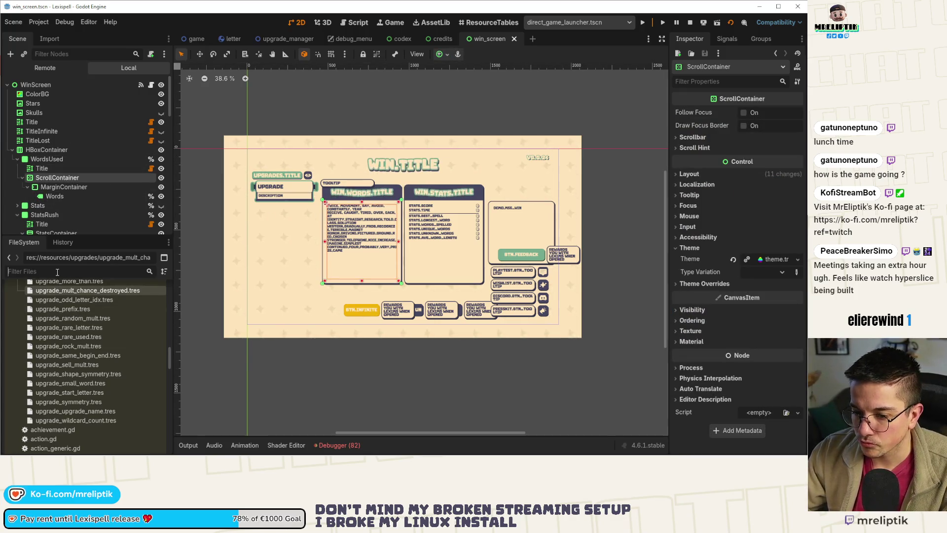
pyautogui.write('custom')
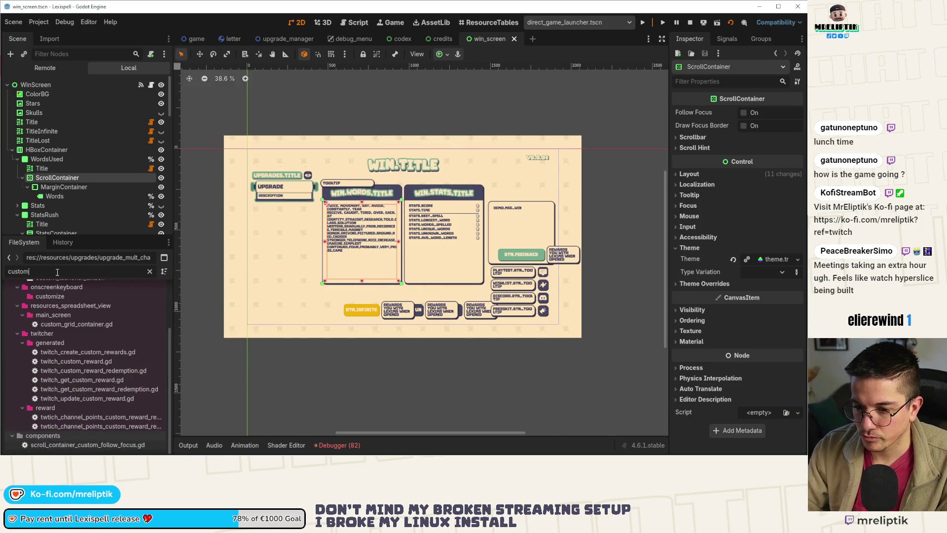
pyautogui.moveTo(83, 444); pyautogui.dragTo(85, 169)
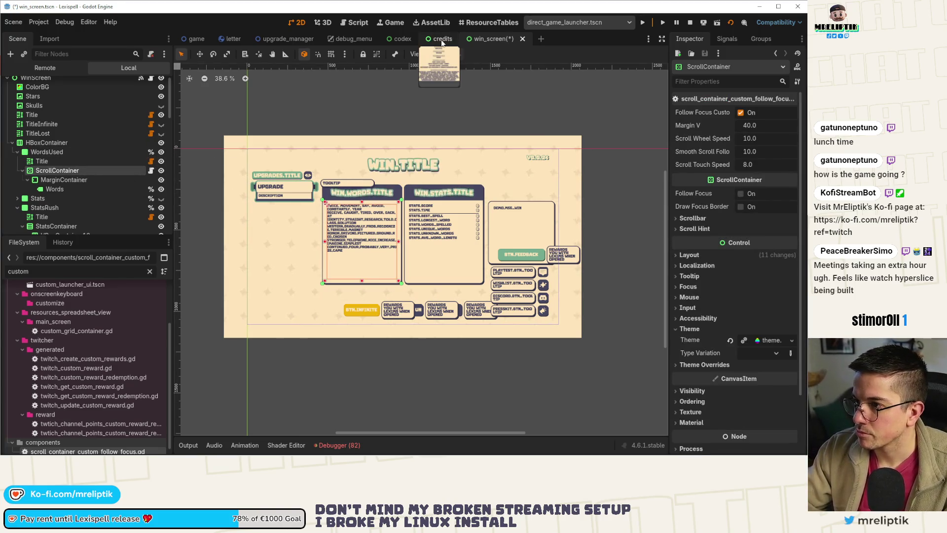
# - Check the credits ScrollContainer's follow-focus settings: Margin V 40 and scroll speeds 10
pyautogui.click(443, 40)
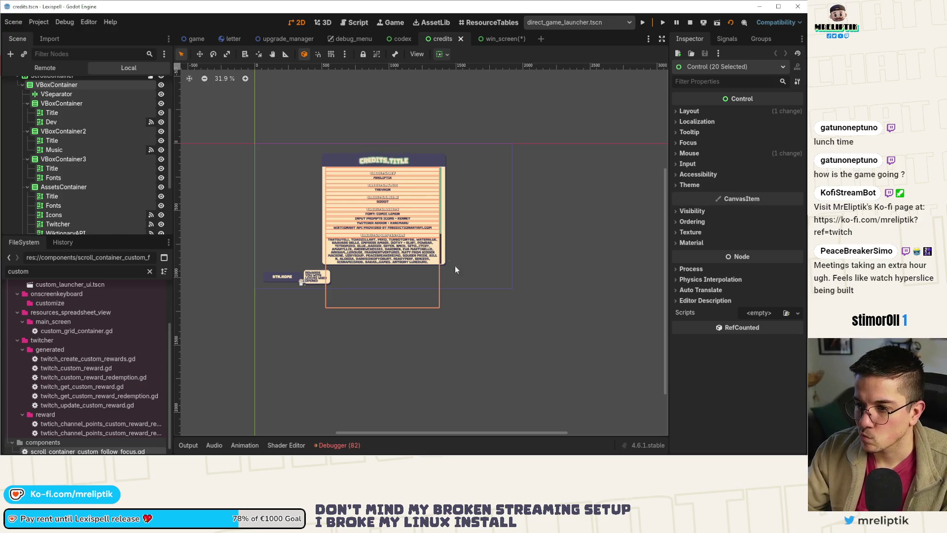
pyautogui.scroll(3, 108, 118)
pyautogui.click(108, 131)
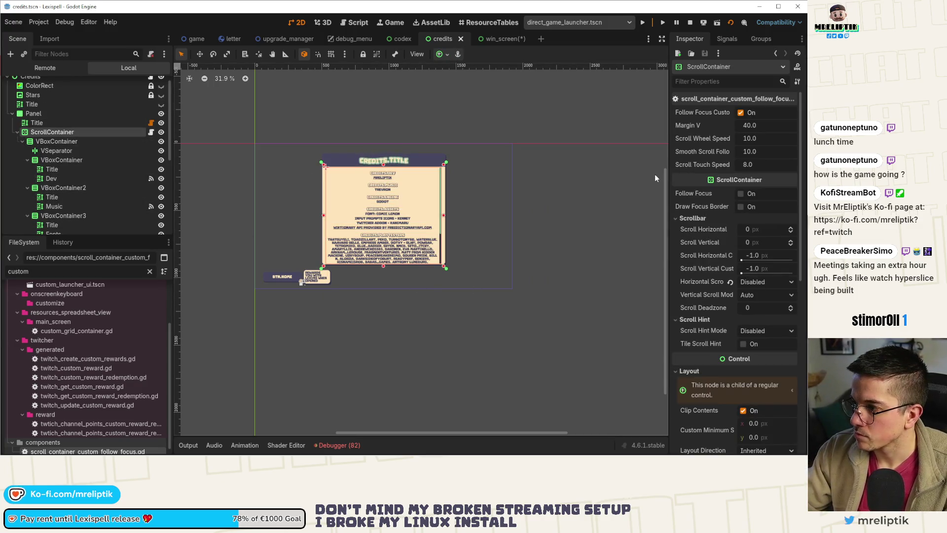
# - Save the win_screen scene, check its Words label, and return to the credits scene
pyautogui.click(500, 39)
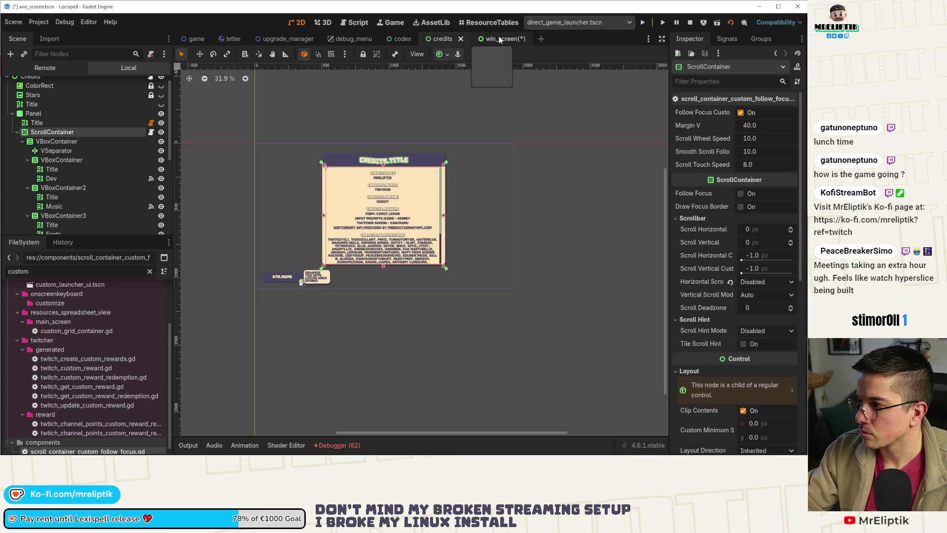
pyautogui.hotkey('ctrl', 's')
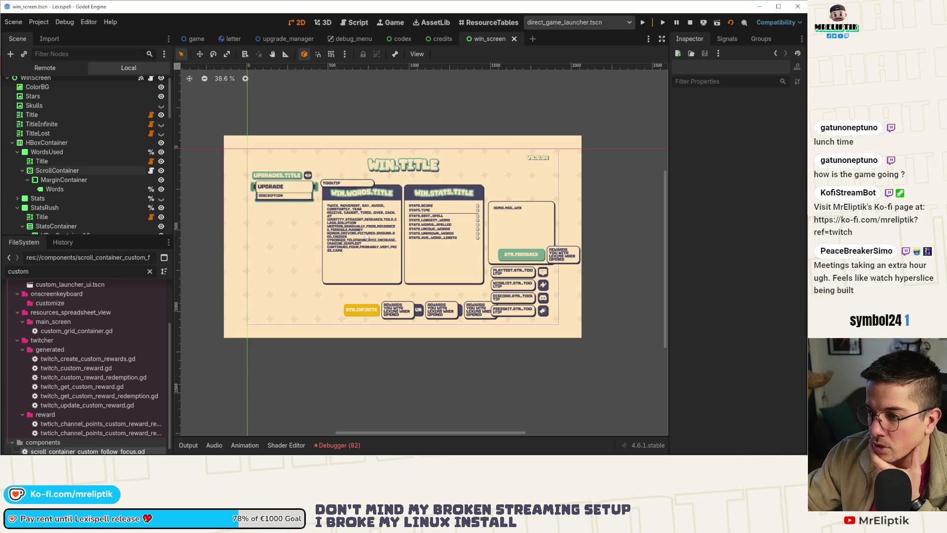
pyautogui.click(363, 262)
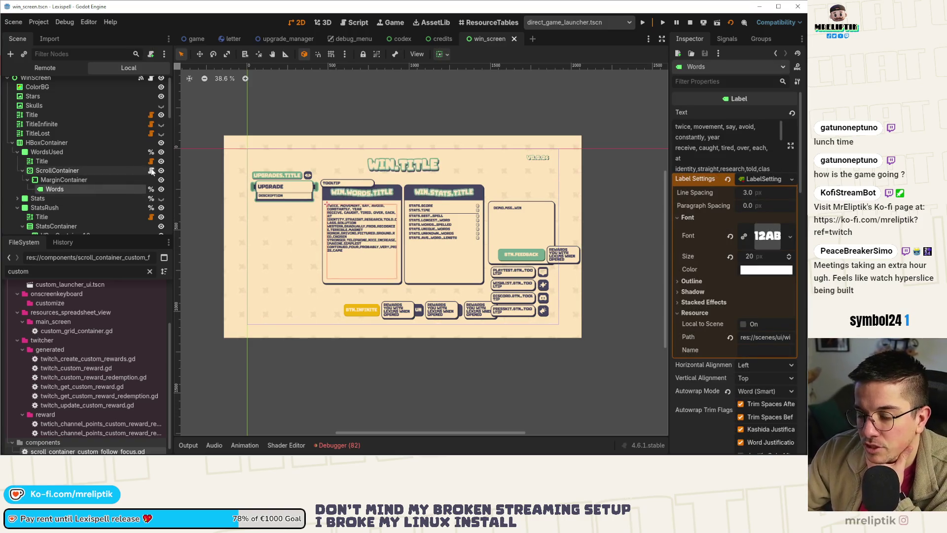
pyautogui.click(442, 39)
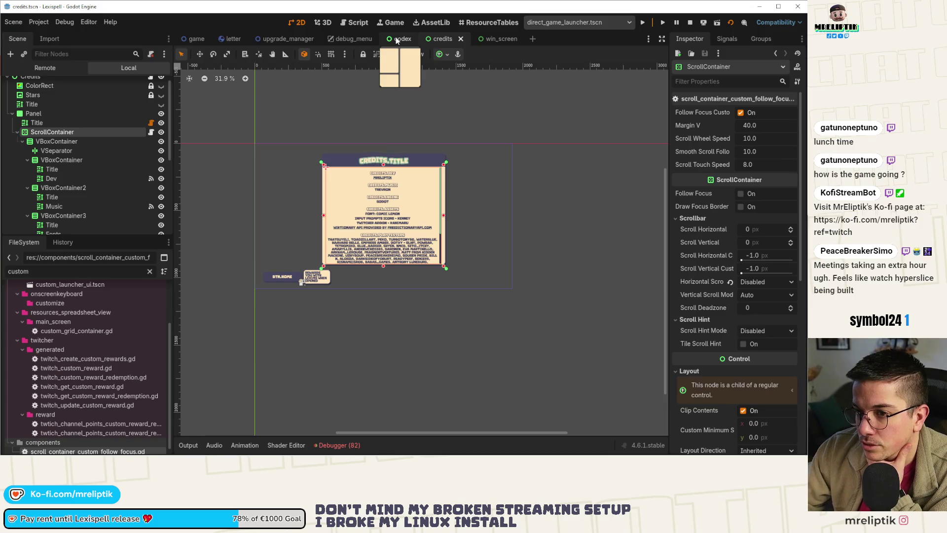
# - Open scroll_container_custom_follow_focus.gd from the ScrollContainer and look over its code from line 1
pyautogui.click(151, 132)
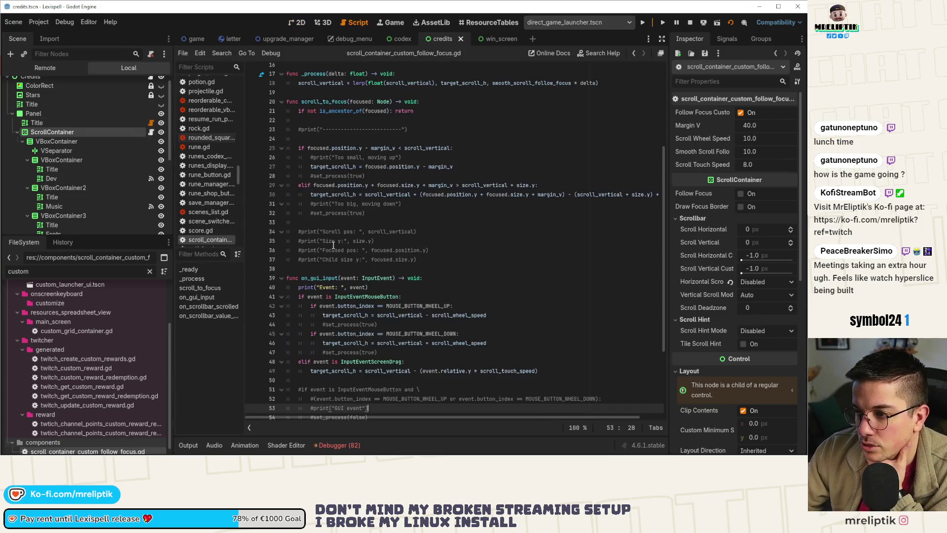
pyautogui.scroll(3, 363, 254)
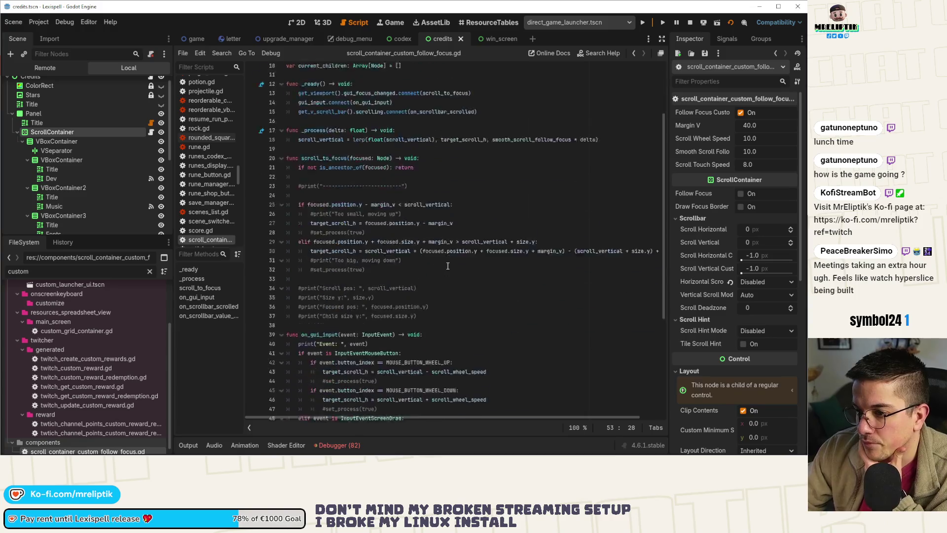
pyautogui.scroll(-6, 448, 267)
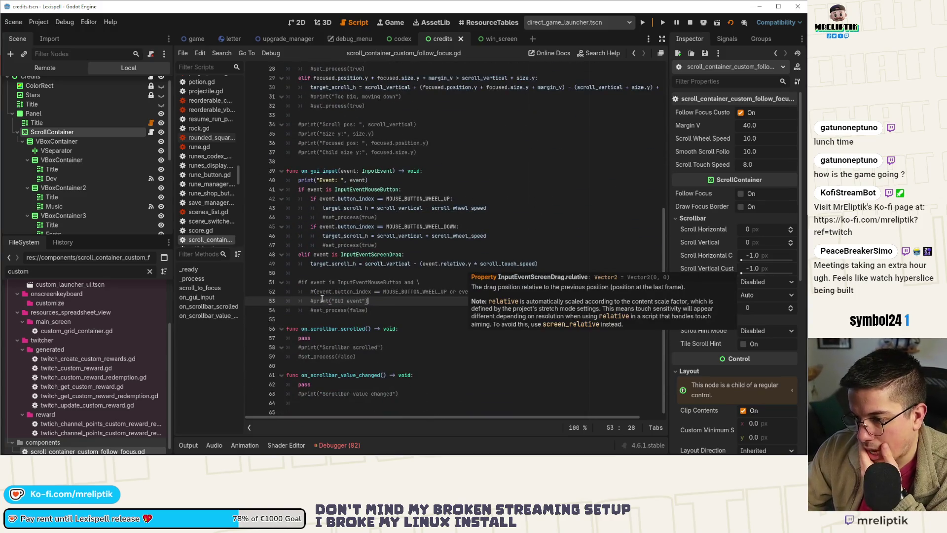
pyautogui.scroll(9, 400, 299)
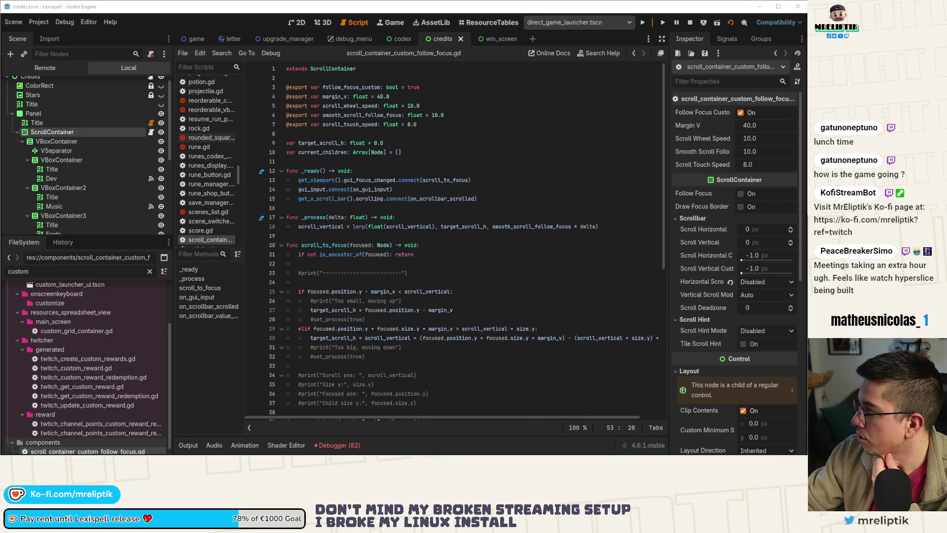
pyautogui.hotkey('alt', 'Tab')
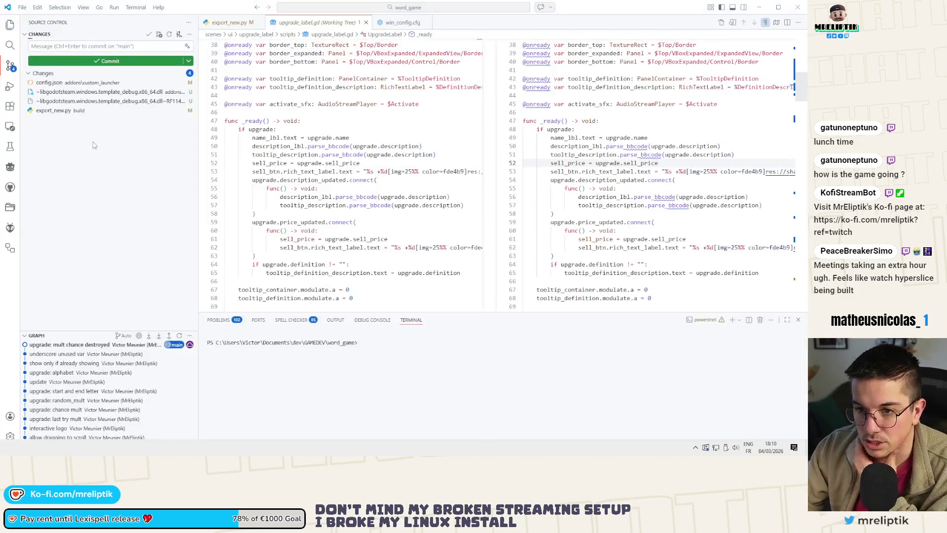
# - Stage debug_menu.gd, utils.gd and codex_display.gd and commit them as 'sort upgrades alphabetically'
pyautogui.click(146, 115)
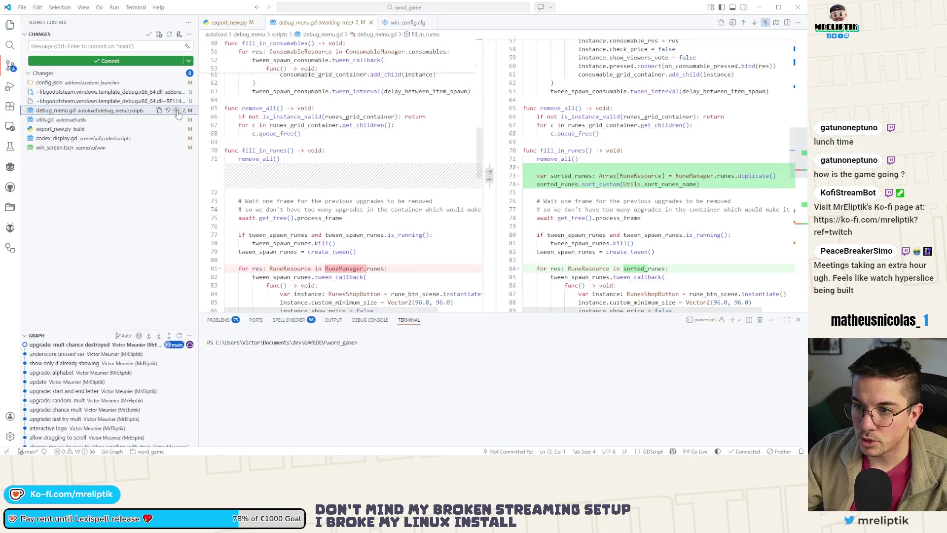
pyautogui.click(176, 110)
pyautogui.click(55, 129)
pyautogui.click(181, 128)
pyautogui.click(56, 149)
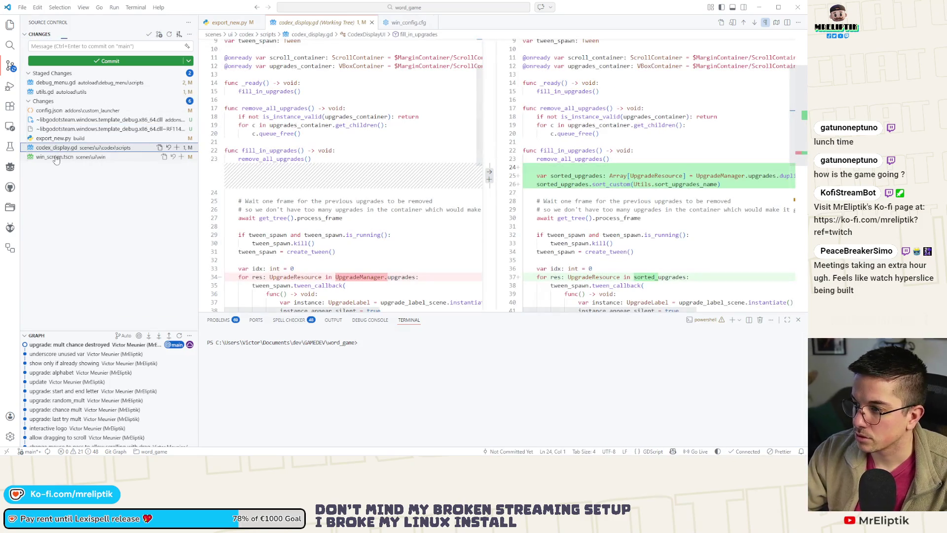
pyautogui.click(176, 147)
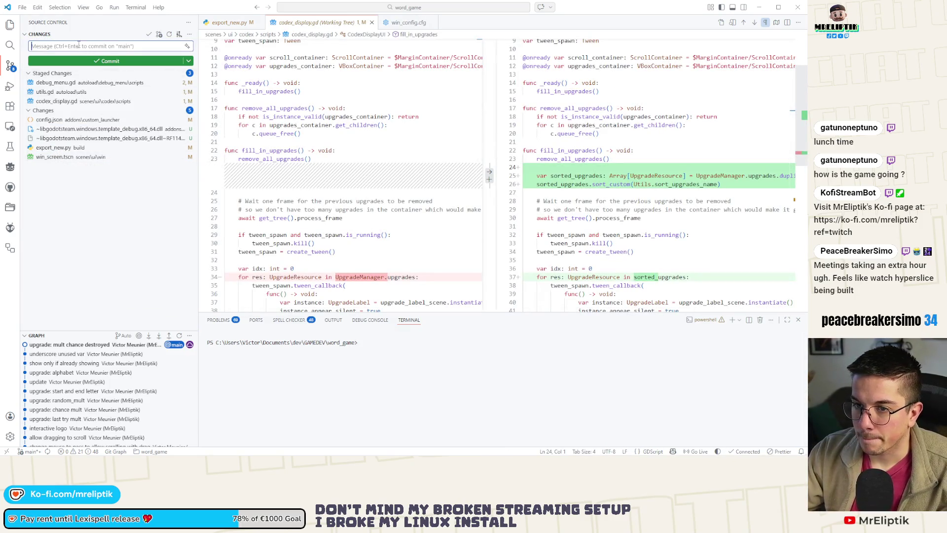
pyautogui.click(78, 46)
pyautogui.write('sort upgrades alphabetically')
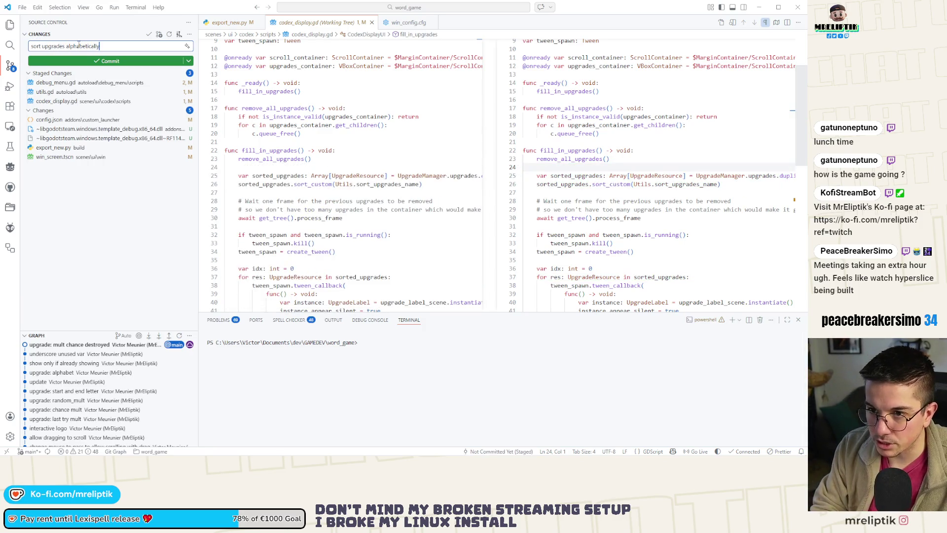
pyautogui.hotkey('ctrl', 'Return')
# - Stage win_screen.tscn and commit it as 'use custom scroll container'
pyautogui.click(83, 121)
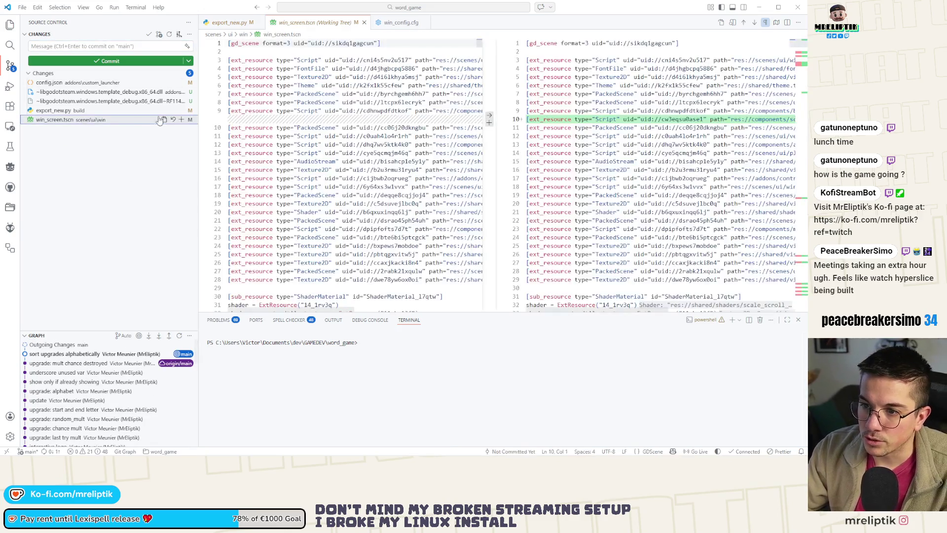
pyautogui.click(181, 120)
pyautogui.click(82, 45)
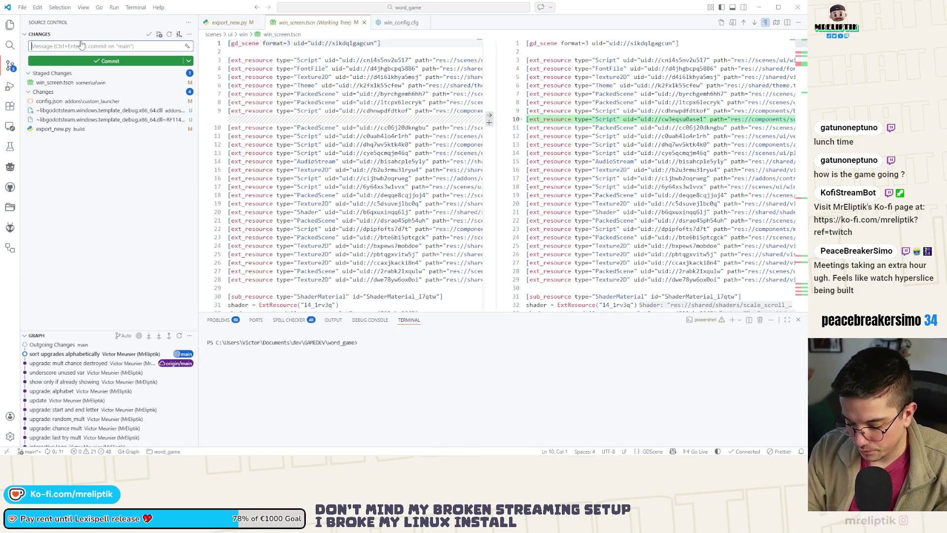
pyautogui.write('use custom ')
pyautogui.write('ll shader')
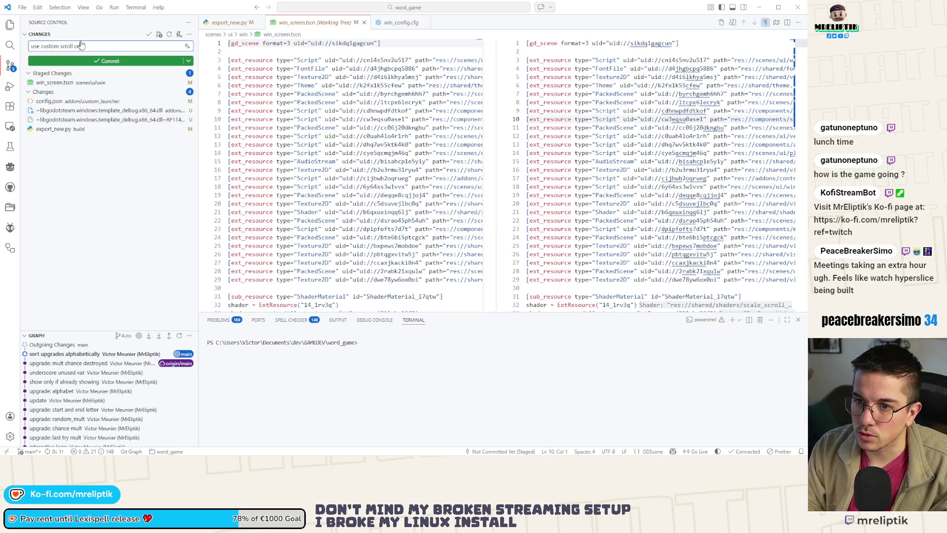
pyautogui.hotkey('ctrl', 'Return')
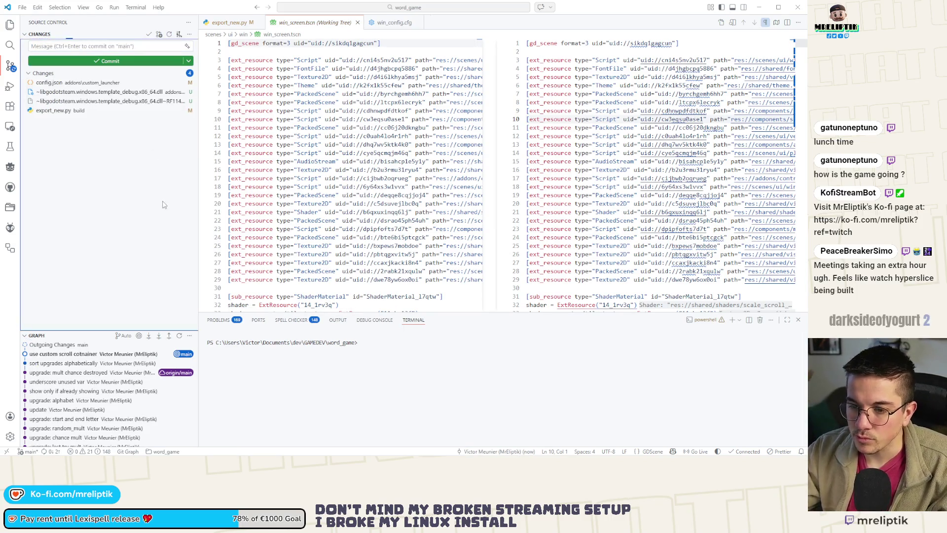
pyautogui.click(758, 7)
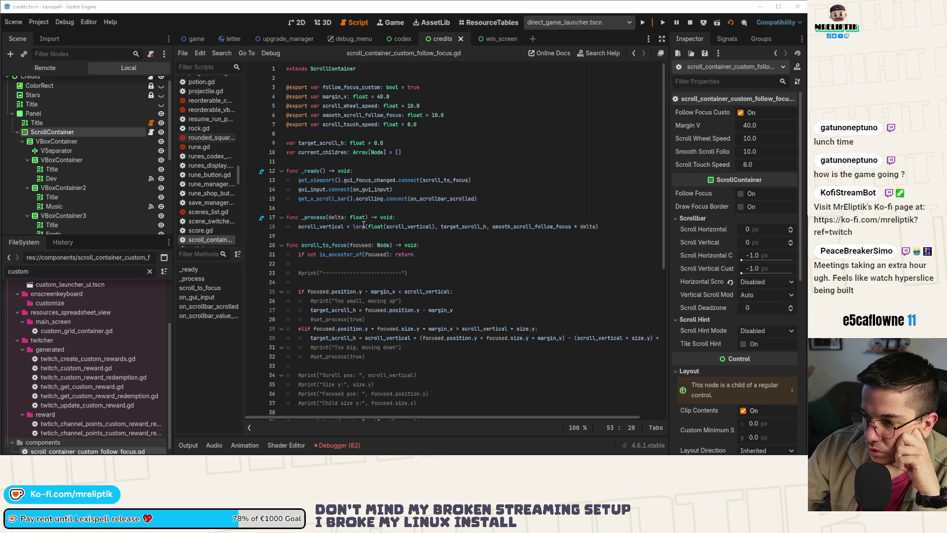
# - In Project Settings' Input Map, create a new joystick_scroll action
pyautogui.click(41, 23)
pyautogui.click(51, 36)
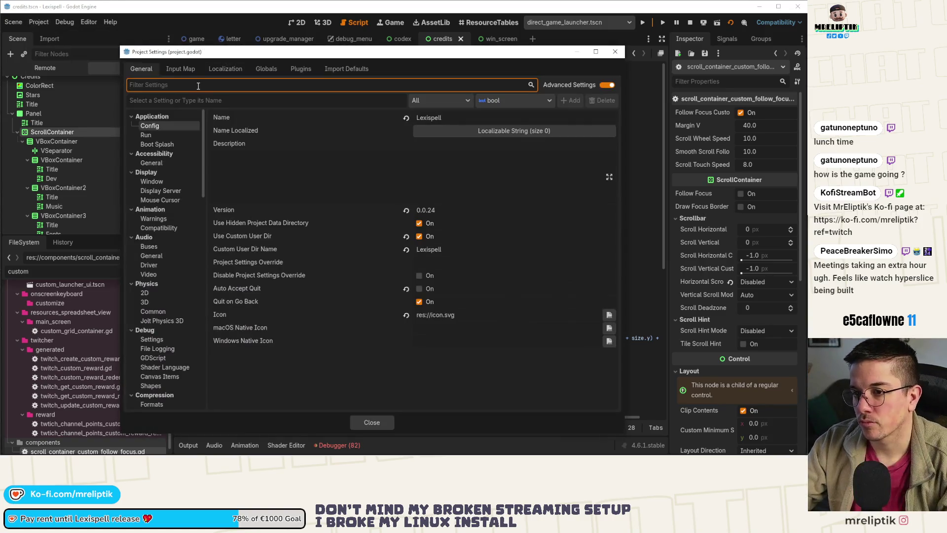
pyautogui.click(180, 69)
pyautogui.write('scroll')
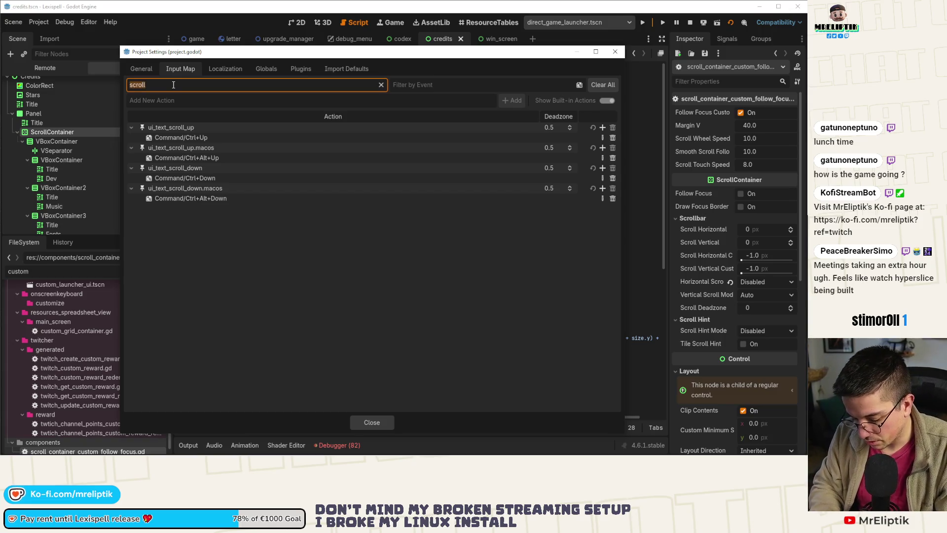
pyautogui.write('joystick_sc')
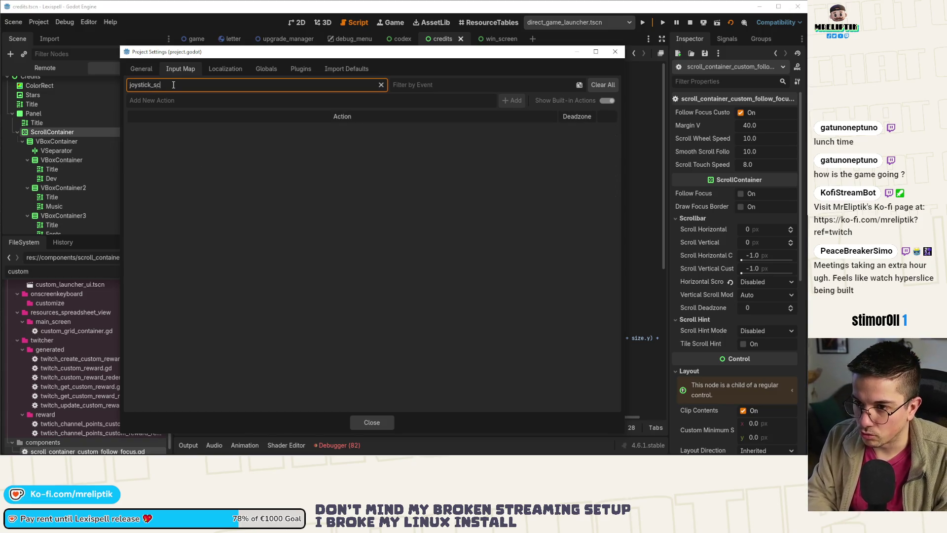
pyautogui.write('roll_up')
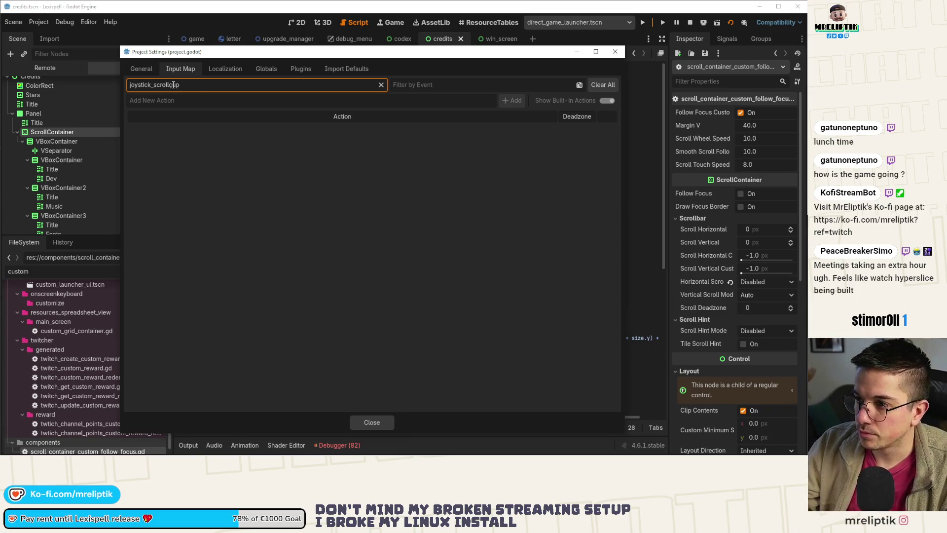
pyautogui.hotkey('ctrl', 'a')
pyautogui.hotkey('ctrl', 'x')
pyautogui.click(201, 100)
pyautogui.hotkey('ctrl', 'v')
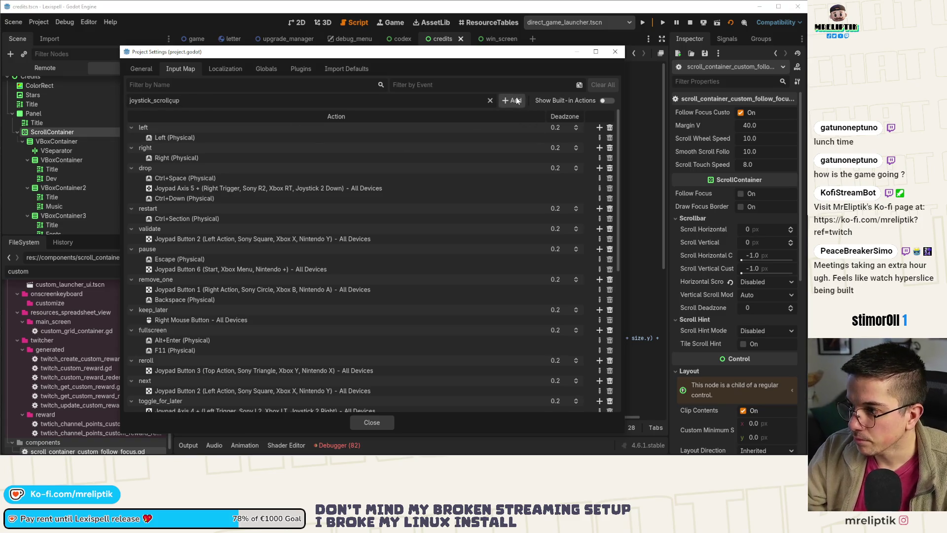
pyautogui.click(514, 102)
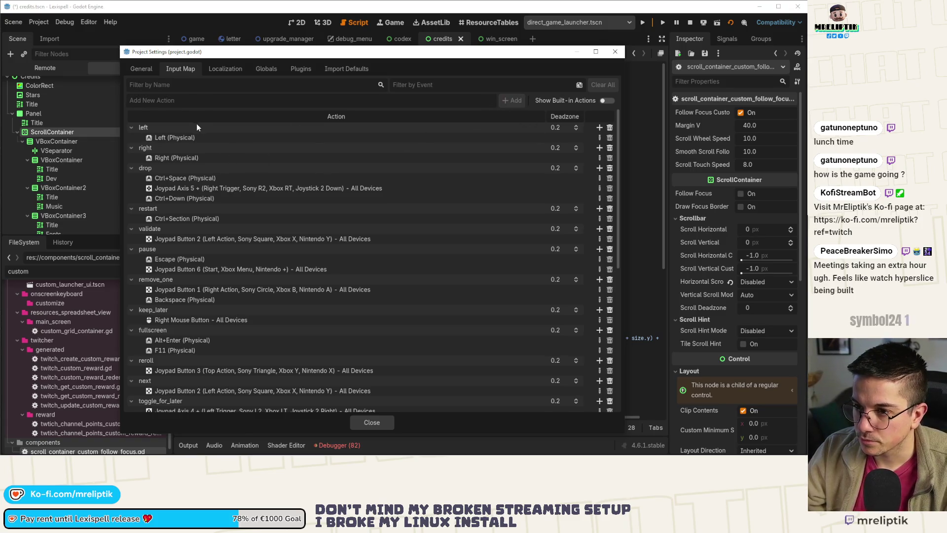
# - Rename the action to joystick_scroll_up and bind it to Joypad Axis 3, right stick up
pyautogui.scroll(-10, 289, 270)
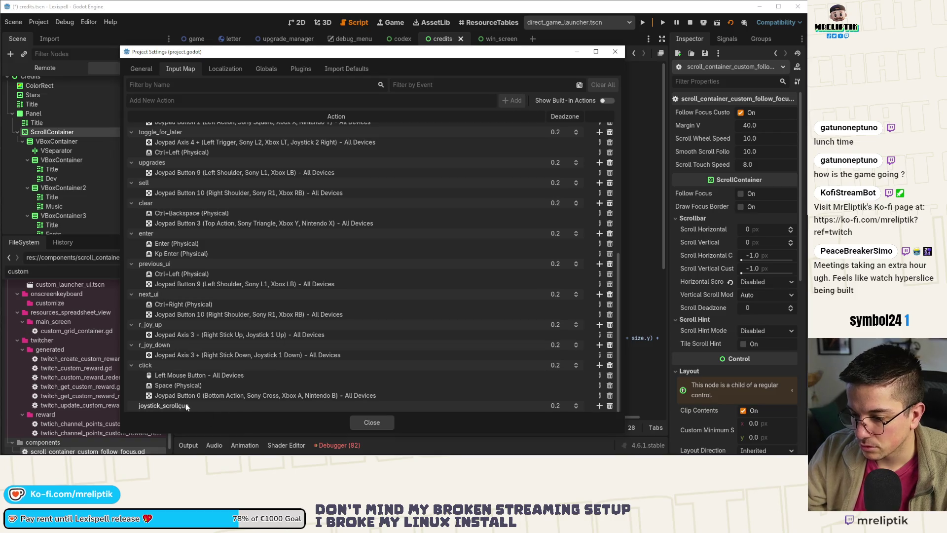
pyautogui.doubleClick(186, 404)
pyautogui.rightClick(166, 406)
pyautogui.click(178, 406)
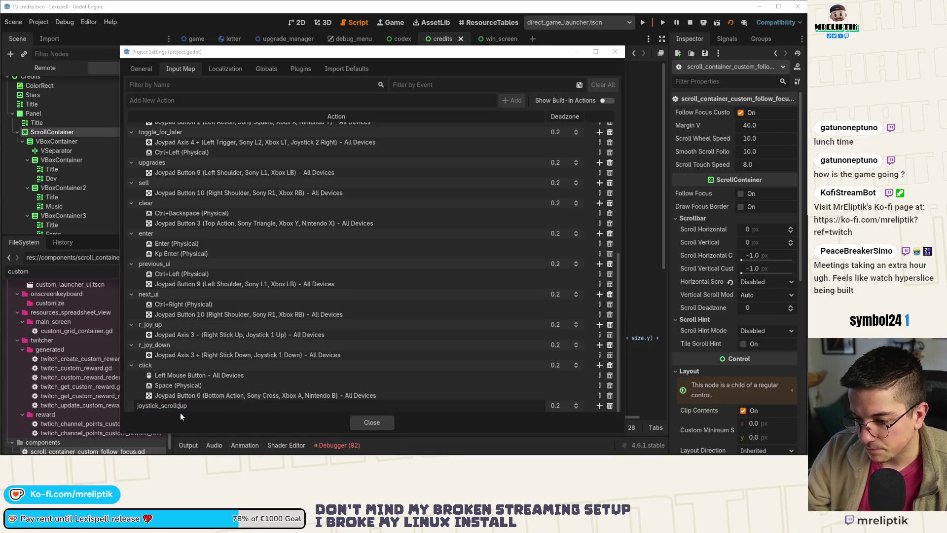
pyautogui.write('_')
pyautogui.press('Return')
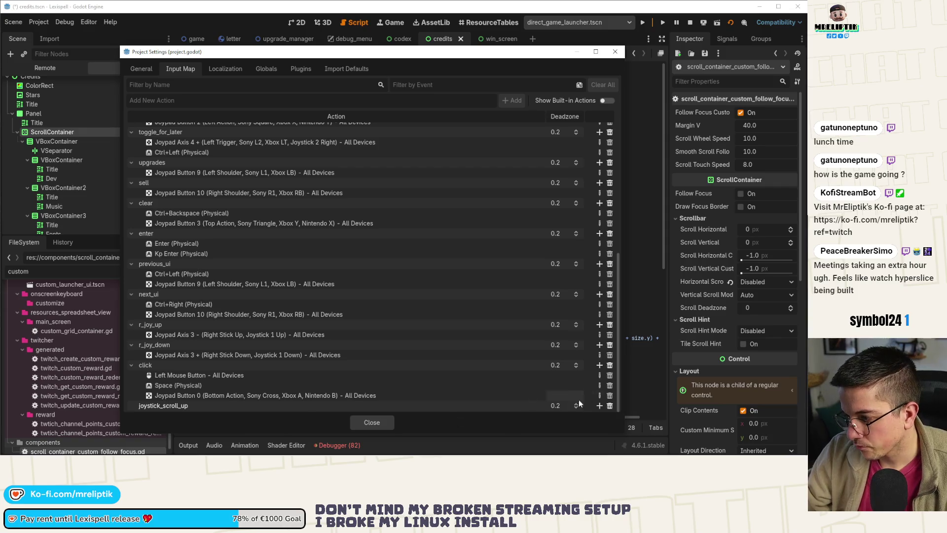
pyautogui.click(599, 406)
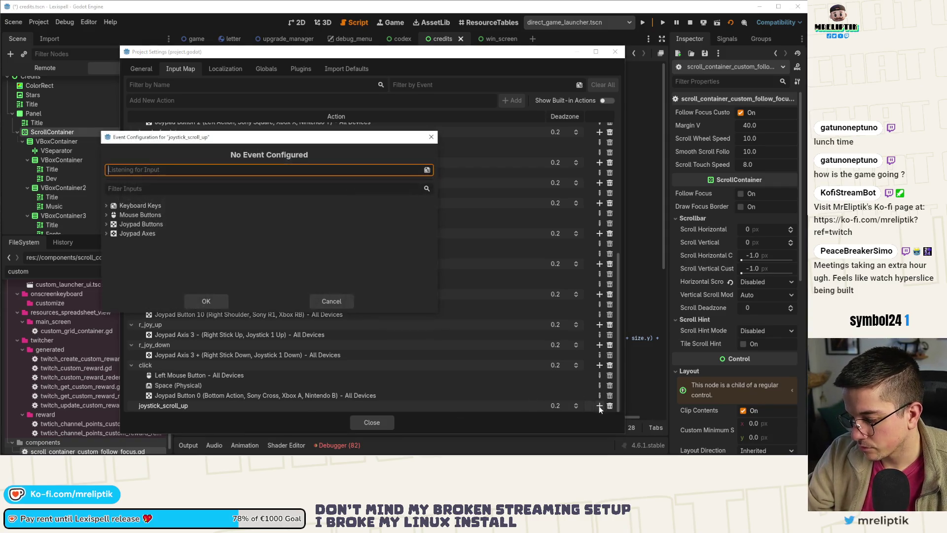
pyautogui.click(214, 302)
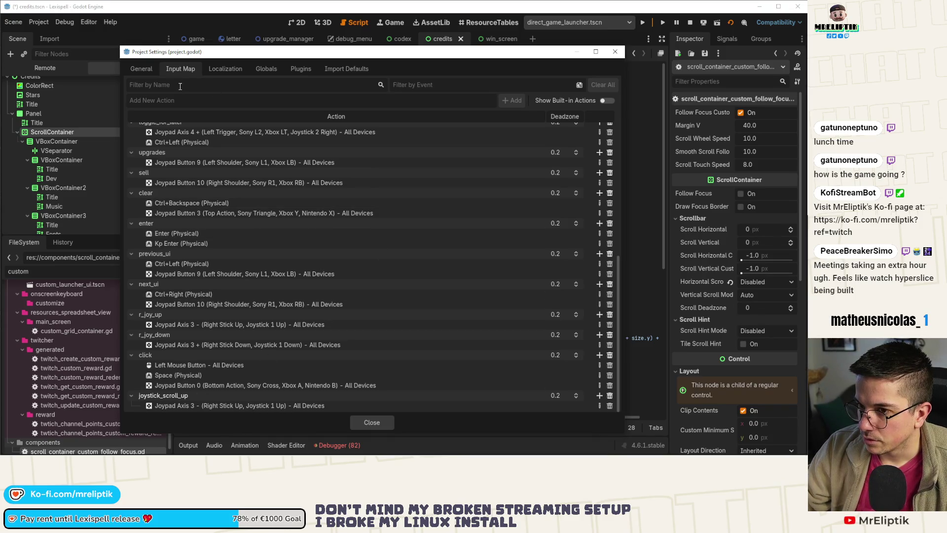
# - Add a joystick_scroll_down action bound to Joypad Axis 3 +, then close Project Settings
pyautogui.hotkey('ctrl', 'v')
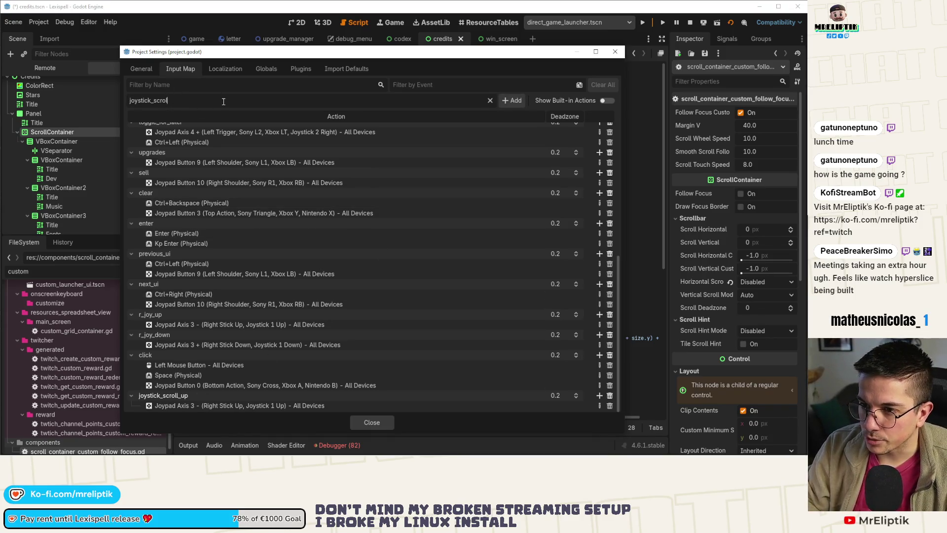
pyautogui.write('_down')
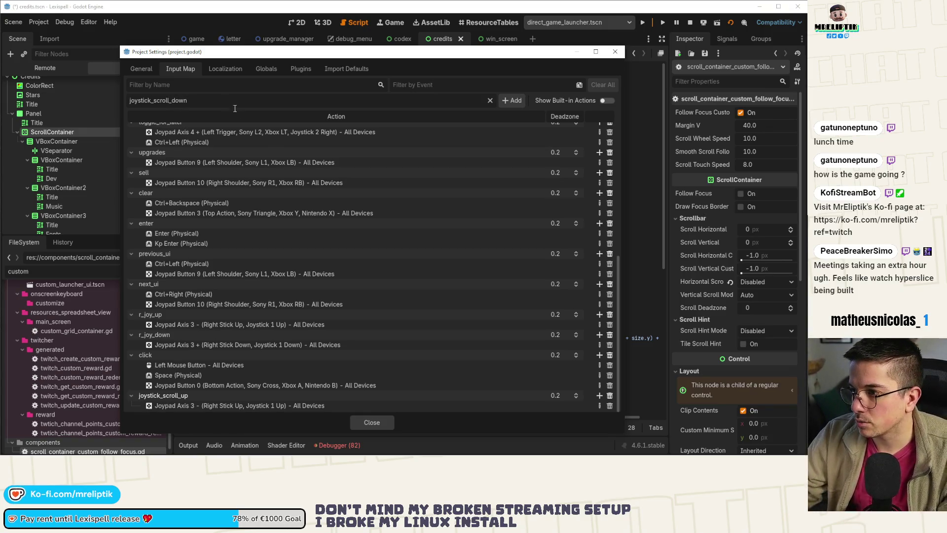
pyautogui.click(516, 100)
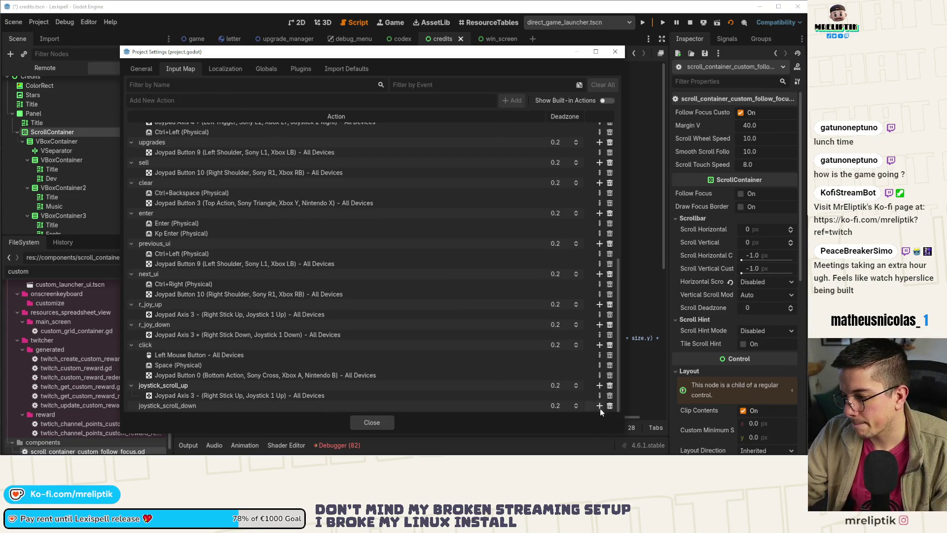
pyautogui.click(599, 405)
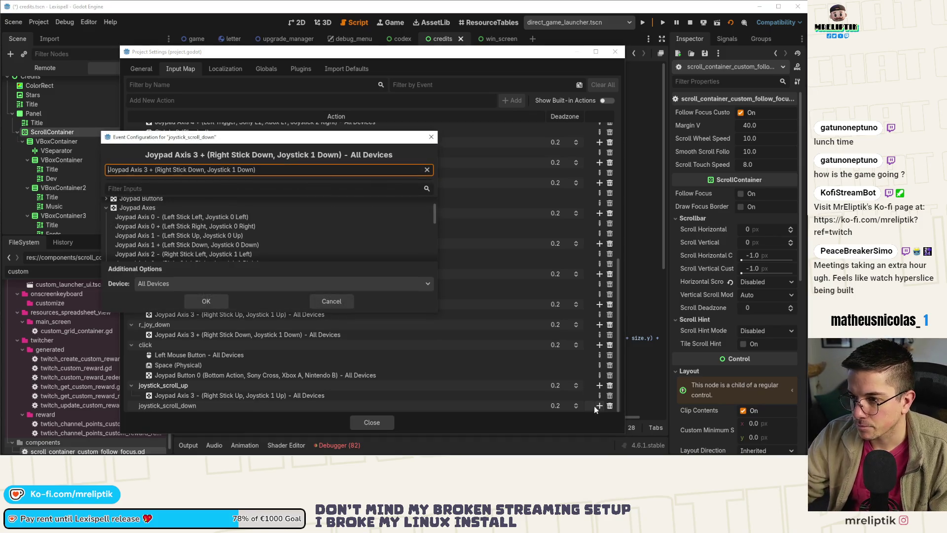
pyautogui.click(220, 303)
pyautogui.click(379, 422)
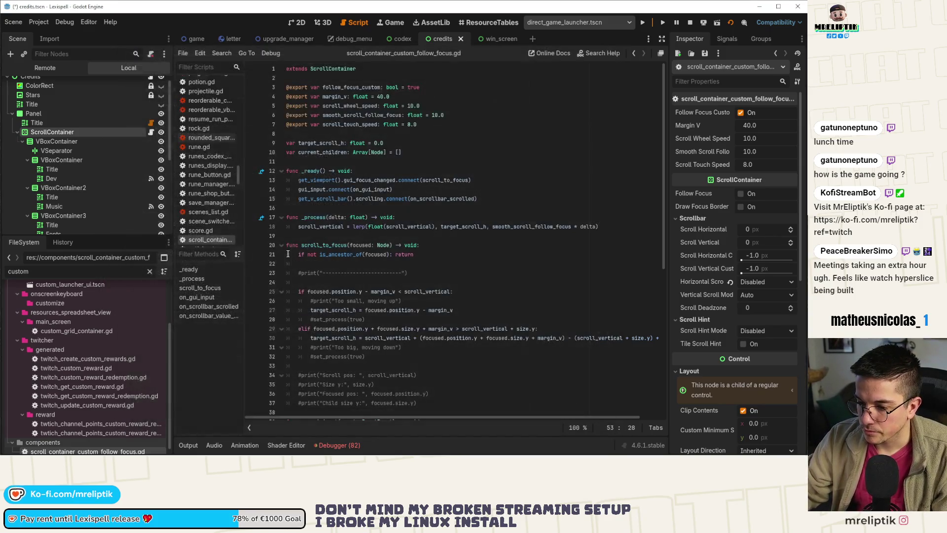
# - Paste the target_scroll_h line, based on scroll_vertical and scroll_wheel_speed, at the top of _process
pyautogui.hotkey('ctrl', 's')
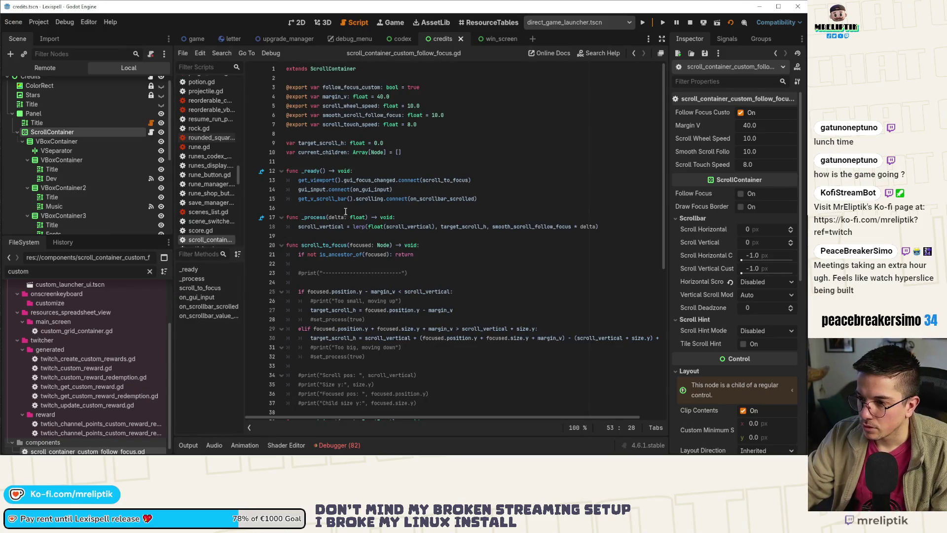
pyautogui.click(317, 208)
pyautogui.click(425, 216)
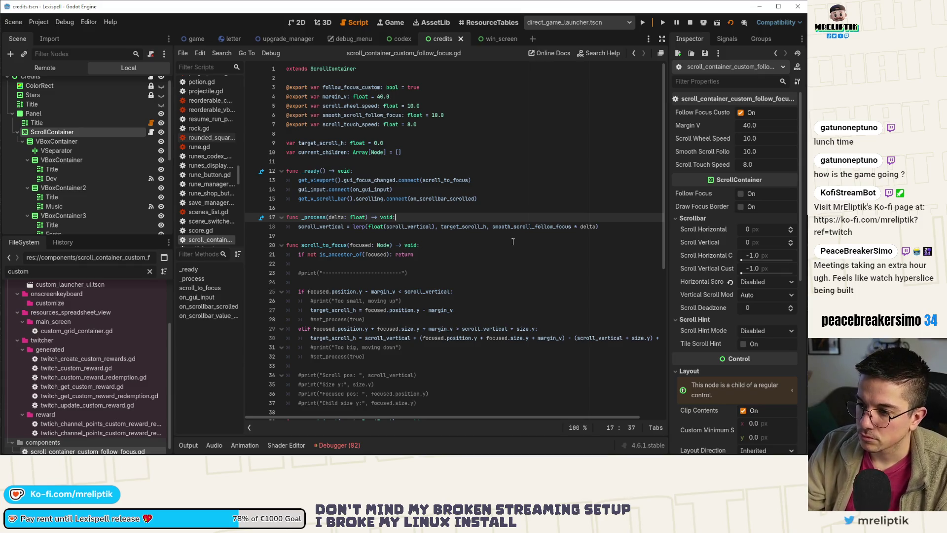
pyautogui.press('Return')
pyautogui.press('Return')
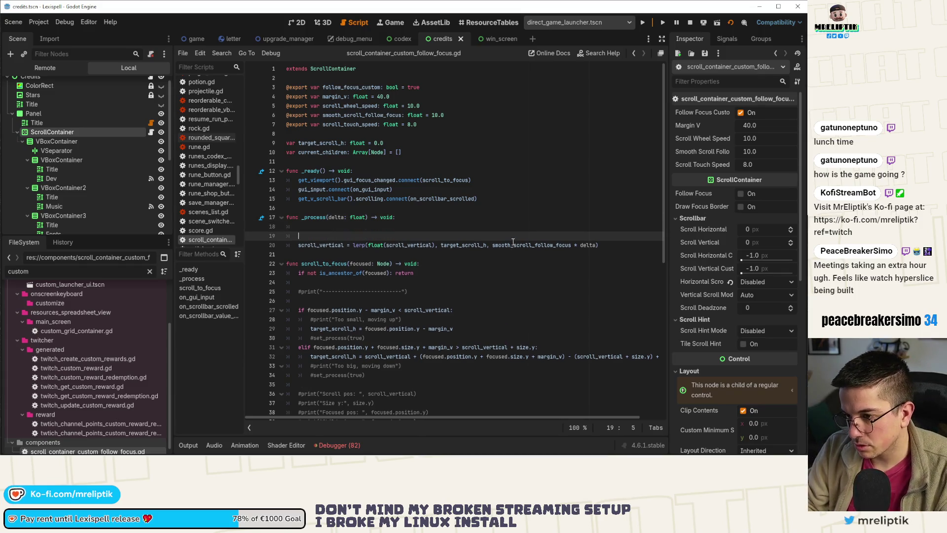
pyautogui.press('Up')
pyautogui.scroll(-10, 390, 315)
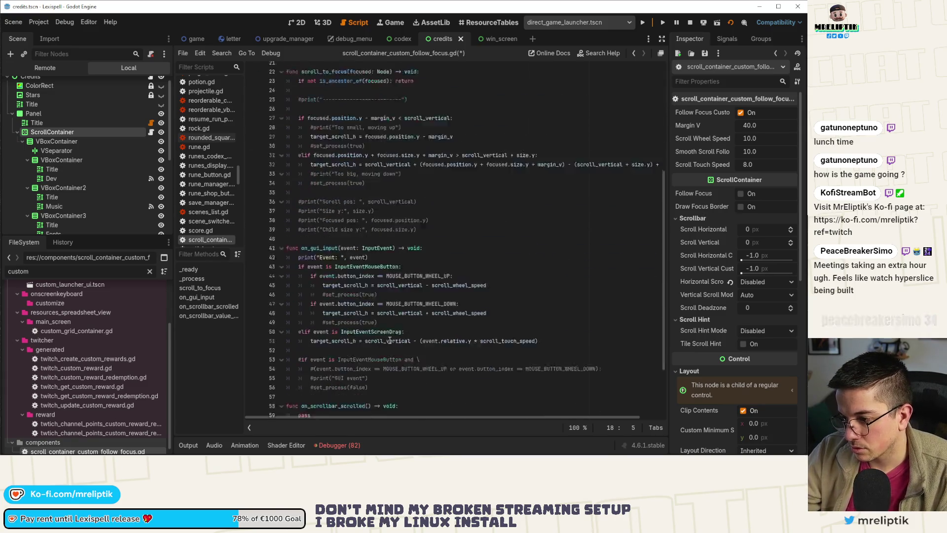
pyautogui.moveTo(488, 236); pyautogui.dragTo(322, 236)
pyautogui.scroll(10, 348, 222)
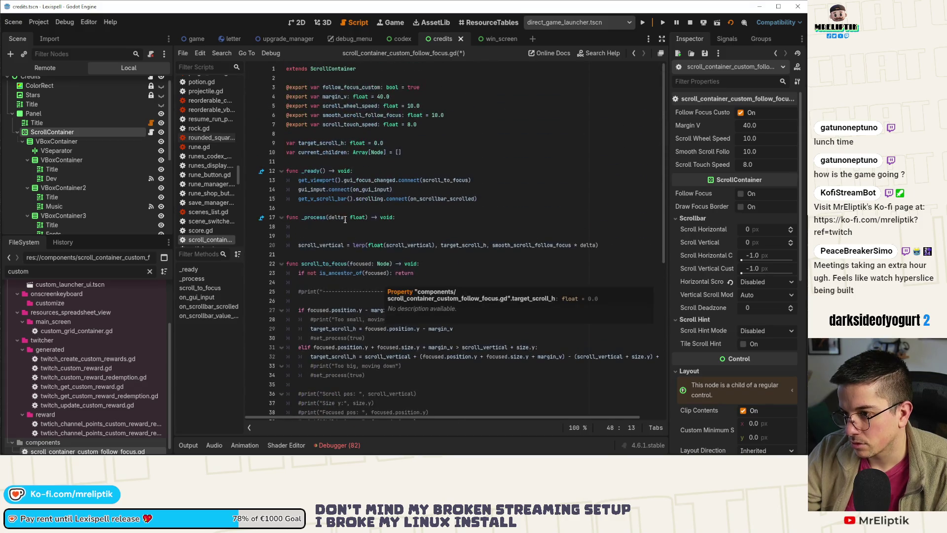
pyautogui.click(327, 235)
pyautogui.hotkey('ctrl', 'v')
pyautogui.click(327, 226)
pyautogui.press('Delete')
pyautogui.press('Return')
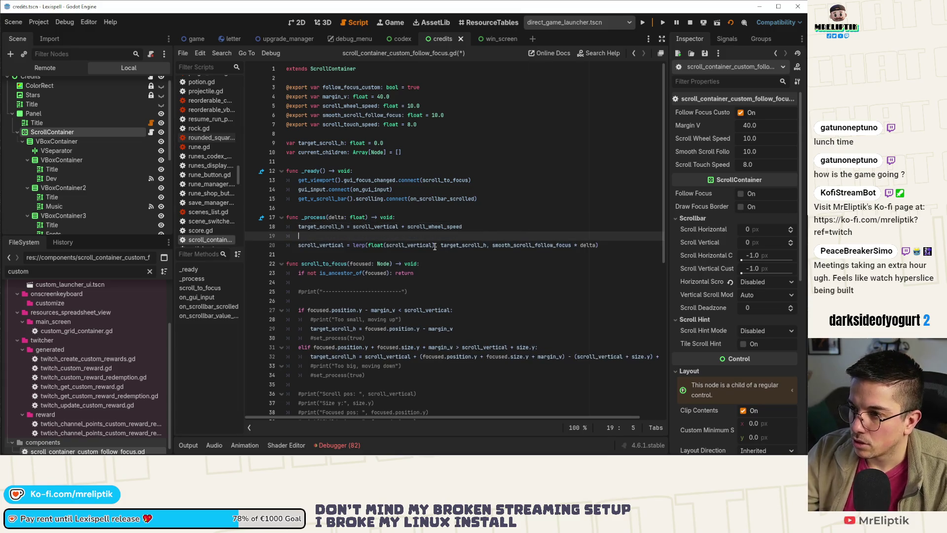
pyautogui.click(435, 124)
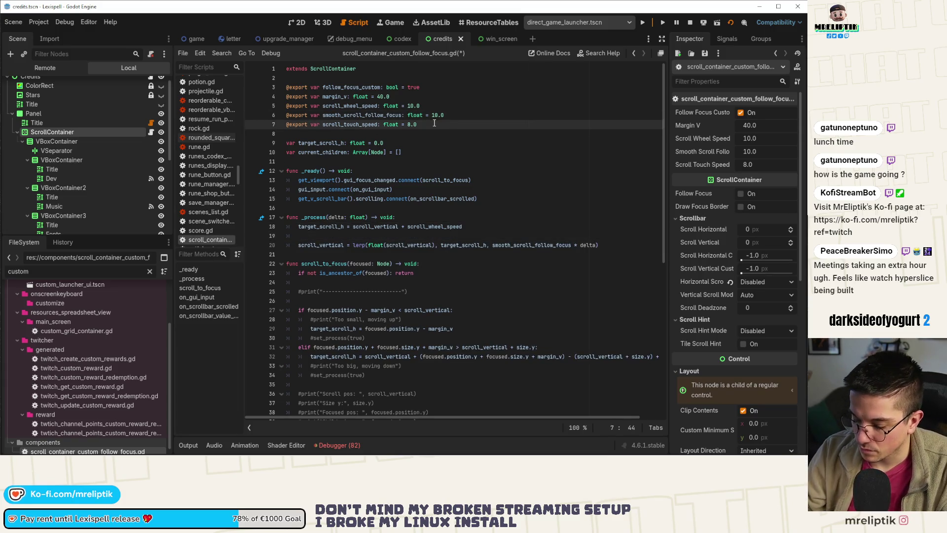
pyautogui.press('Return')
pyautogui.write('@export var scr')
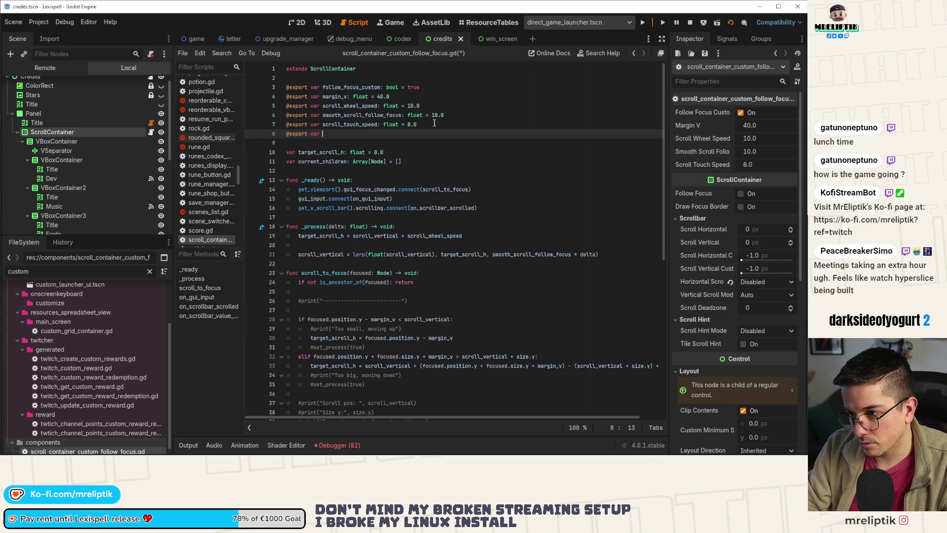
pyautogui.write('oll_joystick_speed: fl')
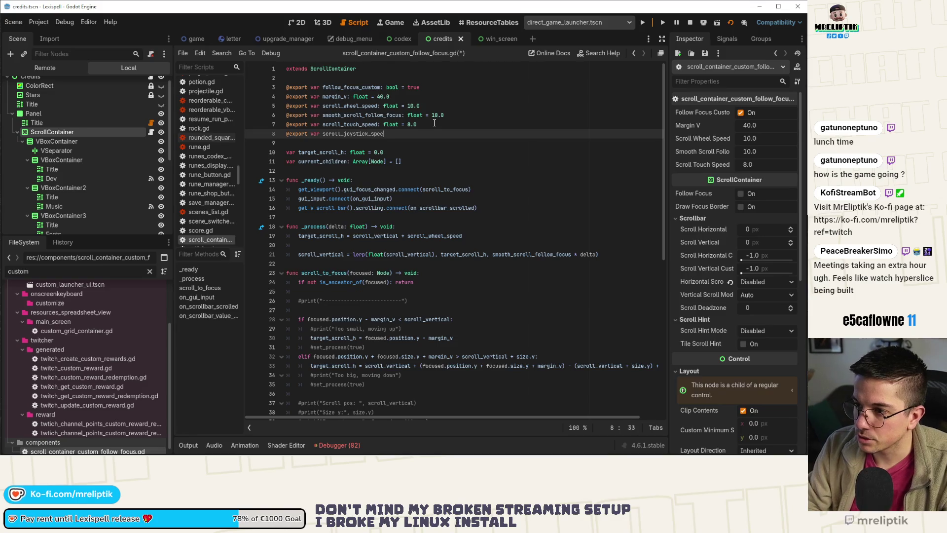
pyautogui.write('oat = 5.0')
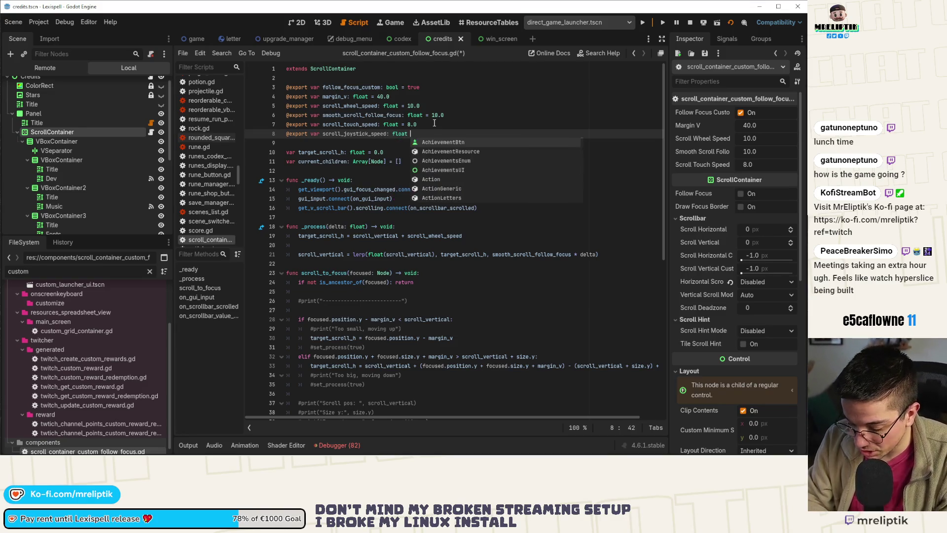
pyautogui.hotkey('ctrl', 's')
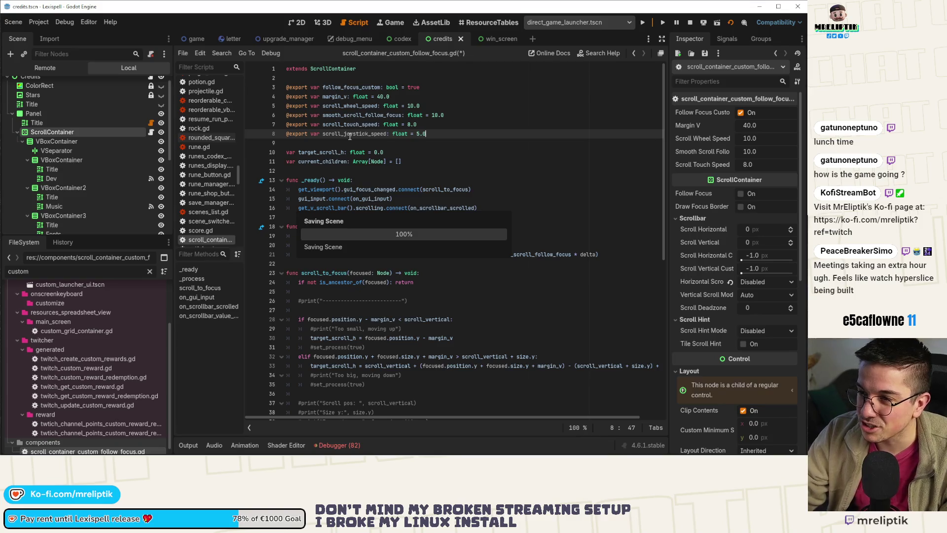
pyautogui.doubleClick(350, 134)
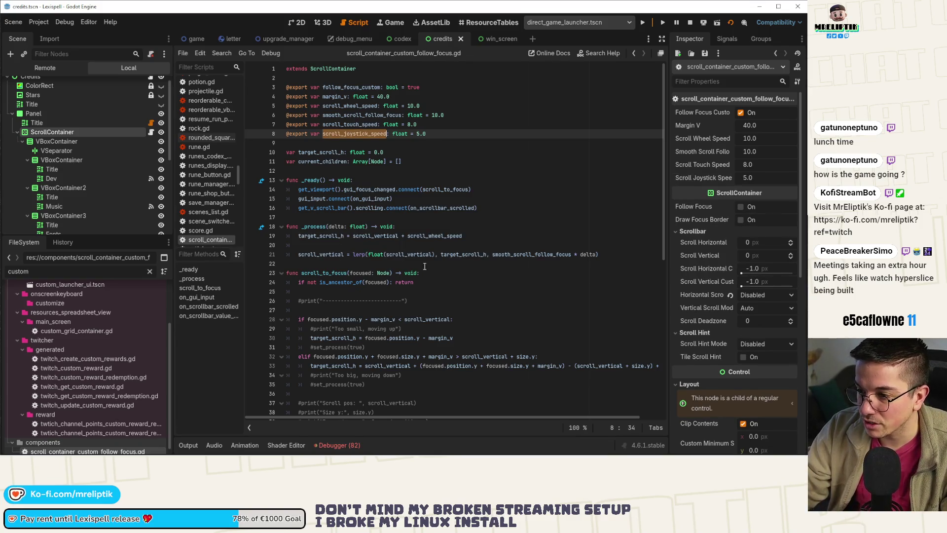
# - Add a scroll_dir line reading Input.get_axis("joystick_scroll_up", "joystick_scroll_down") at the top of _process
pyautogui.doubleClick(428, 235)
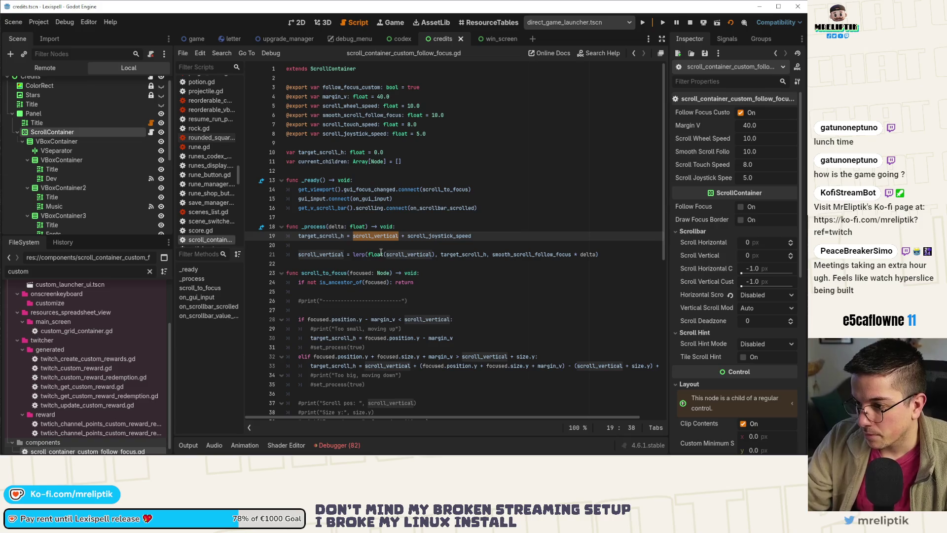
pyautogui.doubleClick(426, 235)
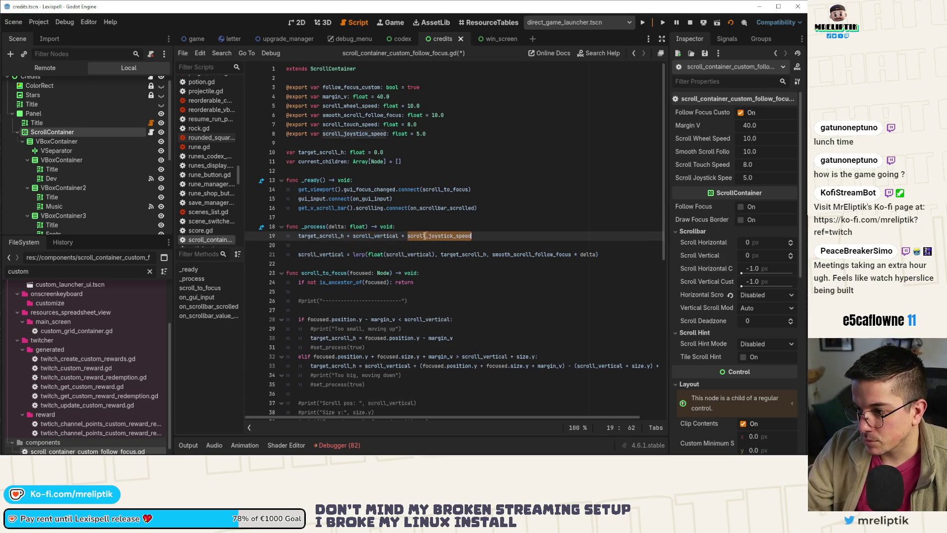
pyautogui.click(405, 227)
pyautogui.press('Return')
pyautogui.write('var scro')
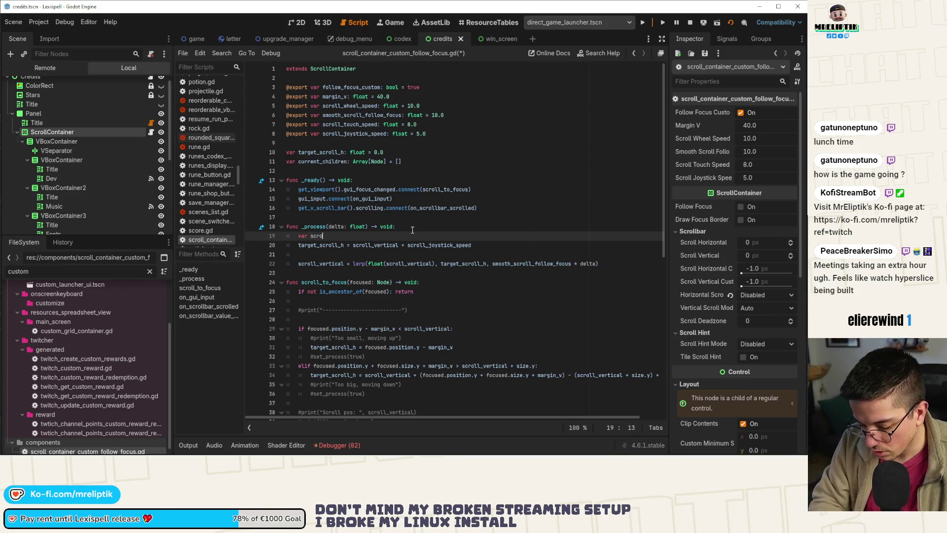
pyautogui.write('float')
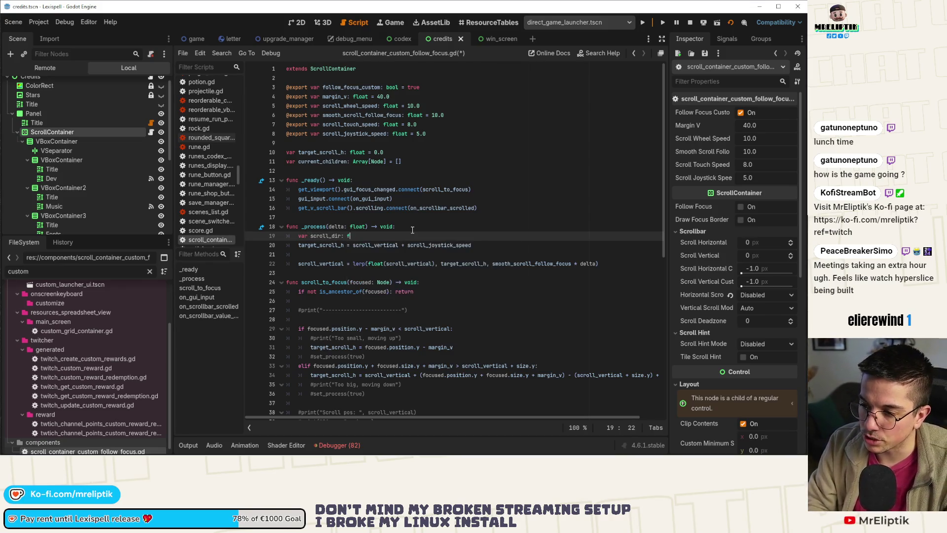
pyautogui.press('Return')
pyautogui.press('BackSpace')
pyautogui.press('BackSpace')
pyautogui.press('BackSpace')
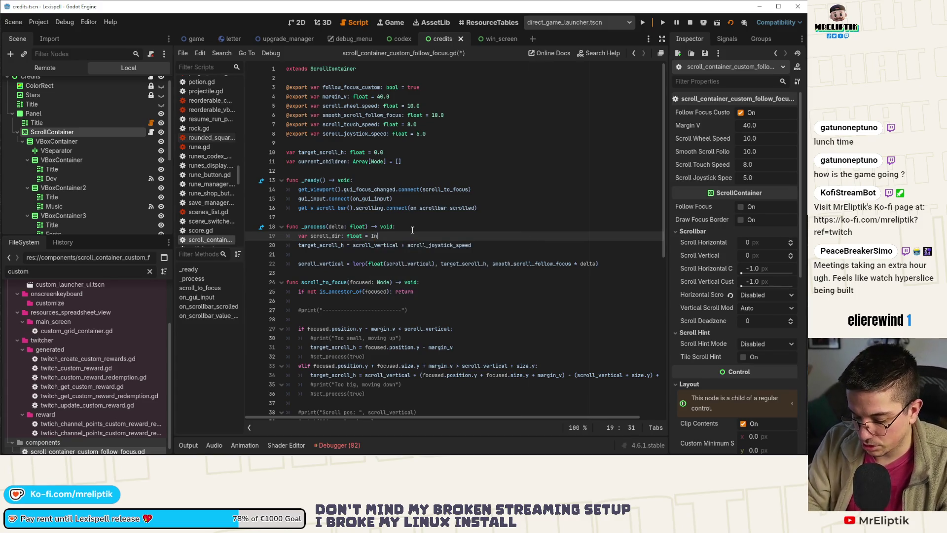
pyautogui.write('get_')
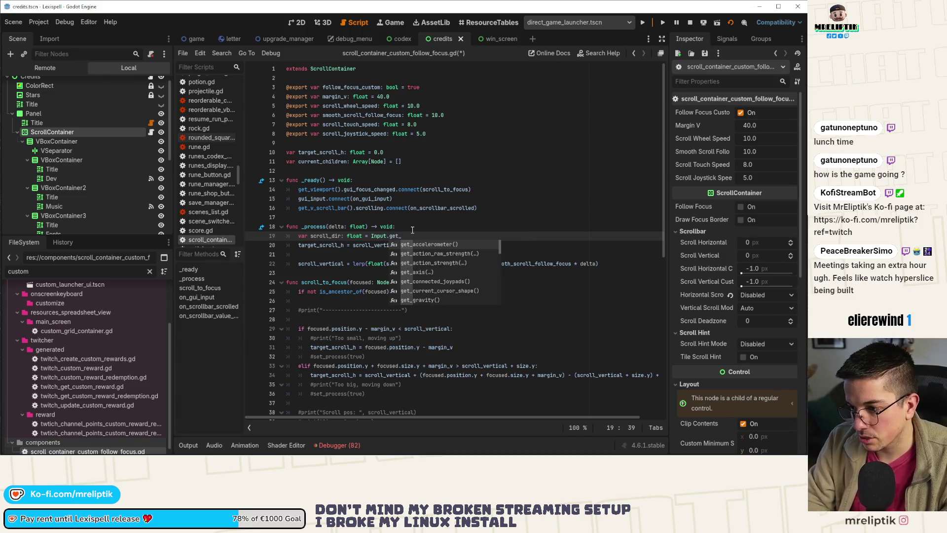
pyautogui.write('ax')
pyautogui.press('Return')
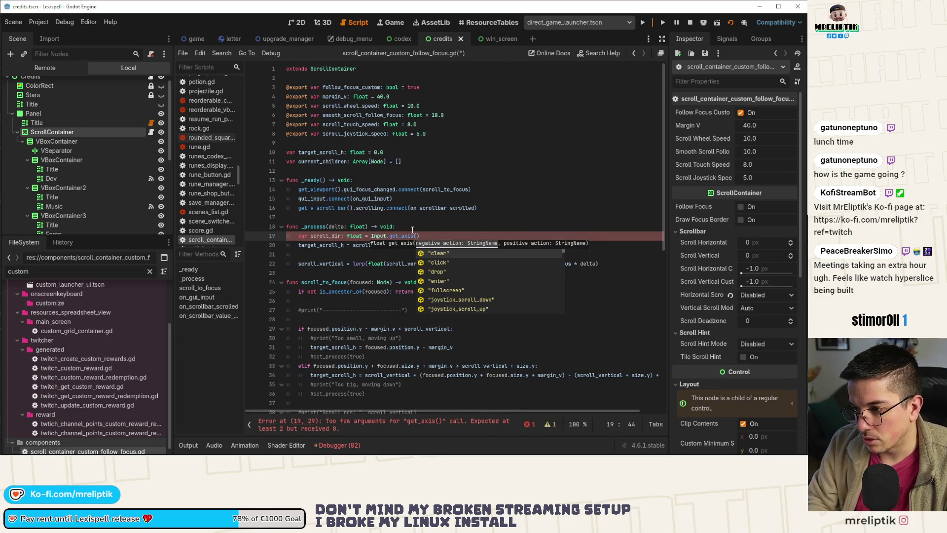
pyautogui.write('"scroll')
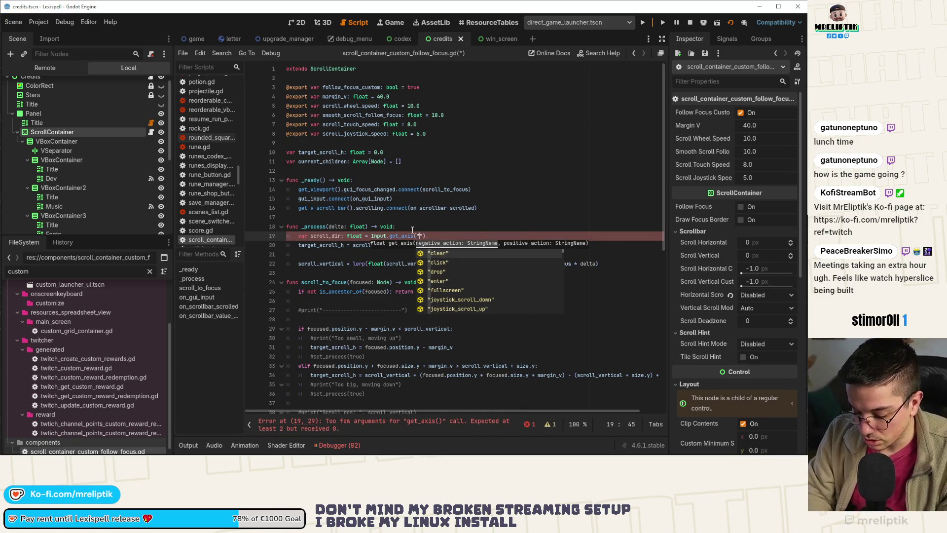
pyautogui.press('Down')
pyautogui.press('Down')
pyautogui.press('Down')
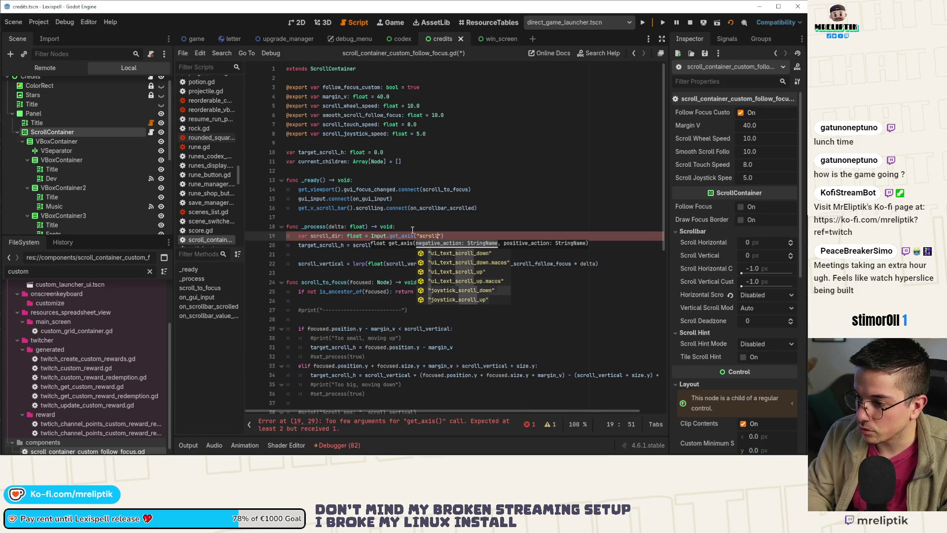
pyautogui.press('Return')
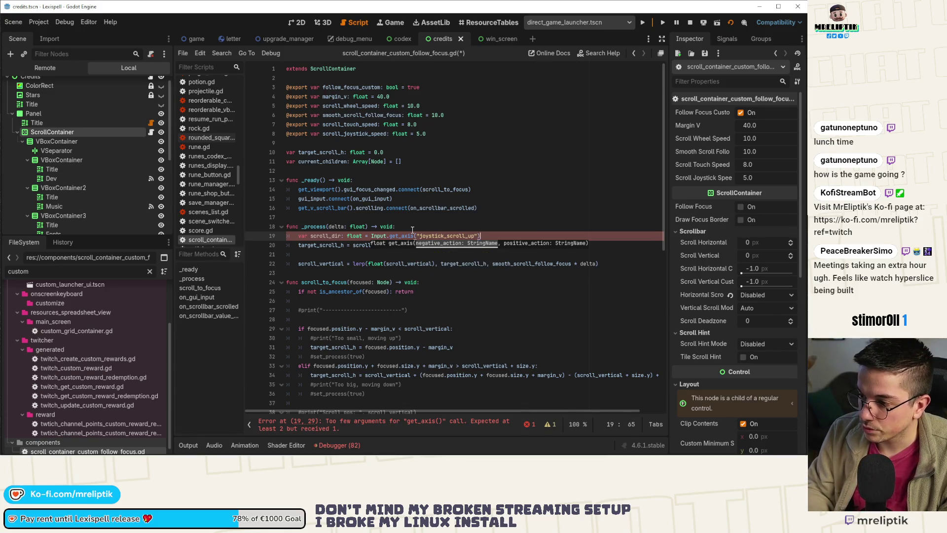
pyautogui.write('joy')
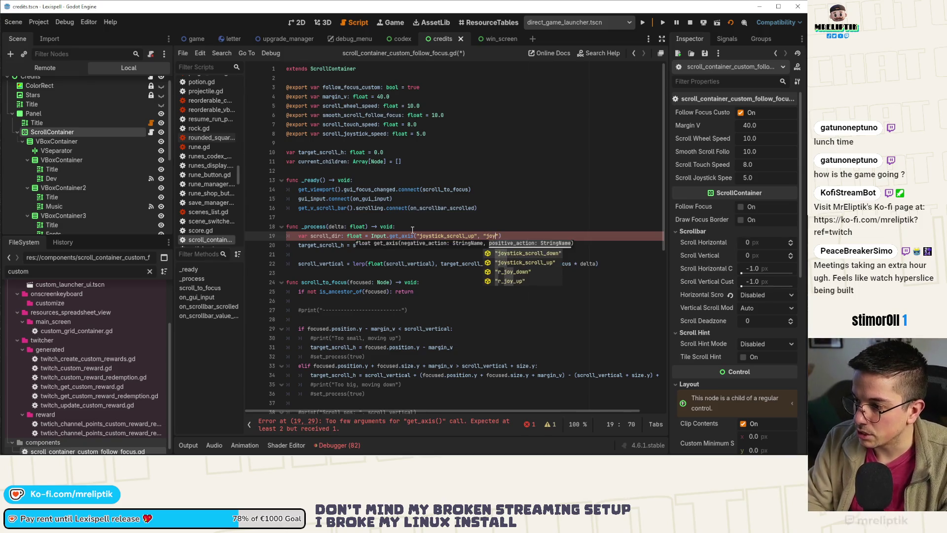
pyautogui.press('Return')
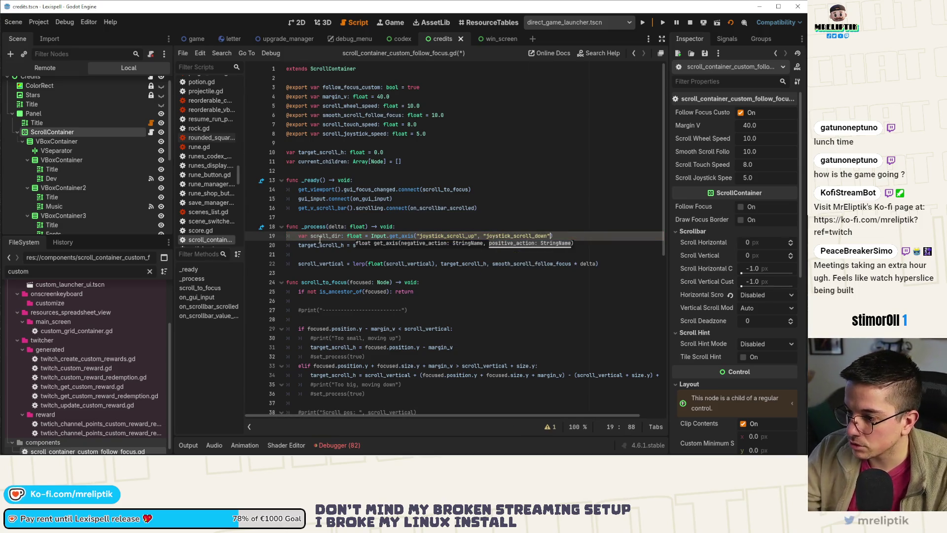
pyautogui.hotkey('ctrl', 's')
# - Add (scroll_dir * scroll_joystick_speed) to the target_scroll_h line, save, and clear the Debugger errors
pyautogui.doubleClick(326, 235)
pyautogui.hotkey('ctrl', 'c')
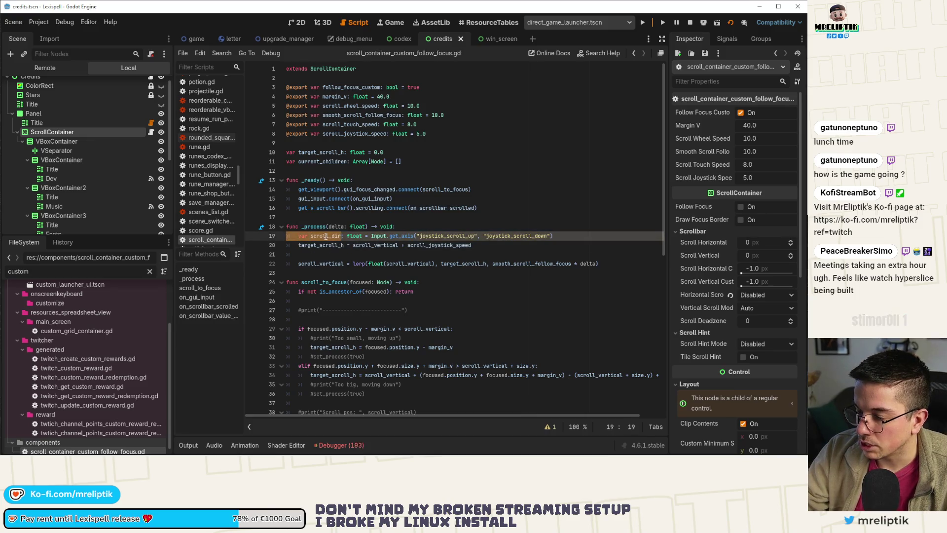
pyautogui.click(407, 245)
pyautogui.press('Left')
pyautogui.write('(')
pyautogui.hotkey('ctrl', 'v')
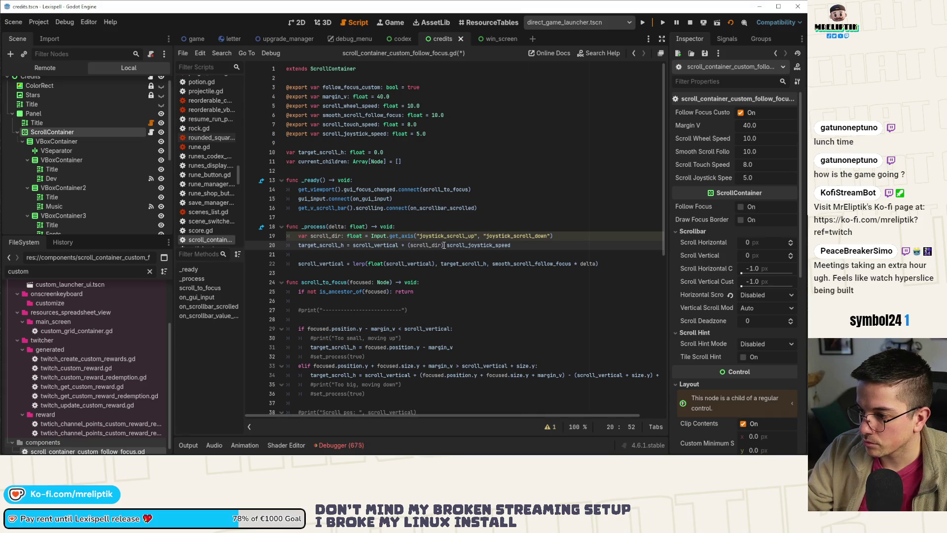
pyautogui.write('*')
pyautogui.press('End')
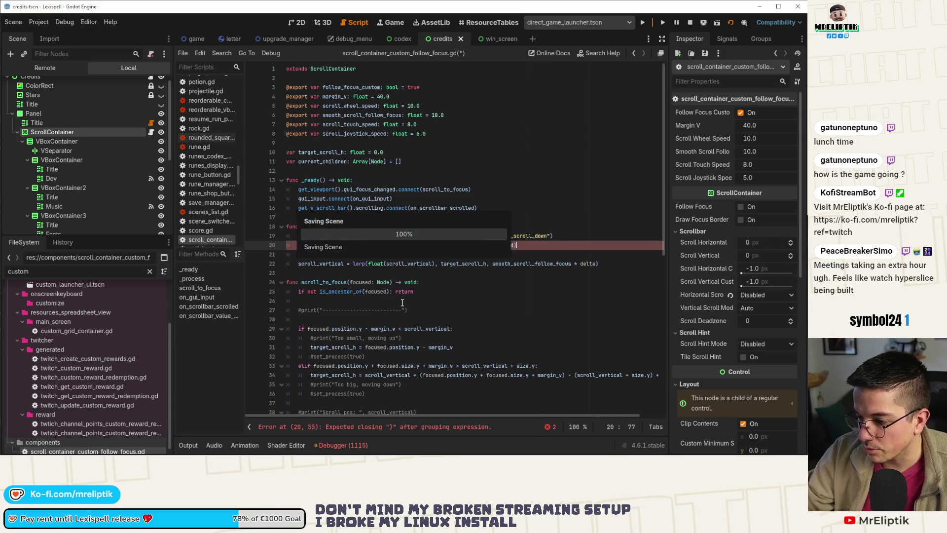
pyautogui.hotkey('ctrl', 's')
pyautogui.click(339, 445)
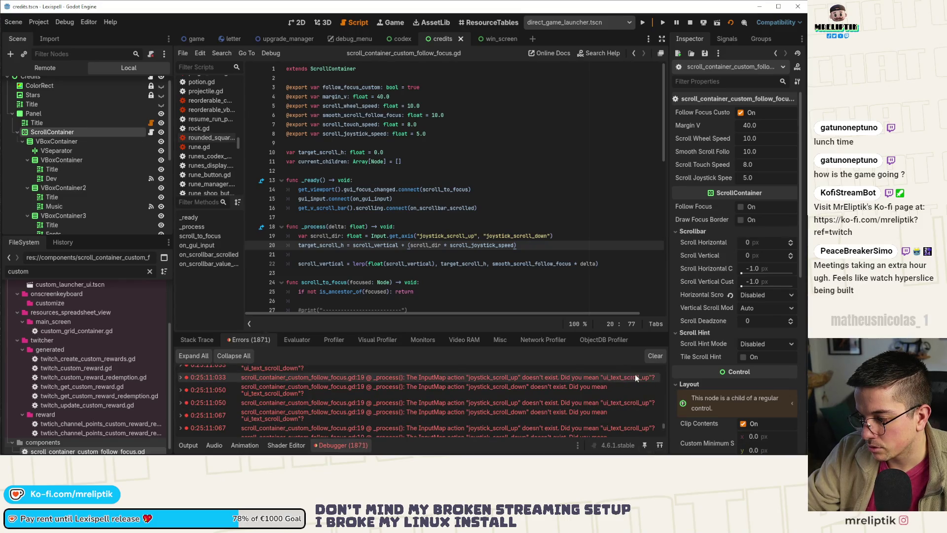
pyautogui.click(655, 355)
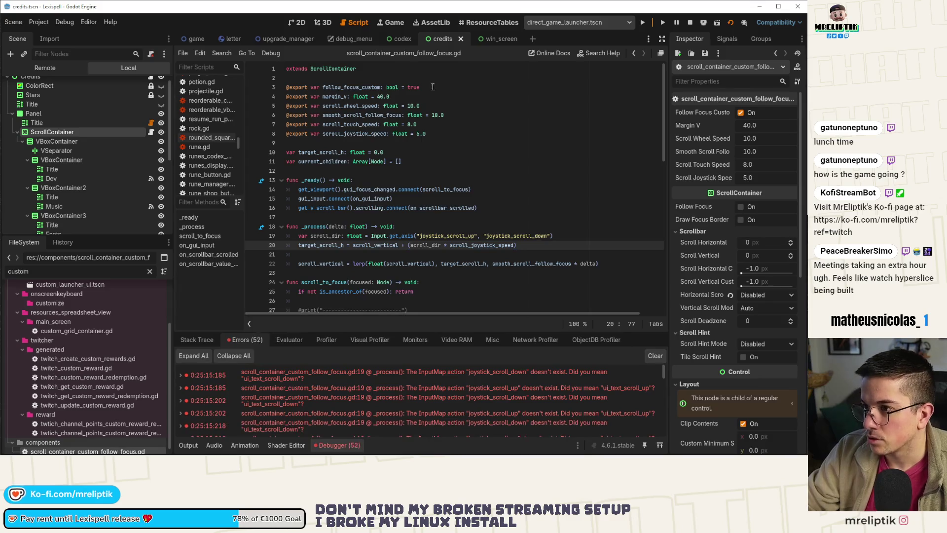
# - Save the codex scene and choose Project > Reload Current Project
pyautogui.click(402, 42)
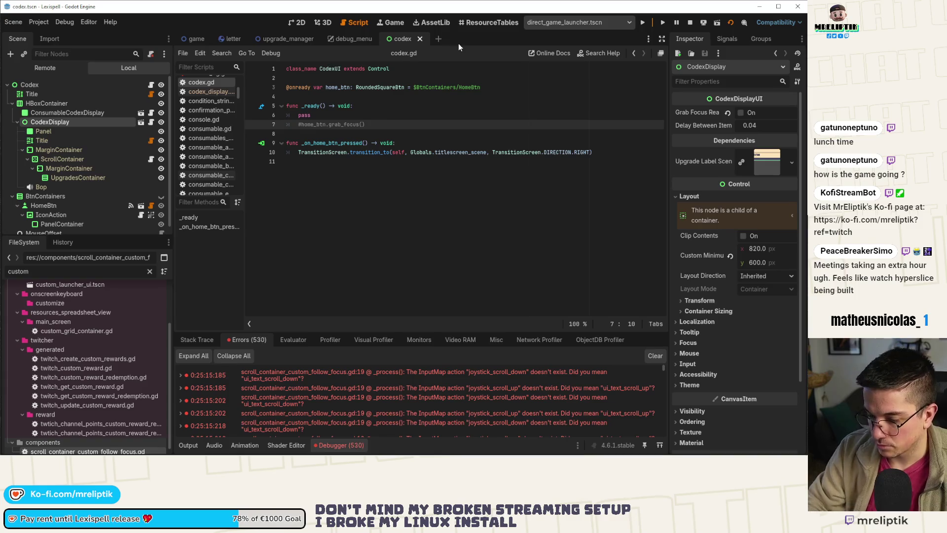
pyautogui.hotkey('ctrl', 's')
pyautogui.click(39, 22)
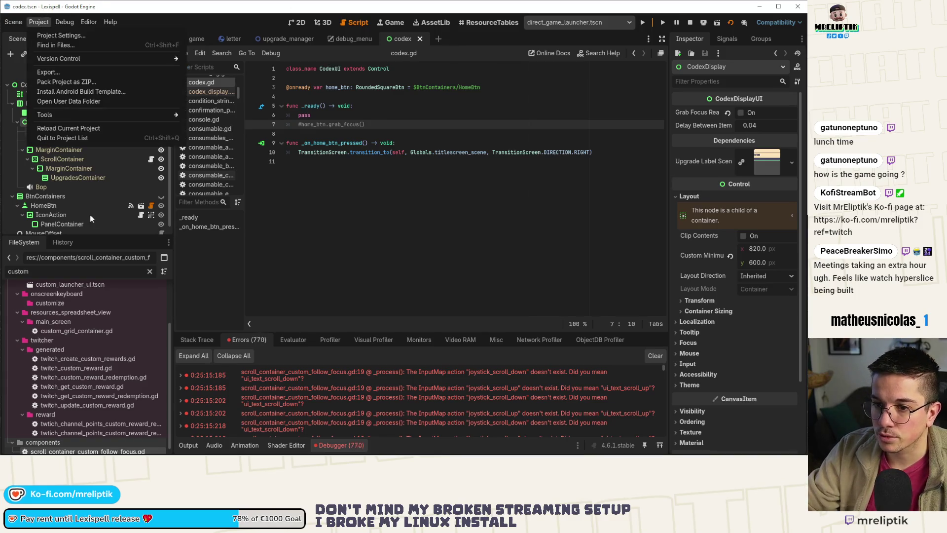
pyautogui.click(76, 131)
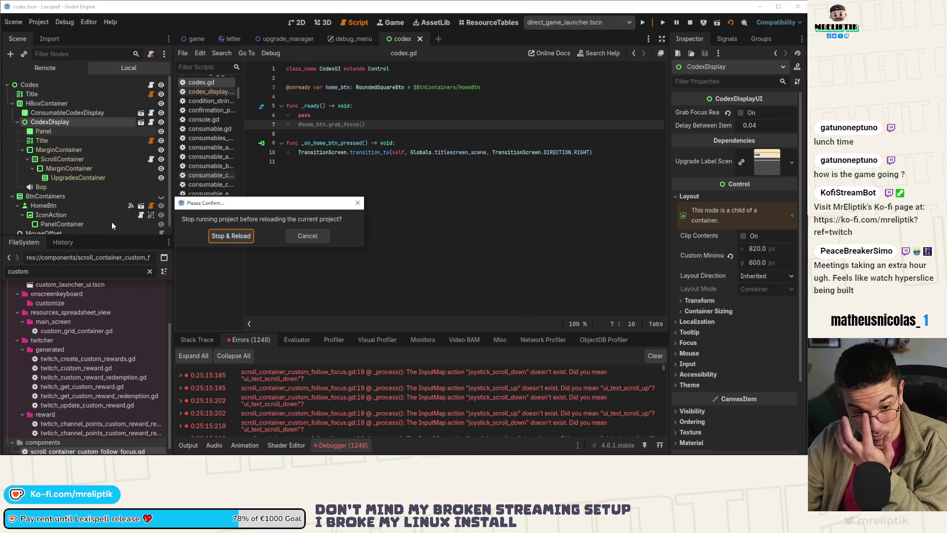
# - Confirm Stop & Reload, then save the codex scene once the editor has reloaded
pyautogui.moveTo(233, 440)
pyautogui.click(242, 235)
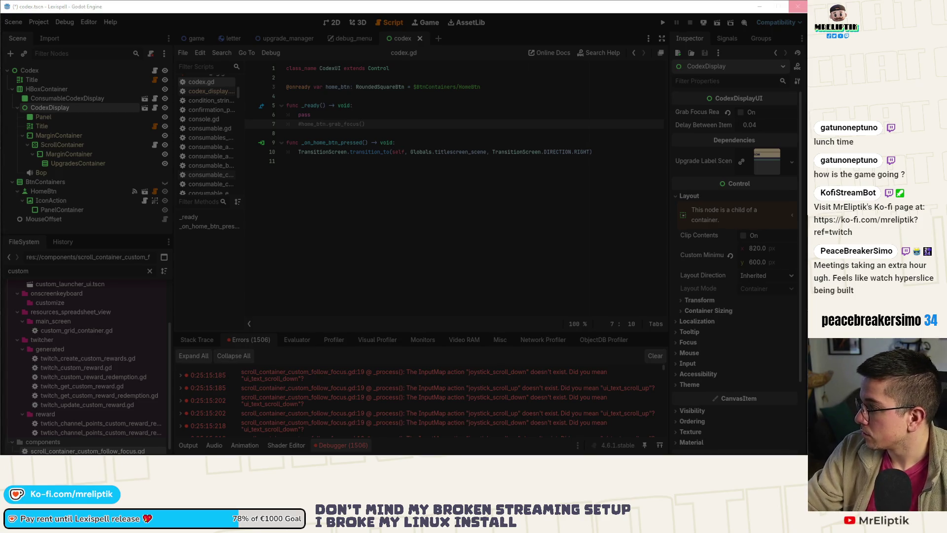
pyautogui.click(798, 6)
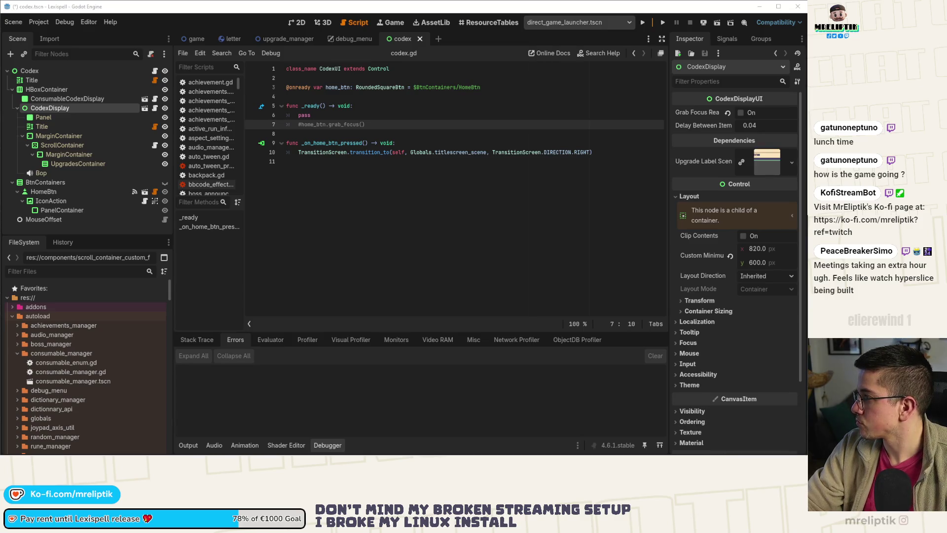
pyautogui.press('Up')
pyautogui.hotkey('ctrl', 's')
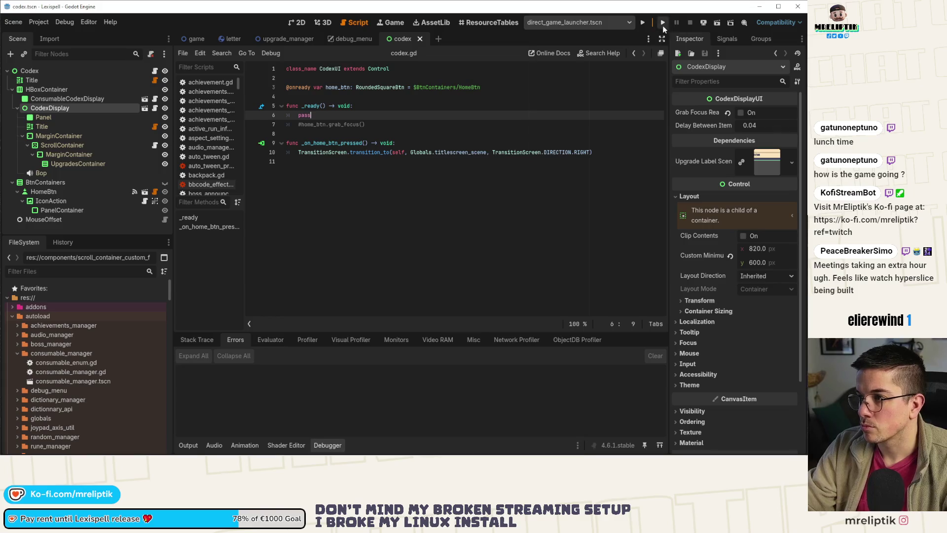
# - Run the scene and scroll the Leaderboard list down and back up, then reopen the follow-focus script
pyautogui.click(664, 23)
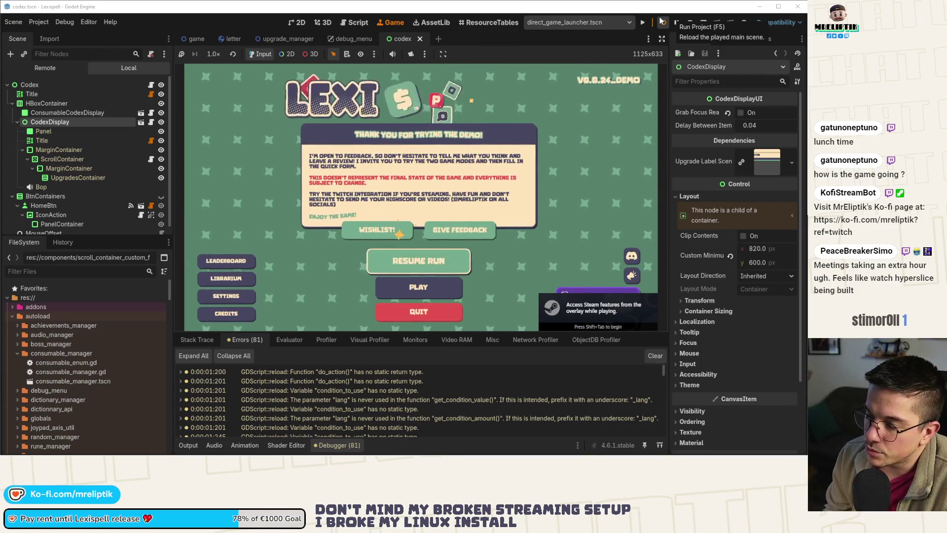
pyautogui.press('Return')
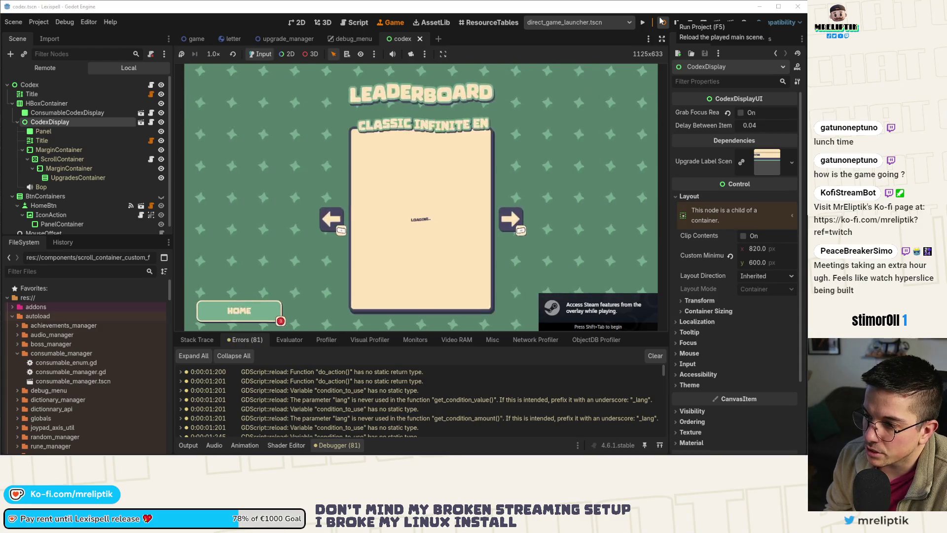
pyautogui.press('Up')
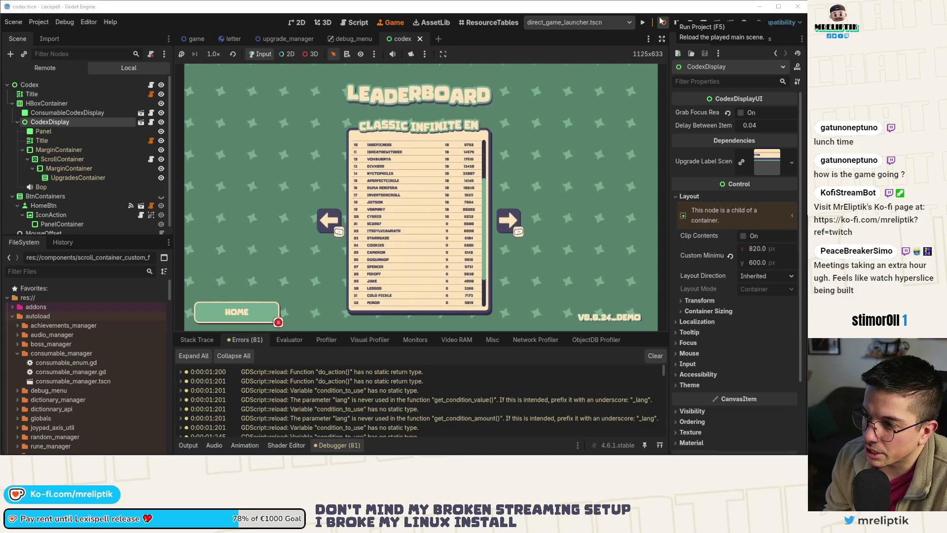
pyautogui.press('Down')
pyautogui.press('Down')
pyautogui.press('Down')
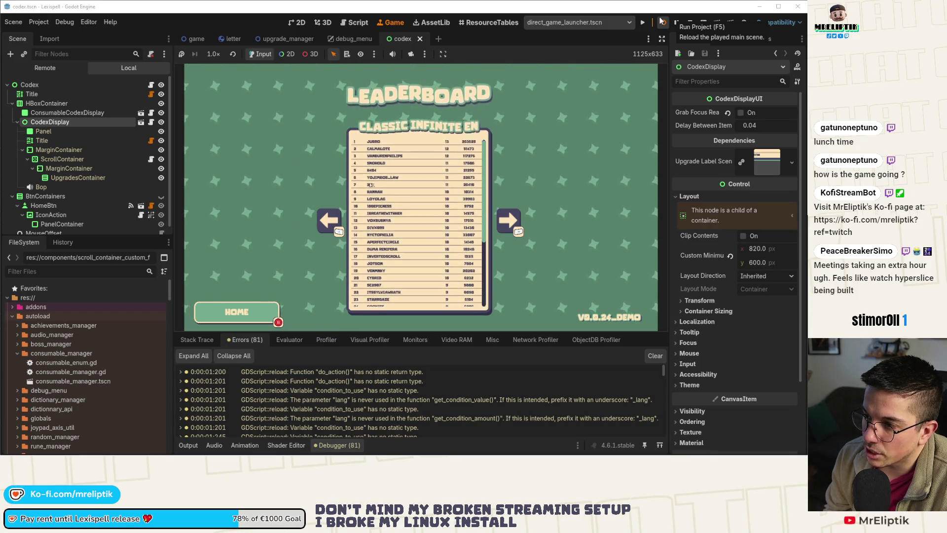
pyautogui.press('Down')
pyautogui.press('Down')
pyautogui.press('Down')
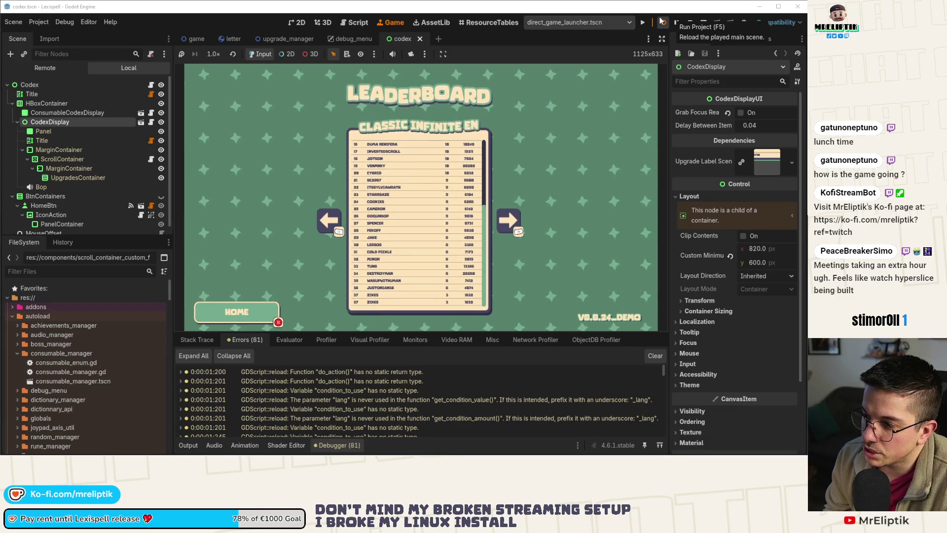
pyautogui.press('Up')
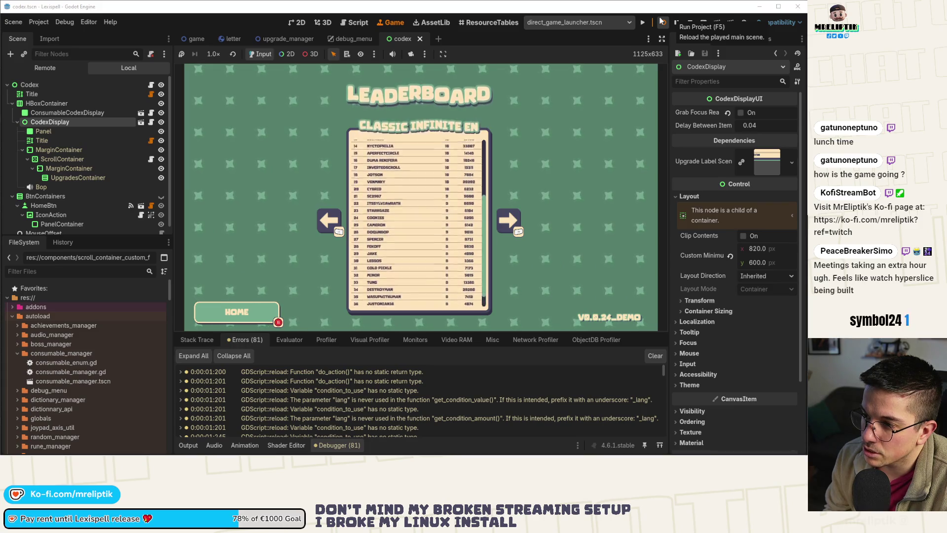
pyautogui.press('Up')
pyautogui.press('Up')
pyautogui.press('Up')
pyautogui.click(662, 22)
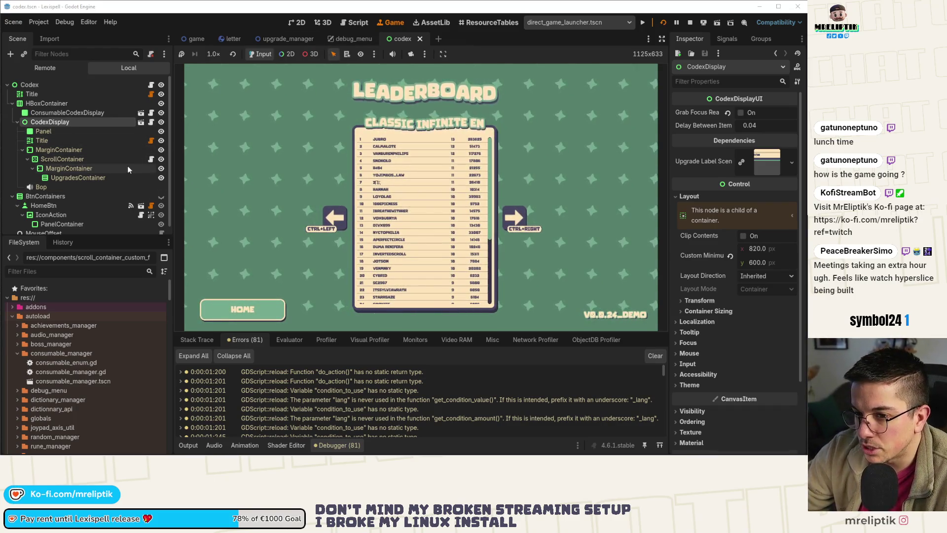
pyautogui.click(151, 159)
# - Set scroll_joystick_speed on line 8 to 8.0 and save the script
pyautogui.click(445, 134)
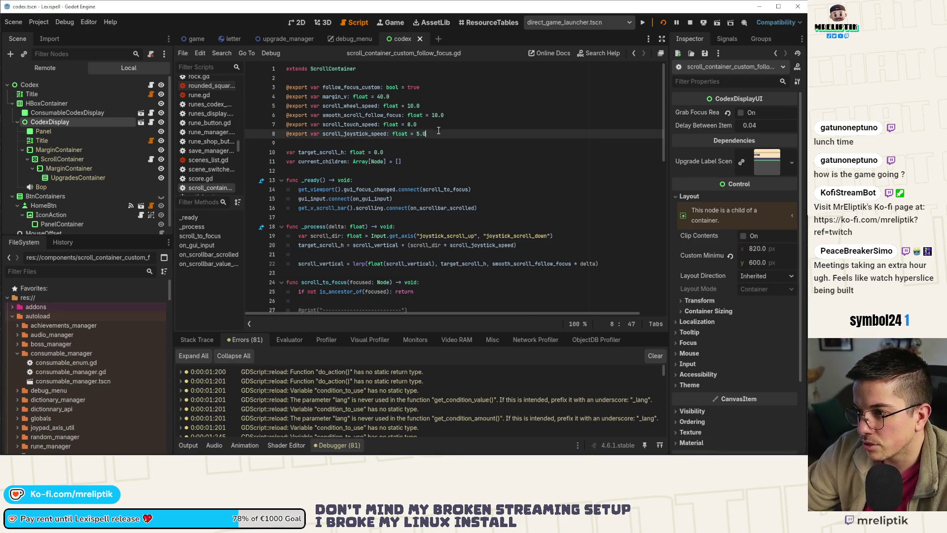
pyautogui.write('20')
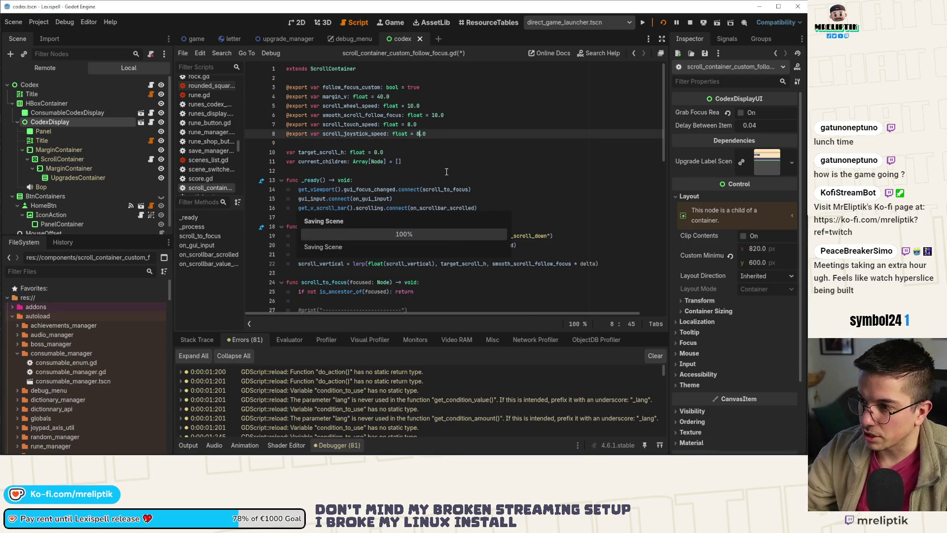
pyautogui.hotkey('ctrl', 's')
# - Test scrolling in the running game's Credits and Lexicopedia screens, then return to the scripts
pyautogui.click(391, 23)
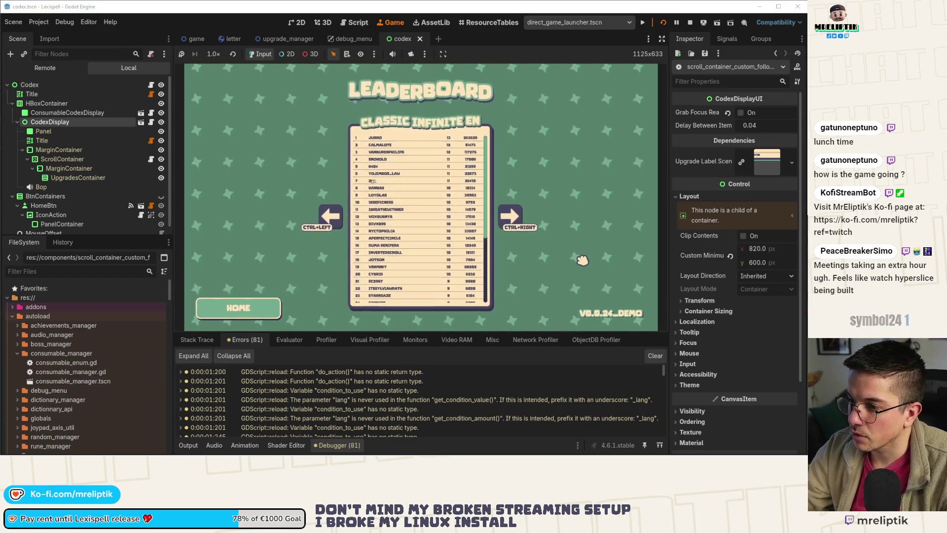
pyautogui.press('Escape')
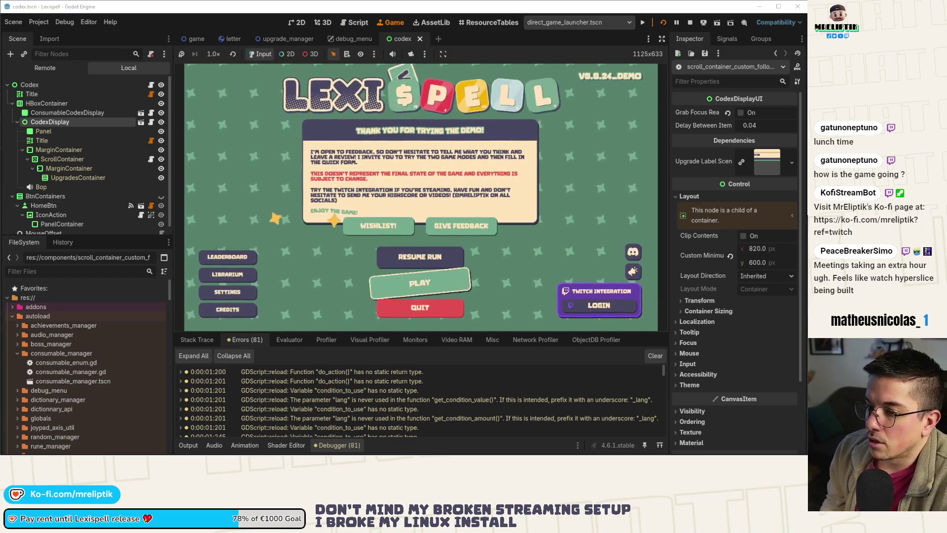
pyautogui.click(227, 309)
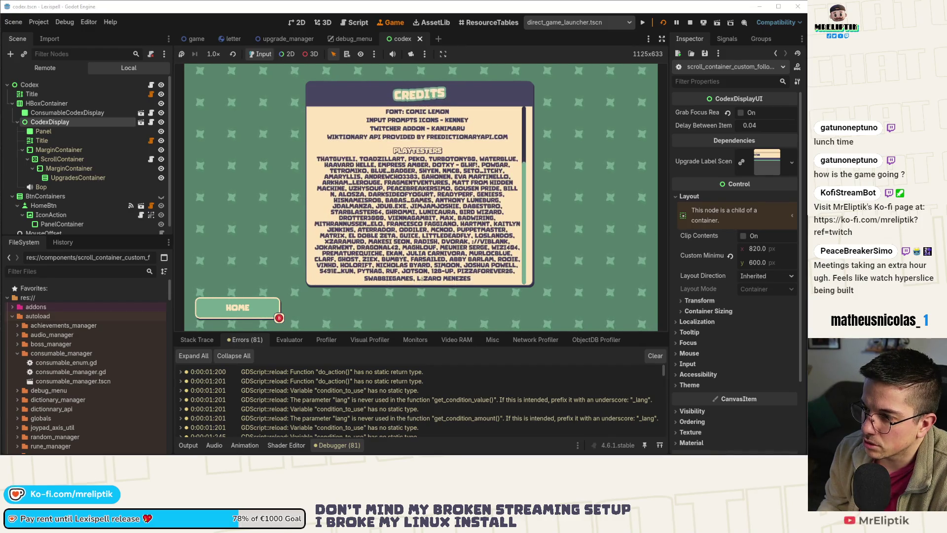
pyautogui.press('Escape')
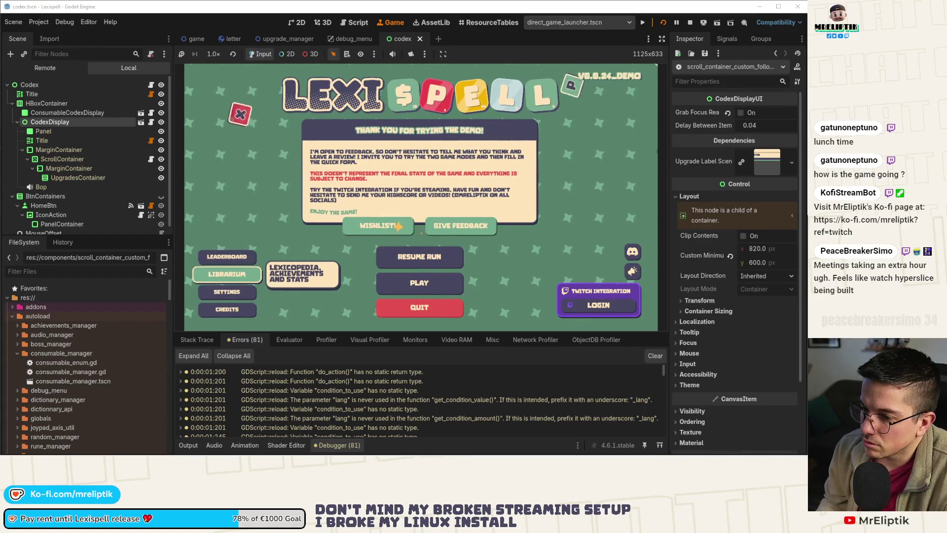
pyautogui.press('Return')
pyautogui.scroll(-1, 440, 212)
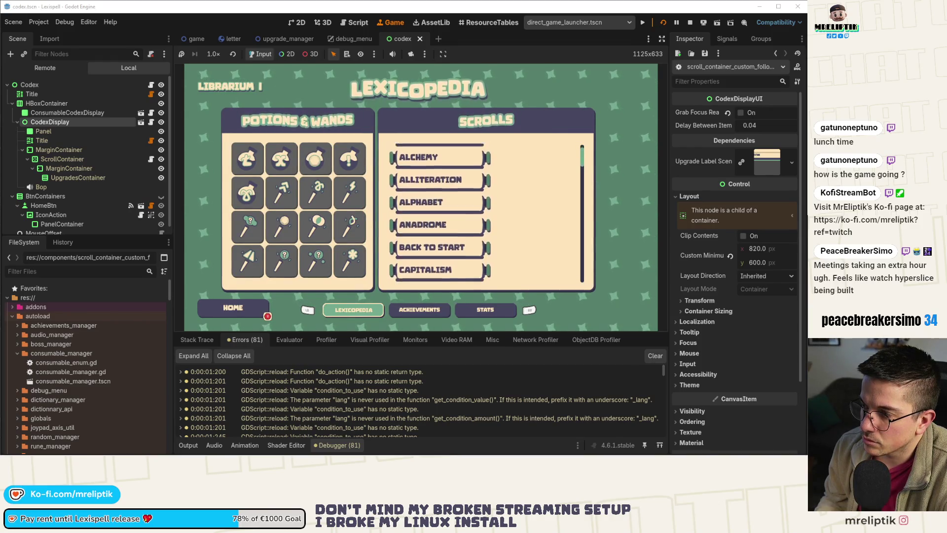
pyautogui.press('Escape')
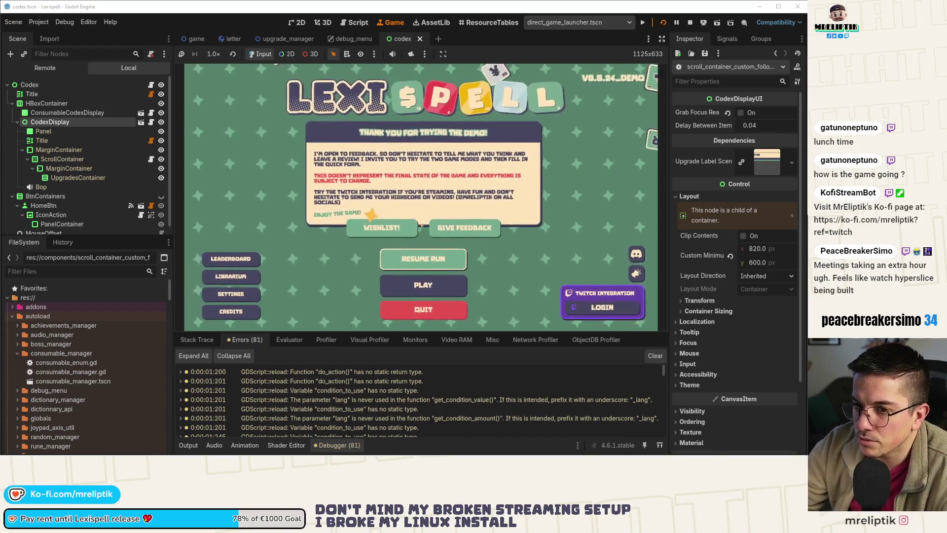
pyautogui.click(151, 122)
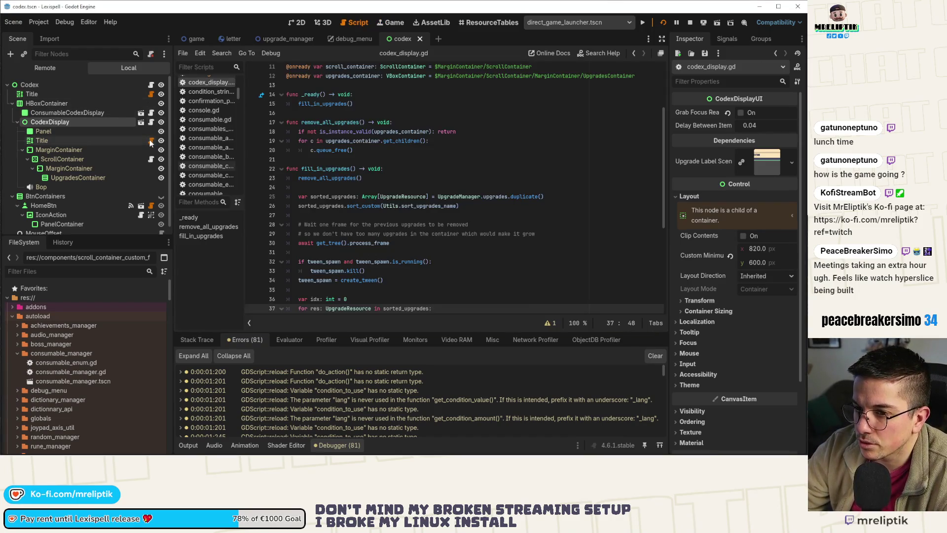
# - In the ScrollContainer script, change scroll_joystick_speed to 50.0 and save
pyautogui.click(151, 159)
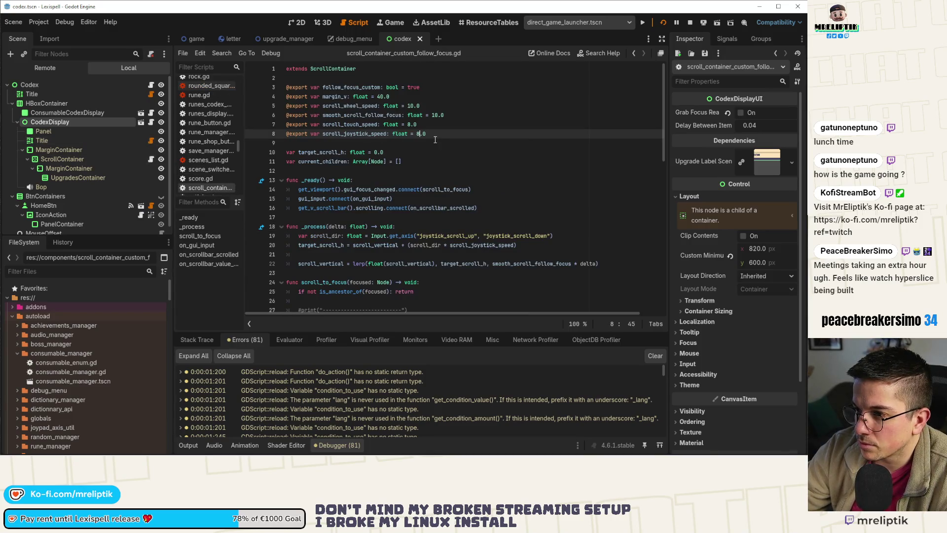
pyautogui.press('BackSpace')
pyautogui.write('5')
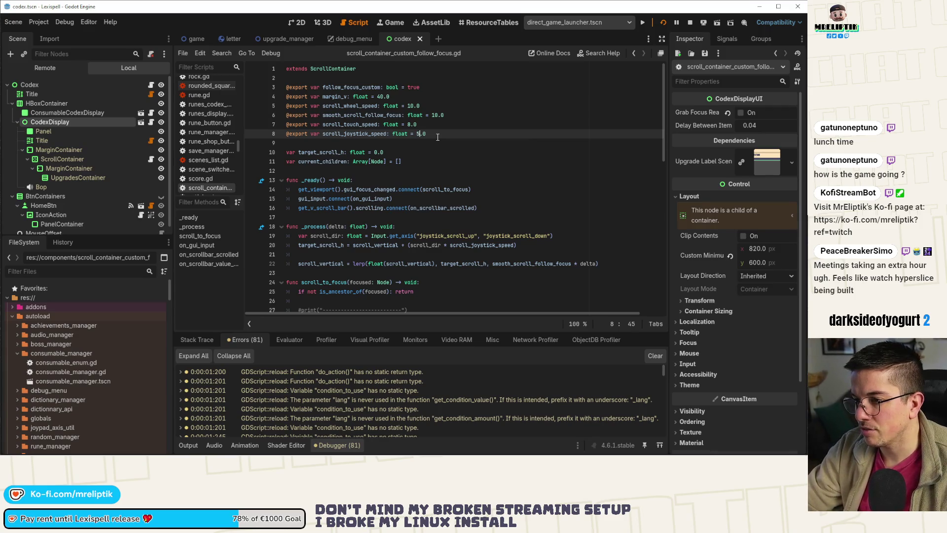
pyautogui.scroll(-3, 438, 138)
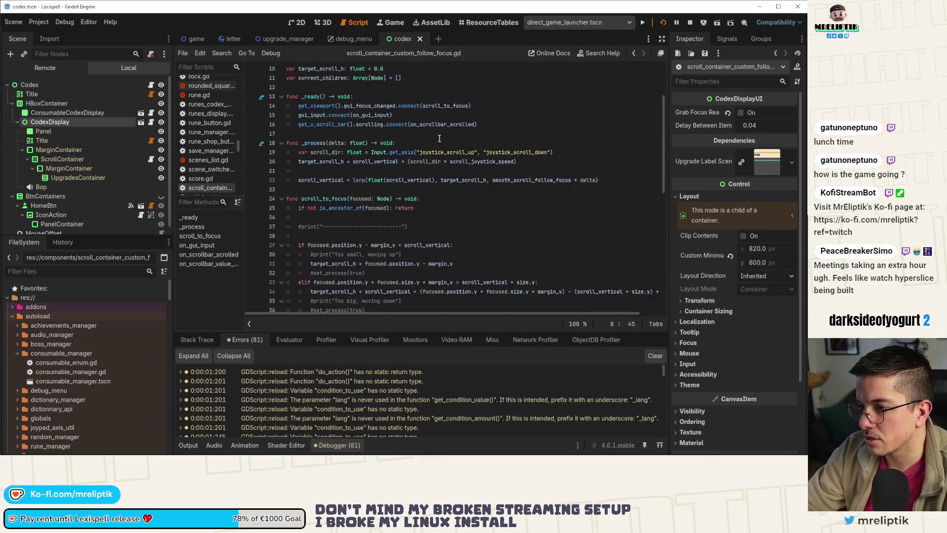
pyautogui.scroll(-5, 439, 138)
pyautogui.scroll(4, 357, 175)
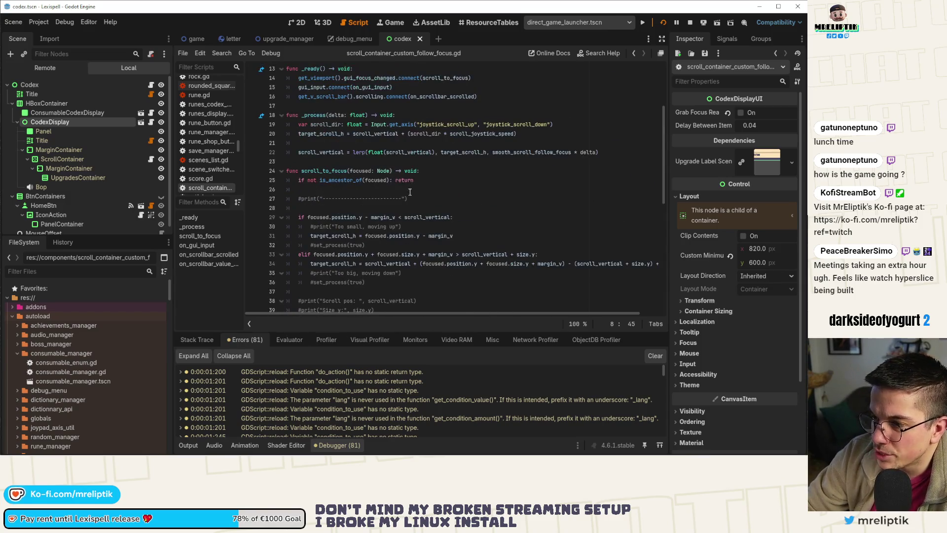
pyautogui.scroll(4, 358, 175)
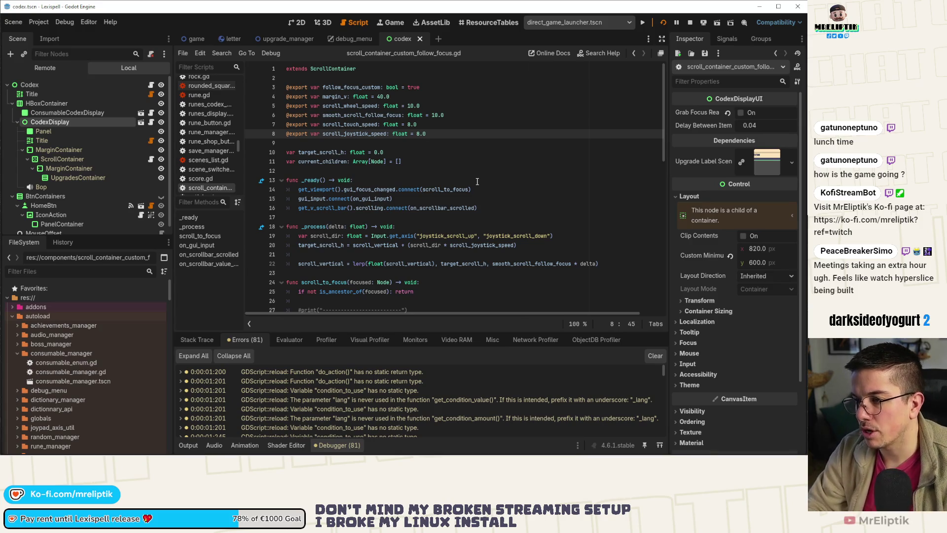
pyautogui.press('BackSpace')
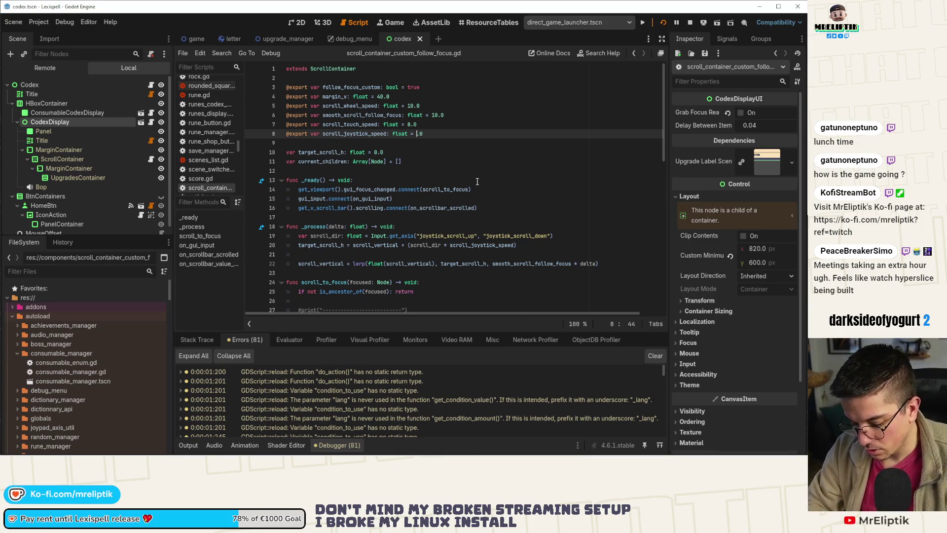
pyautogui.write('50')
pyautogui.hotkey('ctrl', 's')
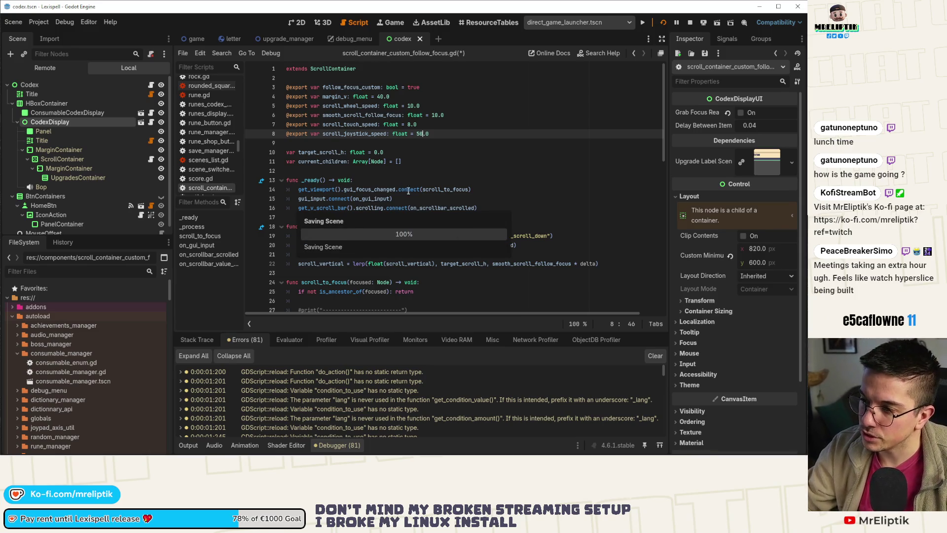
# - Multiply line 20's joystick target_scroll_h term by delta, fix its parentheses, and run the project
pyautogui.scroll(-2, 409, 235)
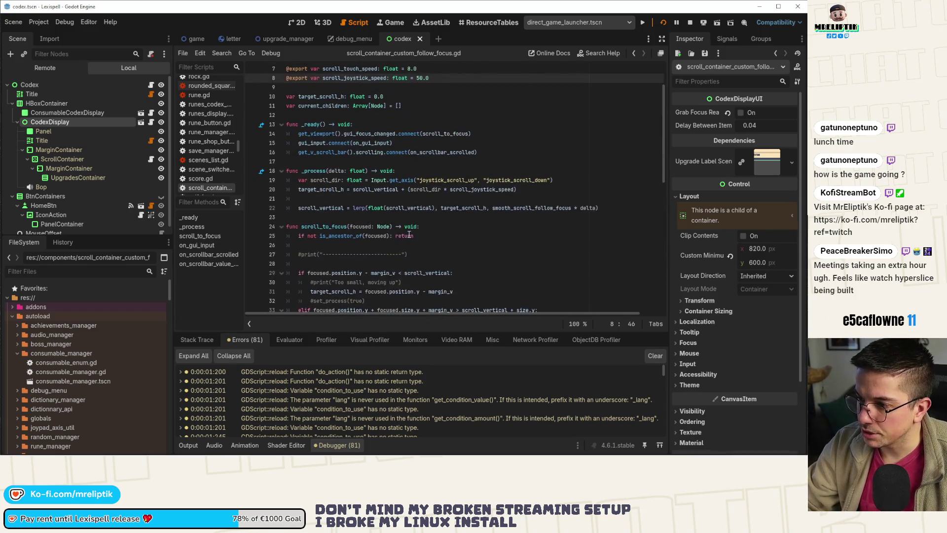
pyautogui.click(541, 190)
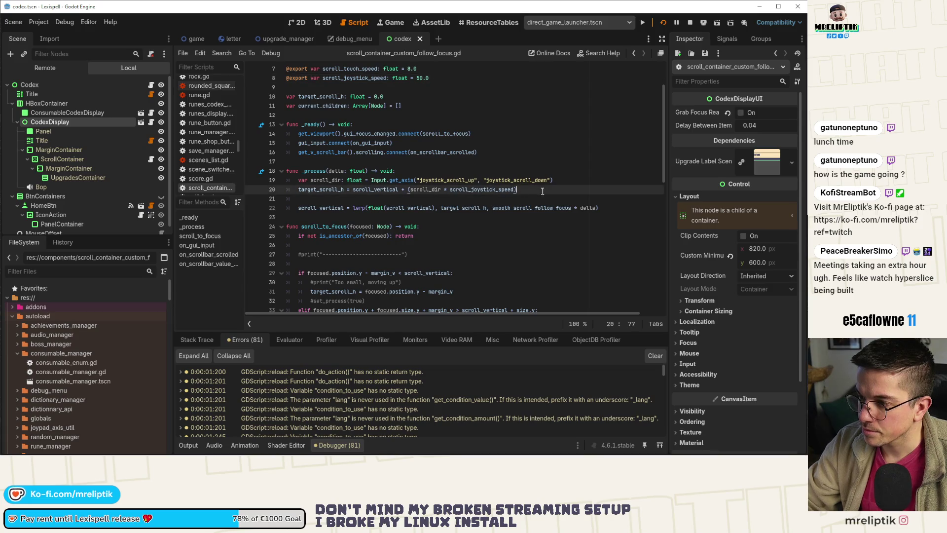
pyautogui.hotkey('ctrl', 's')
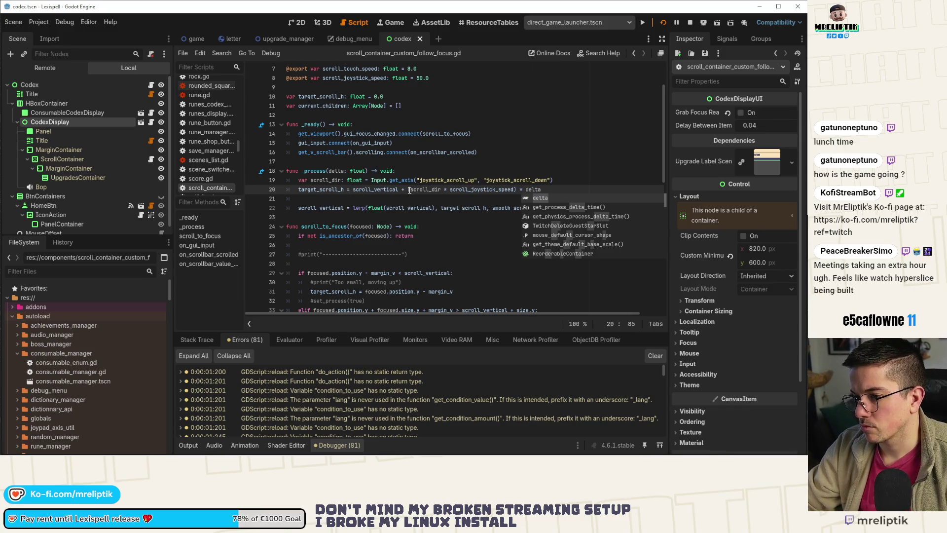
pyautogui.click(408, 189)
pyautogui.moveTo(409, 207)
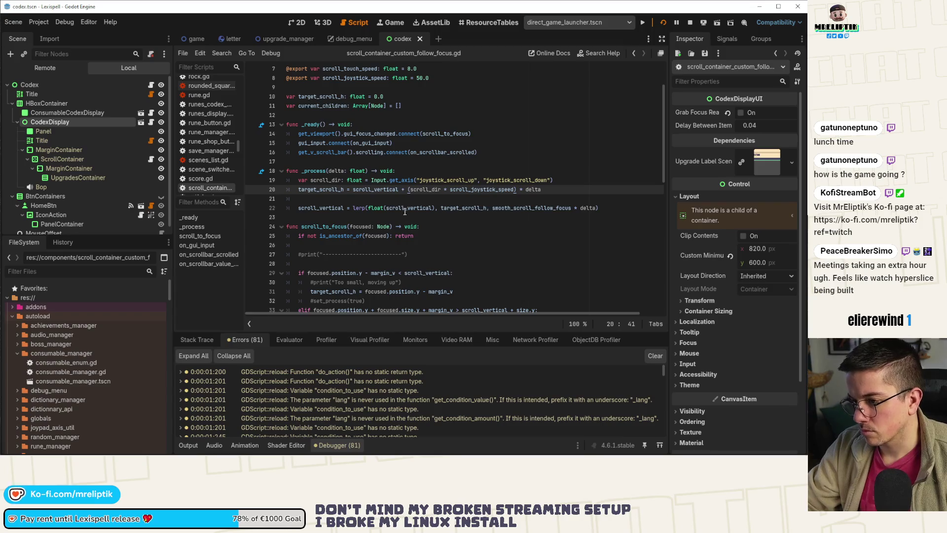
pyautogui.write("'")
pyautogui.press('BackSpace')
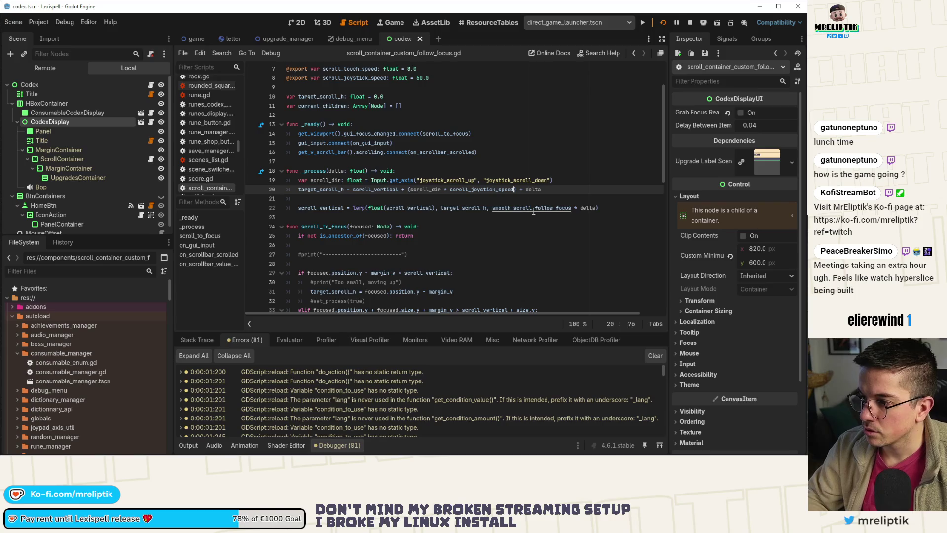
pyautogui.write(')')
pyautogui.press('Right')
pyautogui.press('Right')
pyautogui.press('Right')
pyautogui.press('BackSpace')
pyautogui.press('End')
pyautogui.press('F5')
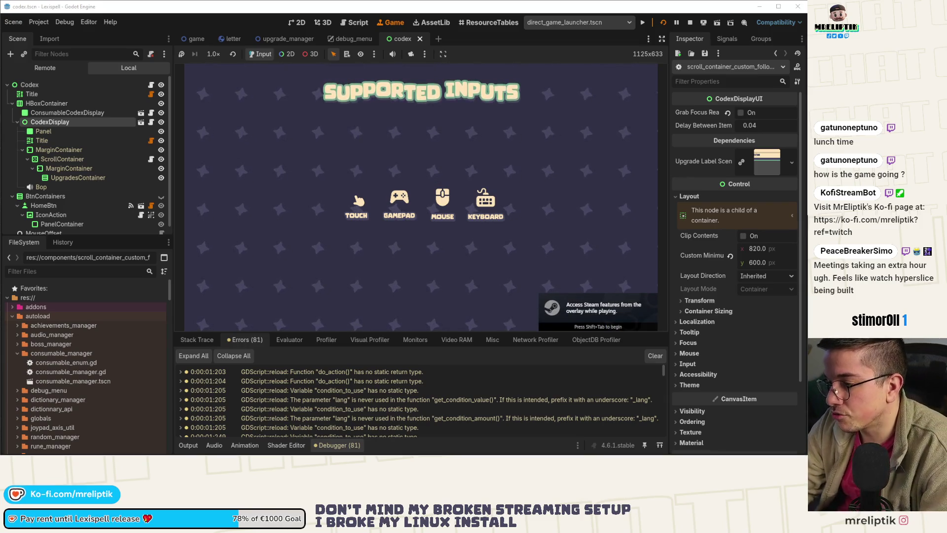
# - Get past the welcome panel and scroll the game's leaderboard list with the gamepad
pyautogui.press('Return')
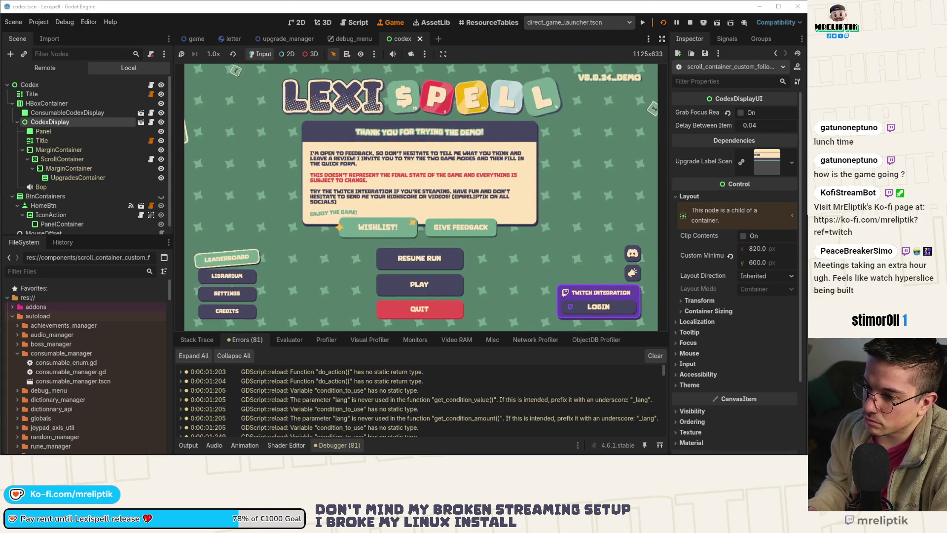
pyautogui.press('Left')
pyautogui.press('Up')
pyautogui.press('Return')
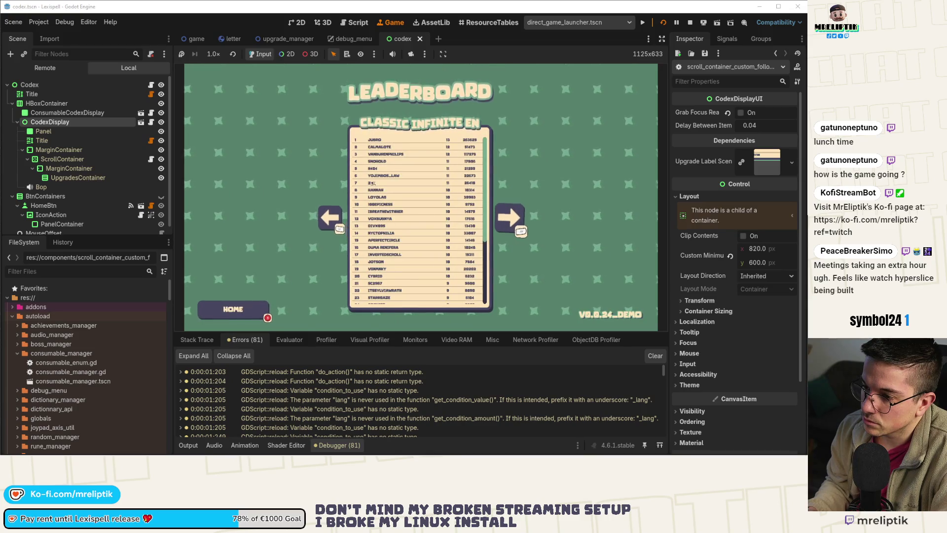
pyautogui.scroll(-3, 373, 183)
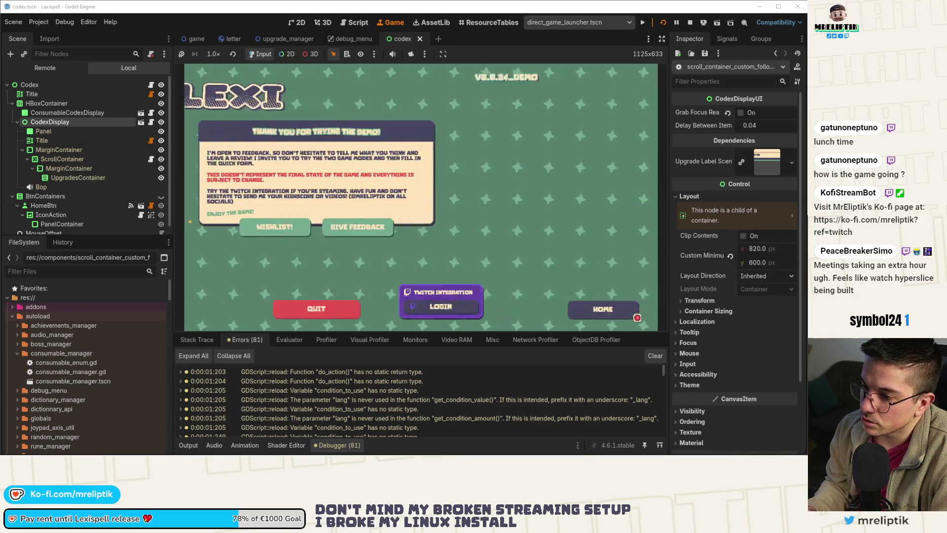
# - Move focus through the Lexicopedia list, then bring up the CodexDisplay script codex_display.gd
pyautogui.press('Down')
pyautogui.press('Return')
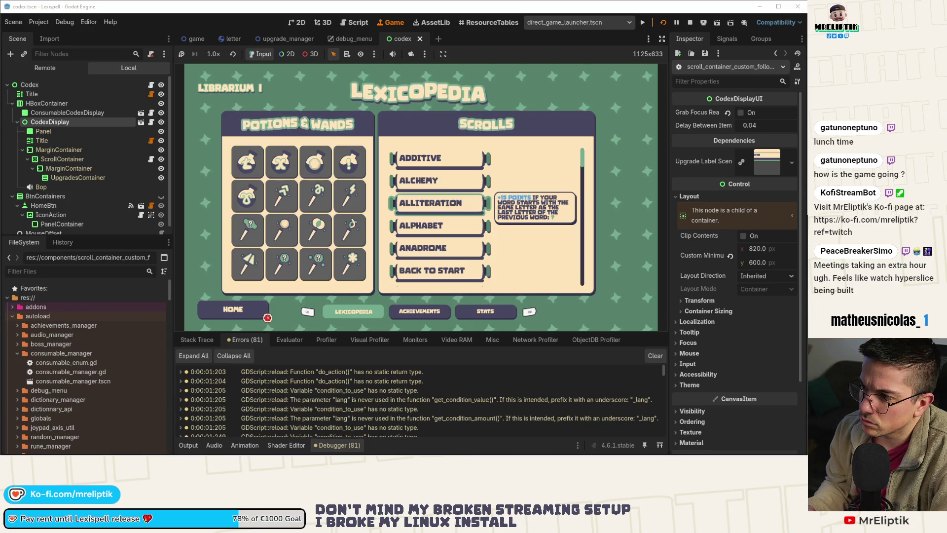
pyautogui.press('Down')
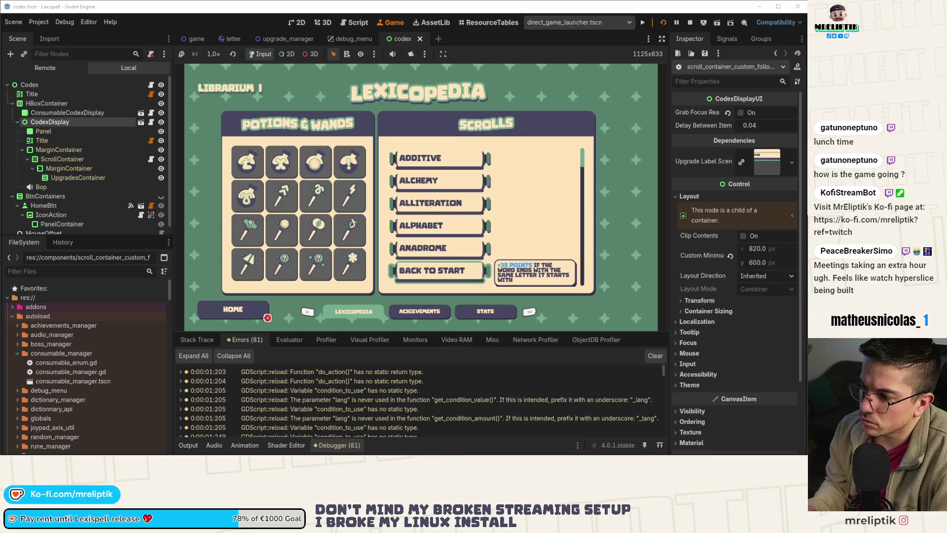
pyautogui.press('Down')
pyautogui.press('Down')
pyautogui.press('Down')
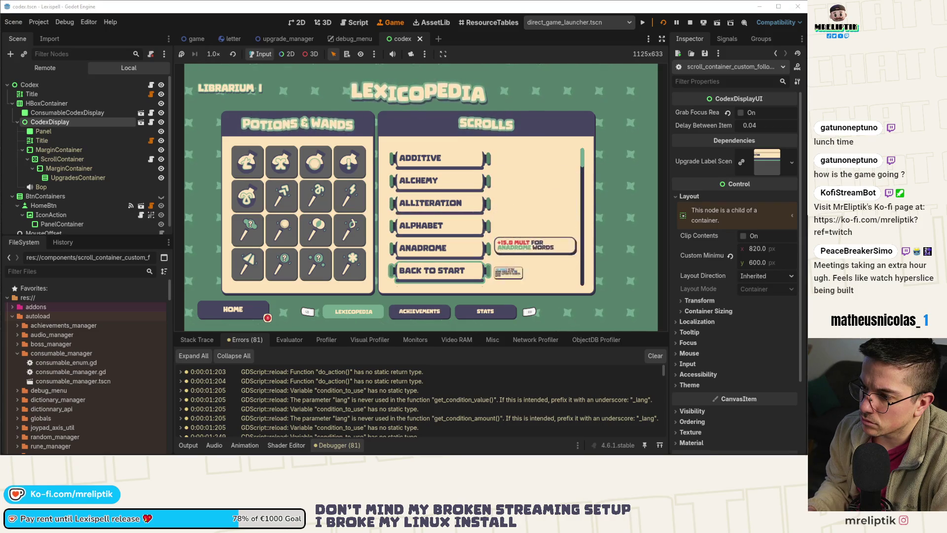
pyautogui.press('Up')
pyautogui.press('Up')
pyautogui.press('Up')
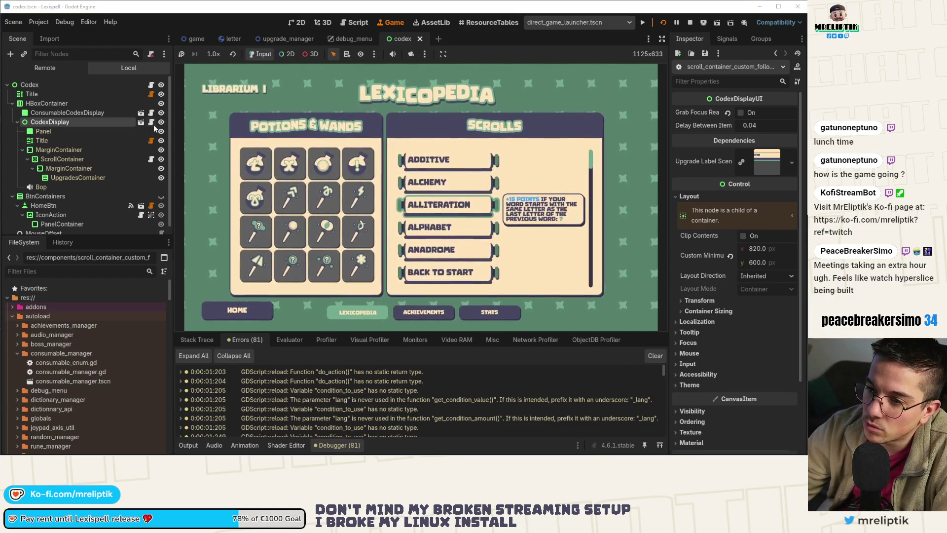
pyautogui.click(151, 122)
pyautogui.scroll(-4, 467, 279)
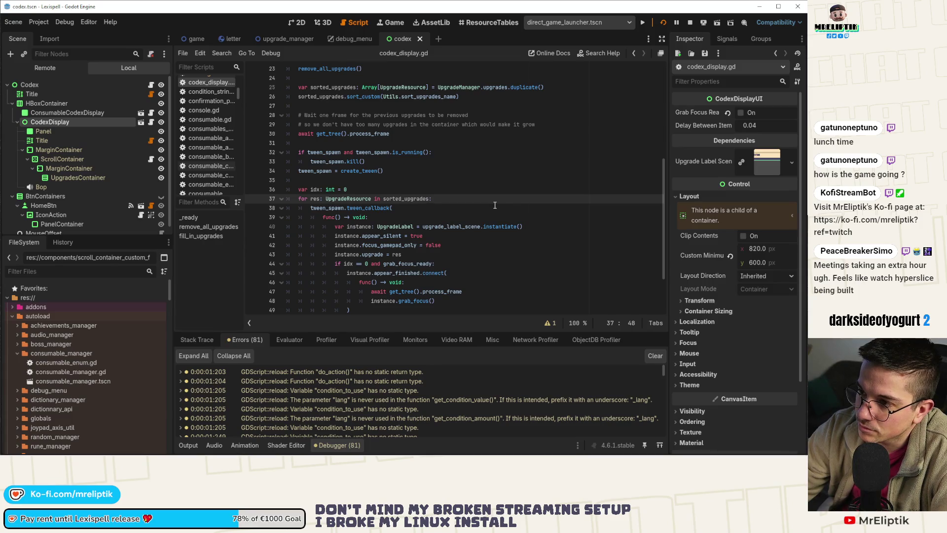
# - Open scroll_container_custom_follow_focus.gd and highlight target_scroll_h to review its uses
pyautogui.scroll(5, 495, 205)
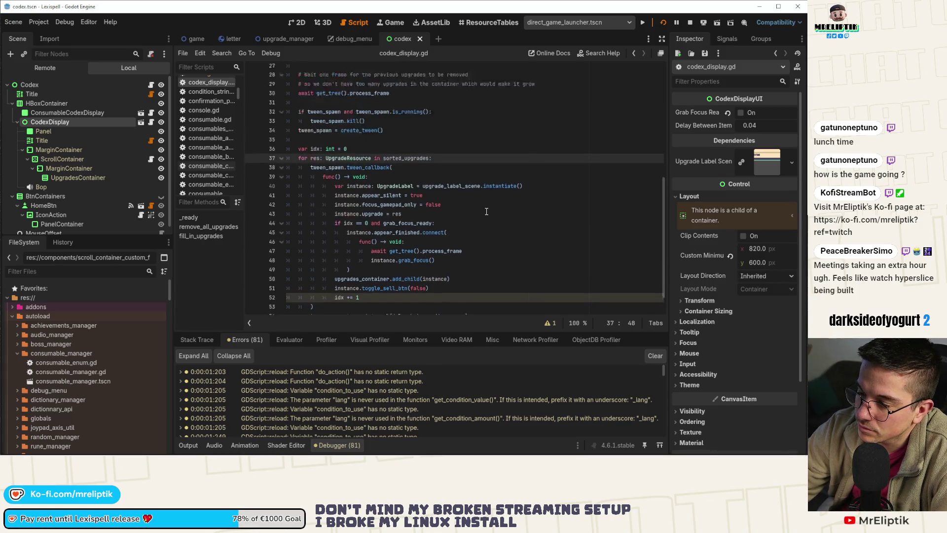
pyautogui.click(151, 159)
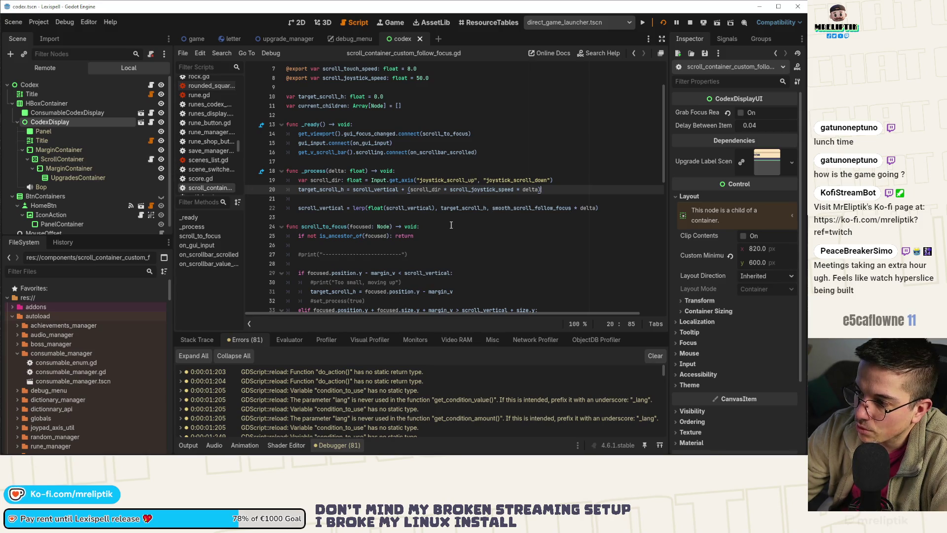
pyautogui.click(457, 208)
pyautogui.doubleClick(456, 208)
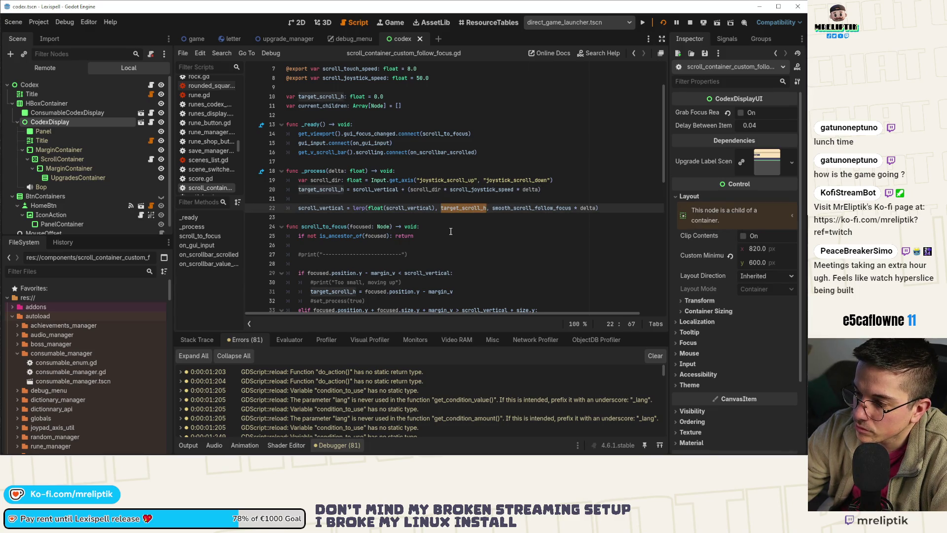
pyautogui.scroll(-3, 451, 231)
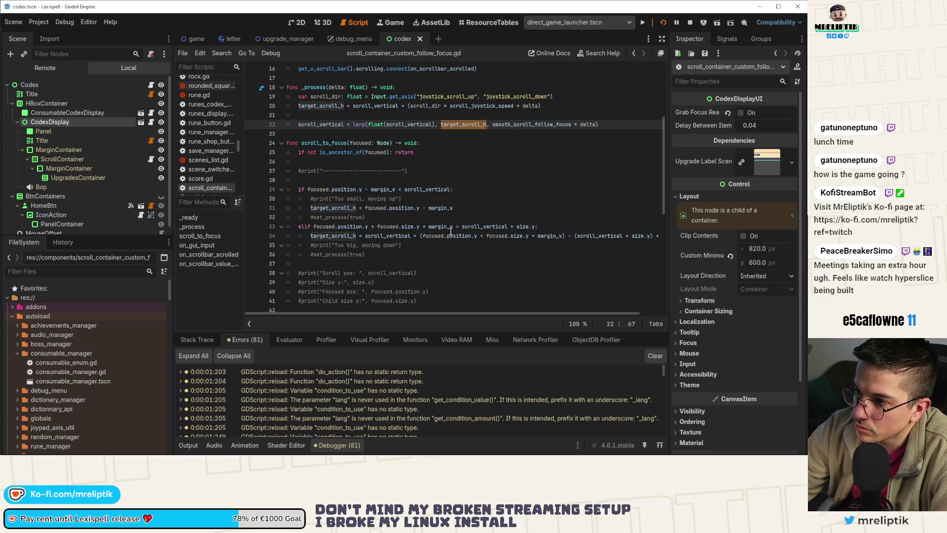
pyautogui.scroll(3, 451, 231)
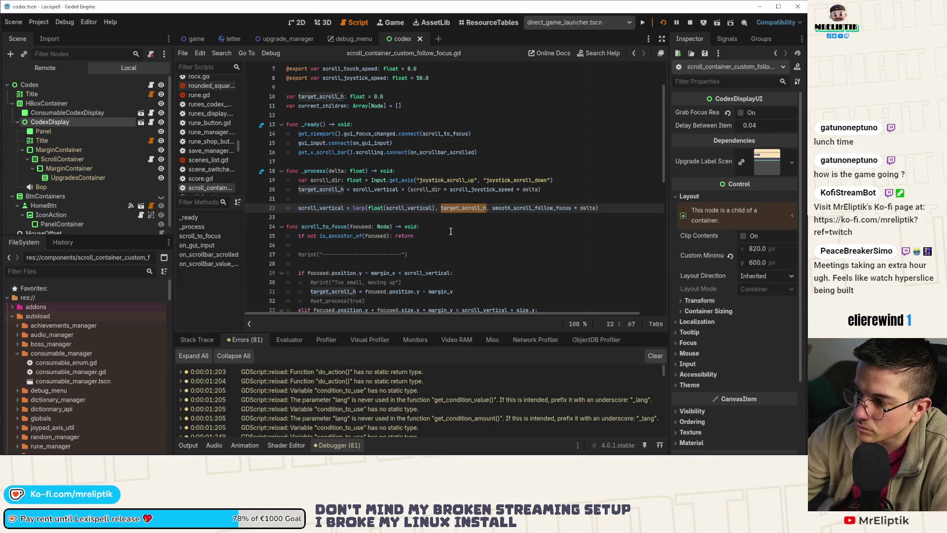
# - Add 'if not is_zero_approx(scroll_dir):' above the target_scroll_h line, indent it, and save
pyautogui.click(318, 191)
pyautogui.click(584, 184)
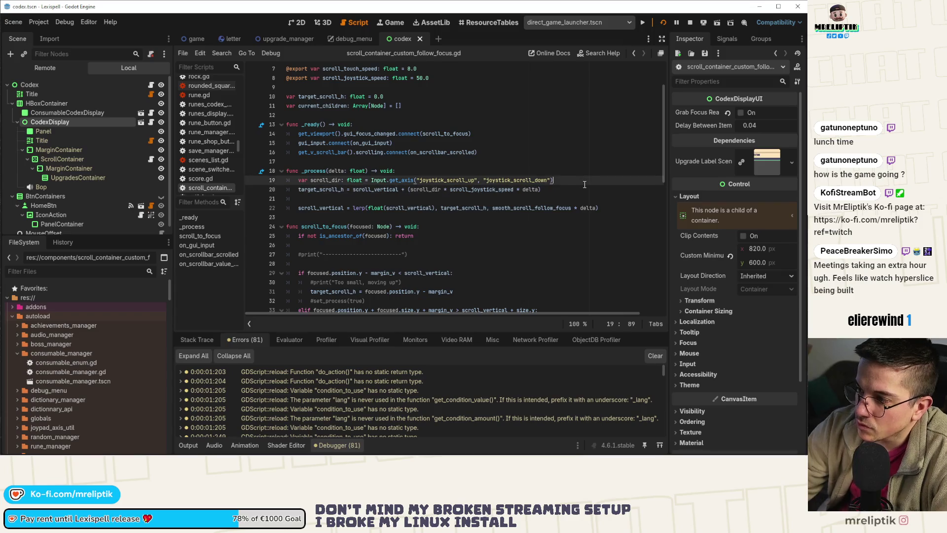
pyautogui.press('Return')
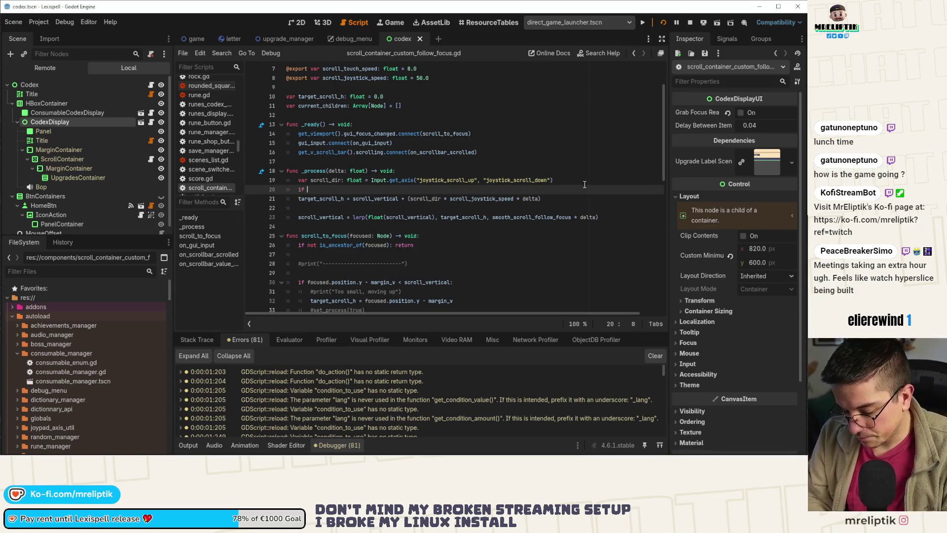
pyautogui.write('if scrol')
pyautogui.press('Return')
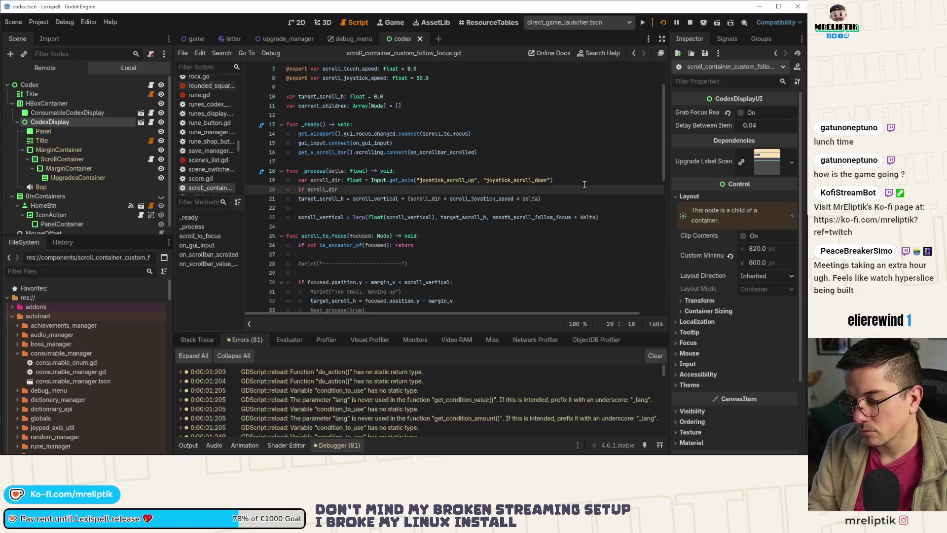
pyautogui.write('not ')
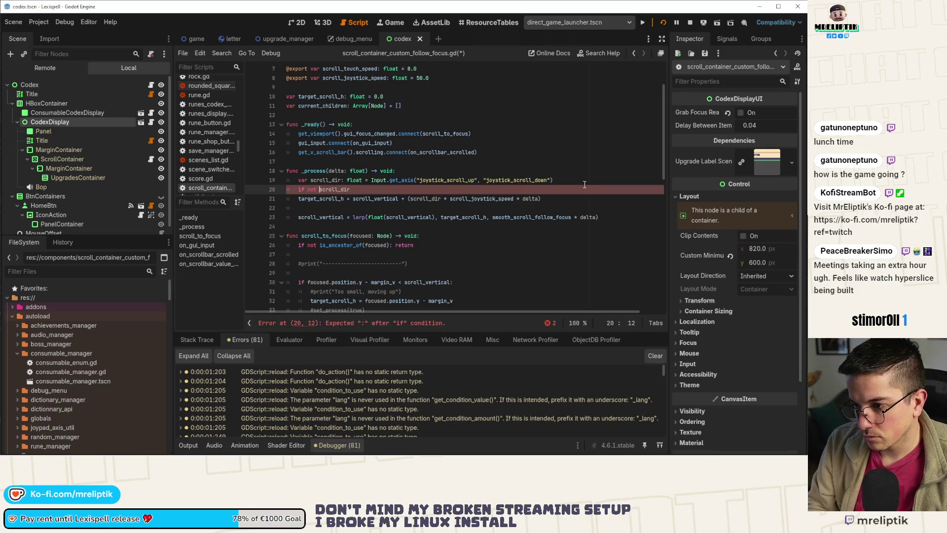
pyautogui.write('is_zero_approx(')
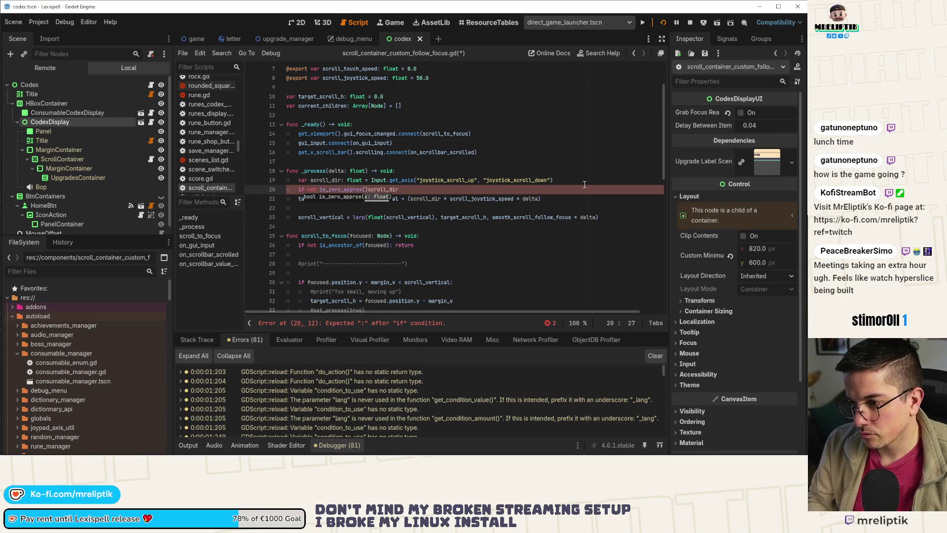
pyautogui.press('End')
pyautogui.write('):')
pyautogui.press('Down')
pyautogui.press('Home')
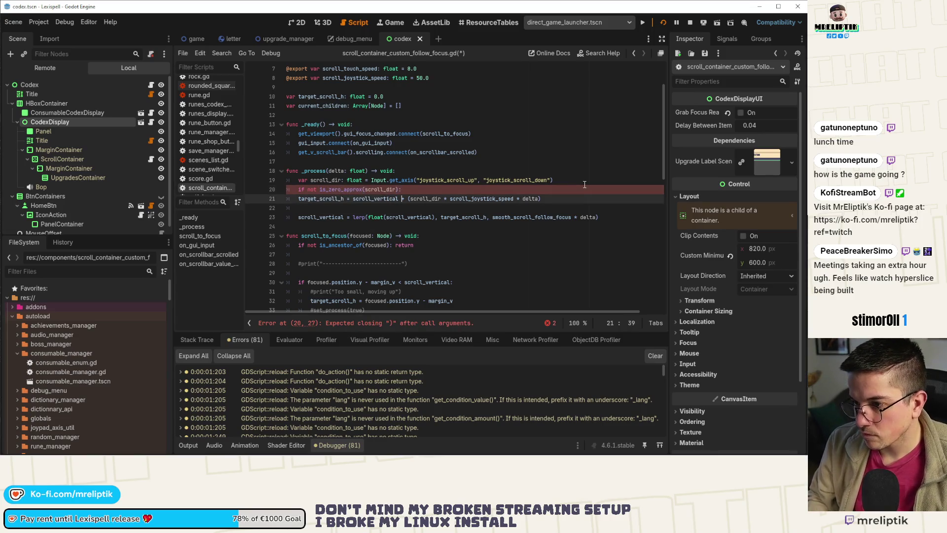
pyautogui.press('Tab')
pyautogui.hotkey('ctrl', 's')
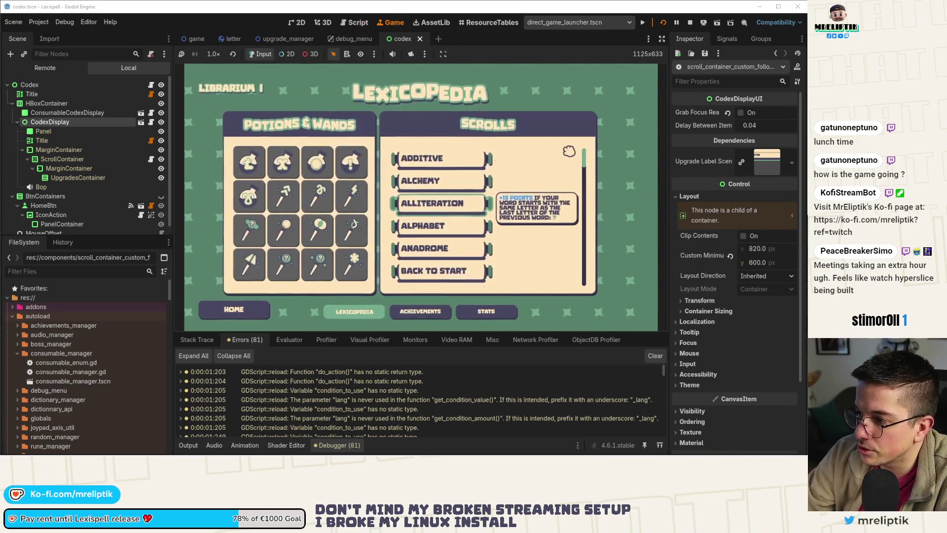
# - Scroll the Lexicopedia Scrolls list to Endgame, resuming after the error, then check the ScrollContainer script
pyautogui.press('Up')
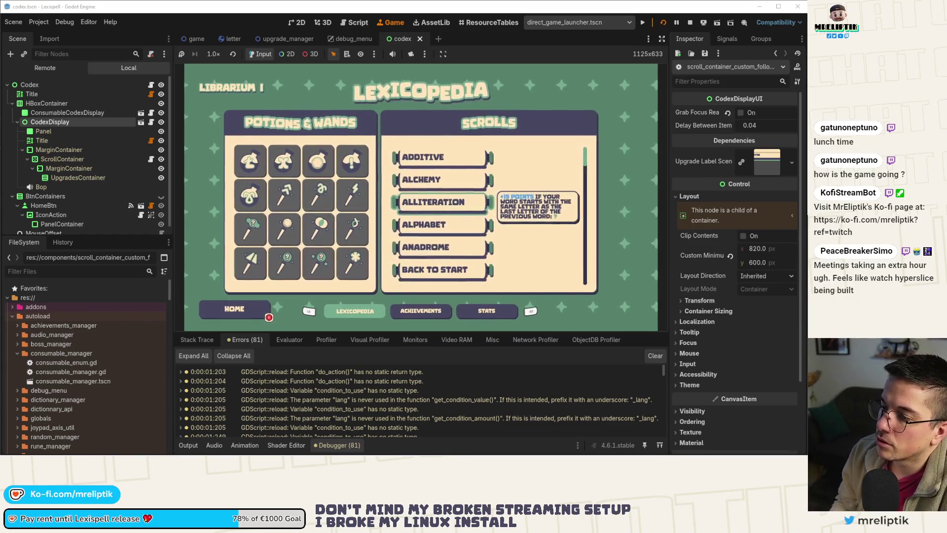
pyautogui.click(564, 144)
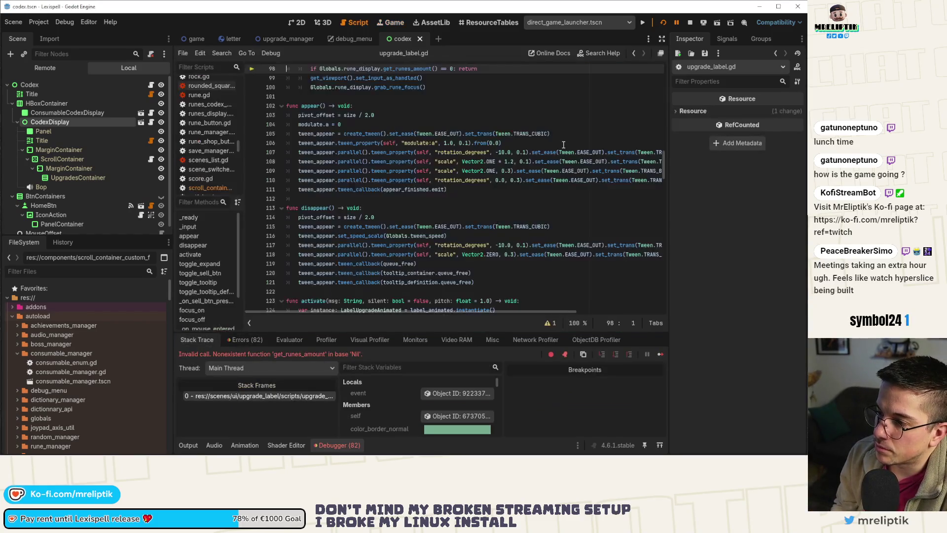
pyautogui.scroll(1, 563, 145)
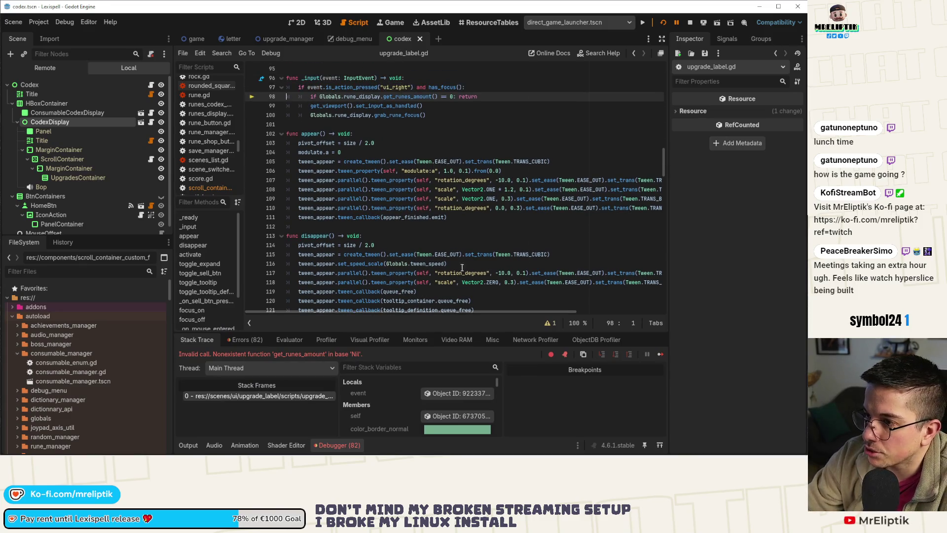
pyautogui.click(660, 353)
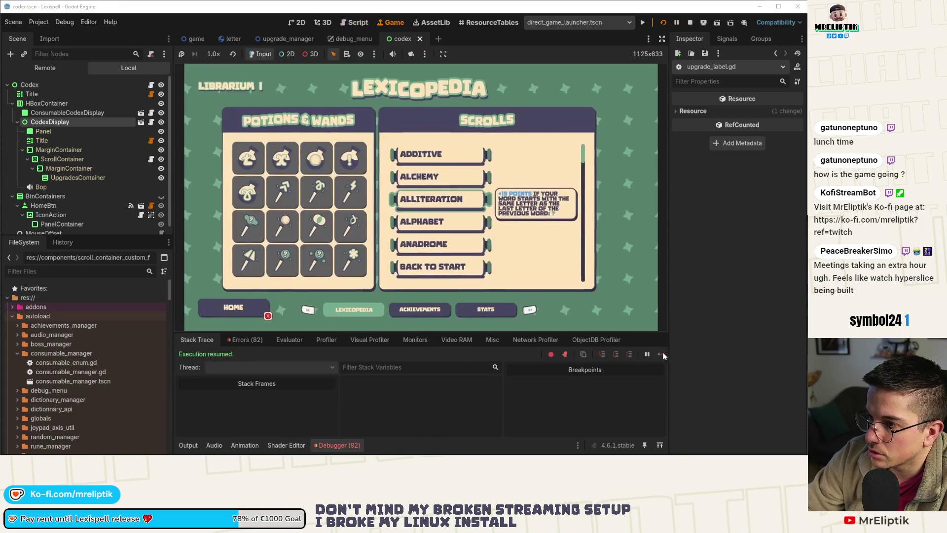
pyautogui.press('Down')
pyautogui.press('Down')
pyautogui.press('Down')
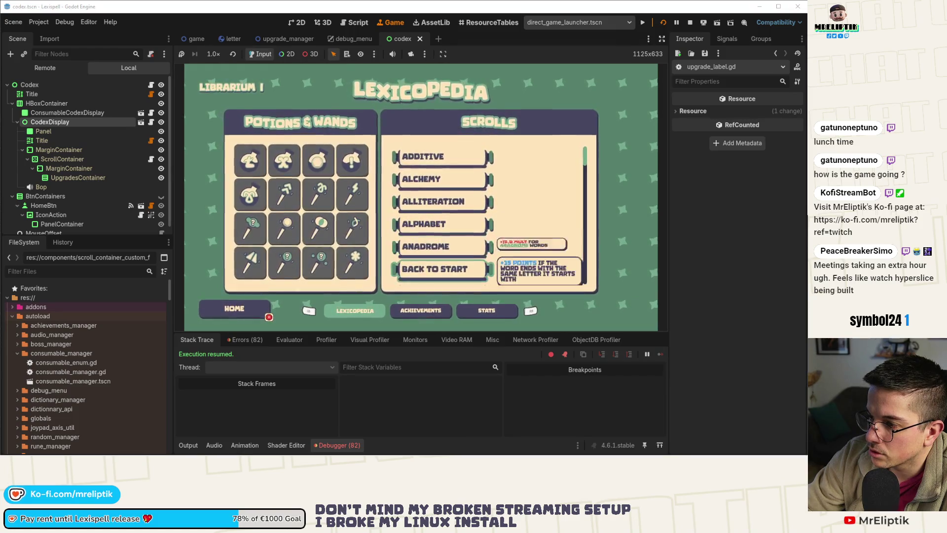
pyautogui.press('Down')
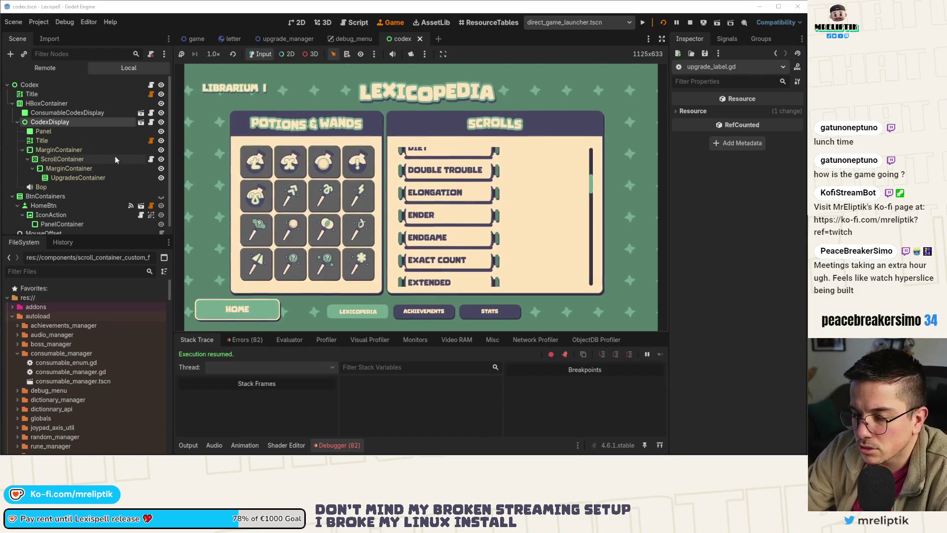
pyautogui.click(151, 159)
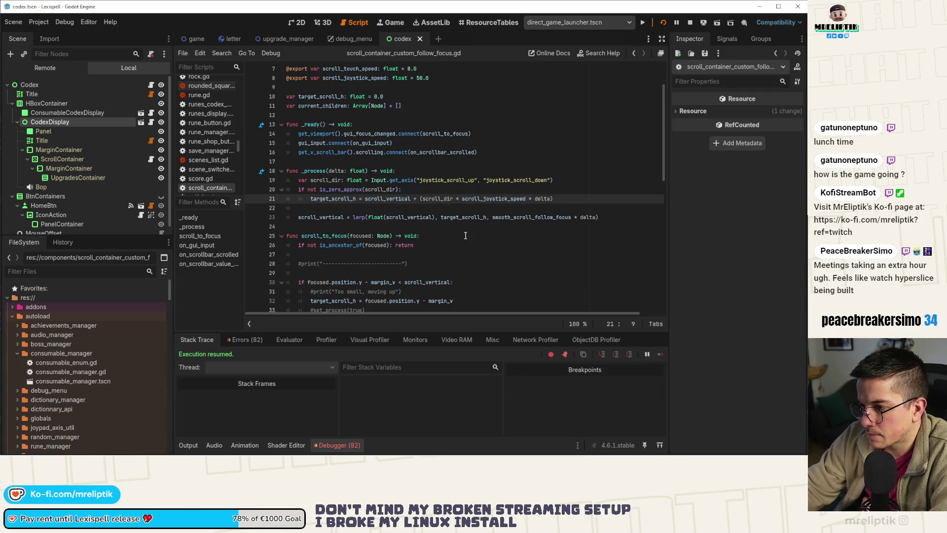
pyautogui.hotkey('ctrl', 'F4')
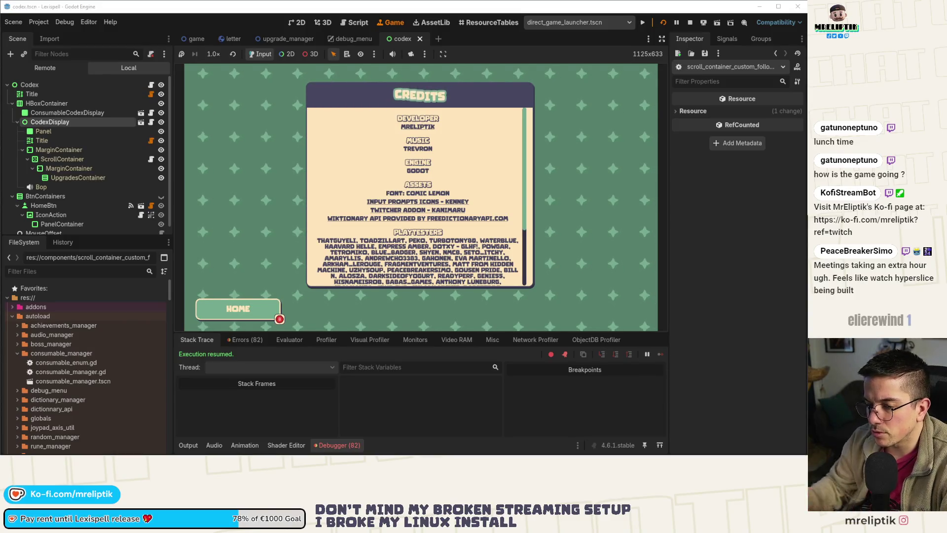
# - Check joystick scrolling on the running game's Credits and Leaderboard screens
pyautogui.click(245, 340)
pyautogui.moveTo(664, 371)
pyautogui.mouseDown()
pyautogui.moveTo(674, 398)
pyautogui.moveTo(666, 446)
pyautogui.mouseUp()
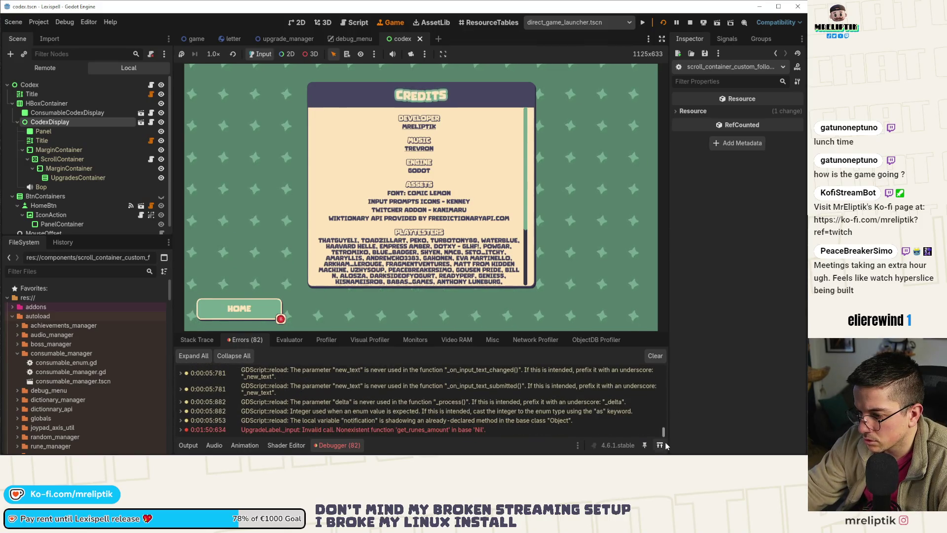
pyautogui.click(247, 311)
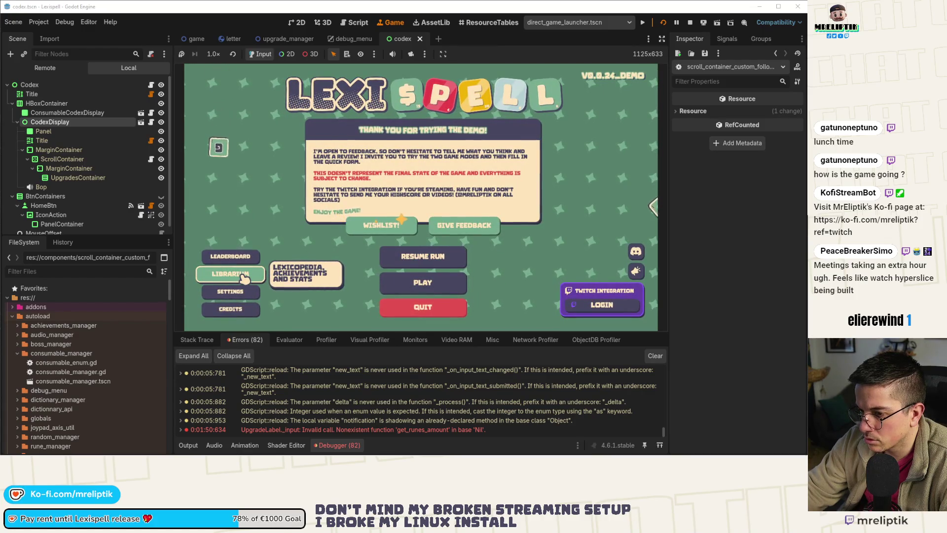
pyautogui.click(230, 256)
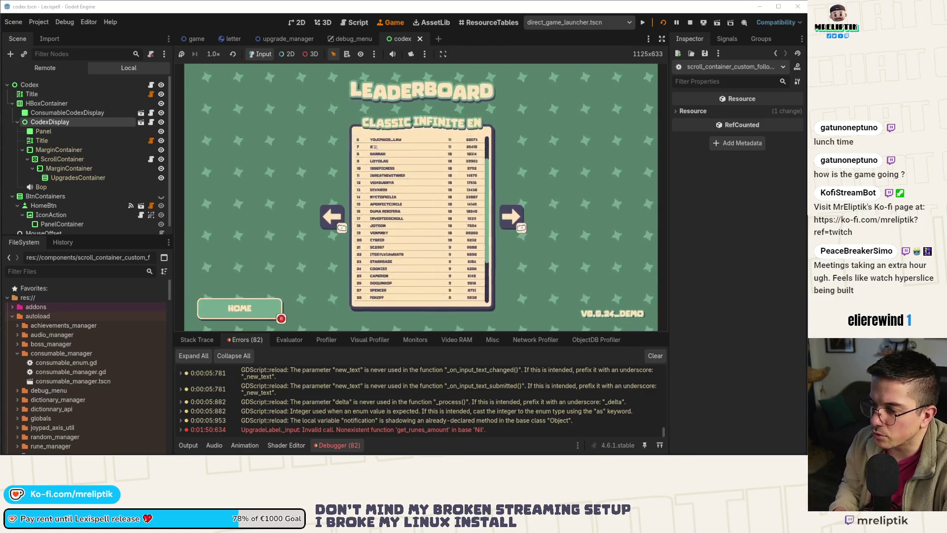
pyautogui.scroll(-5, 419, 219)
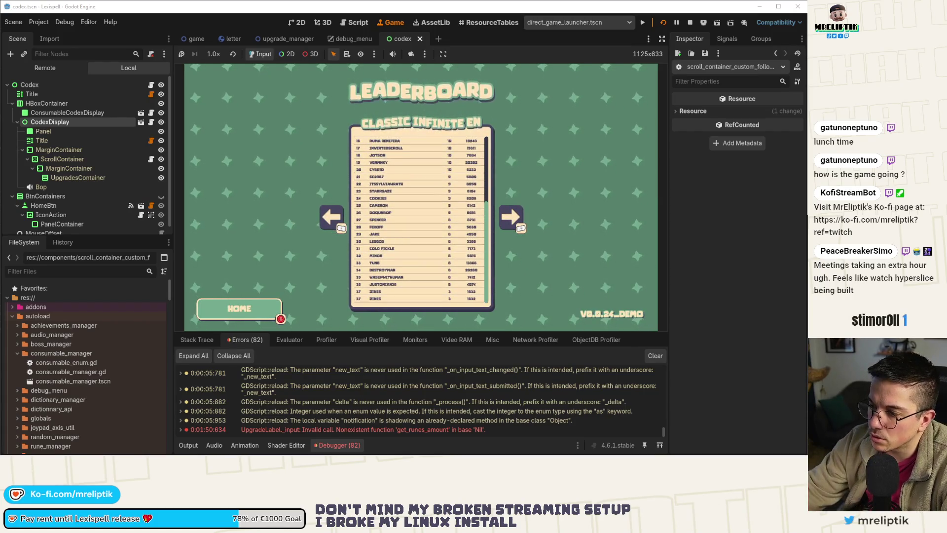
pyautogui.click(254, 311)
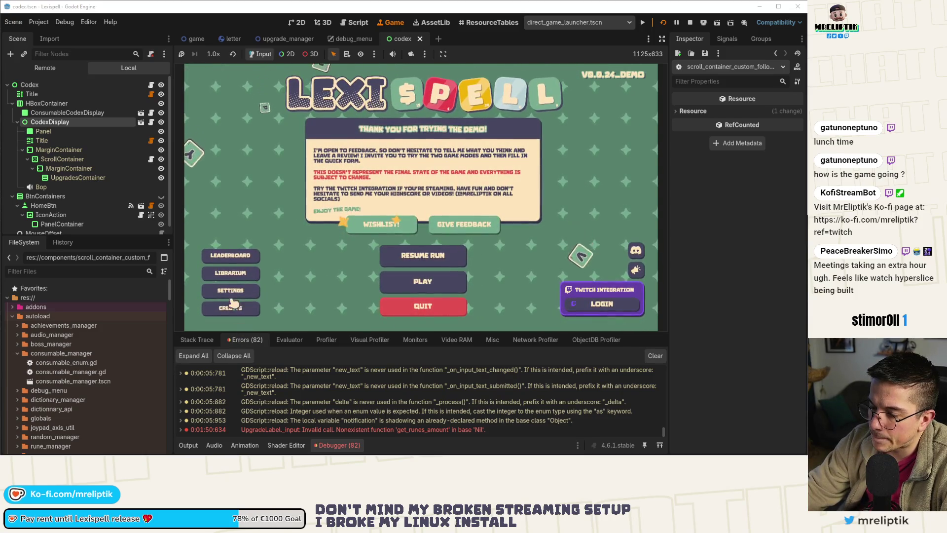
# - Open the Lexicopedia, resume after the debugger break, and scroll the Scrolls list to Capitalism
pyautogui.click(230, 274)
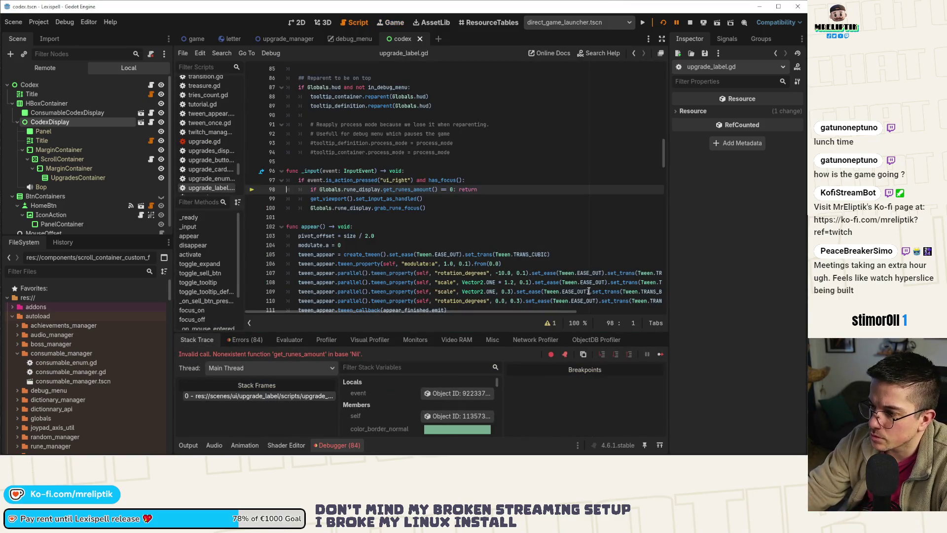
pyautogui.click(662, 355)
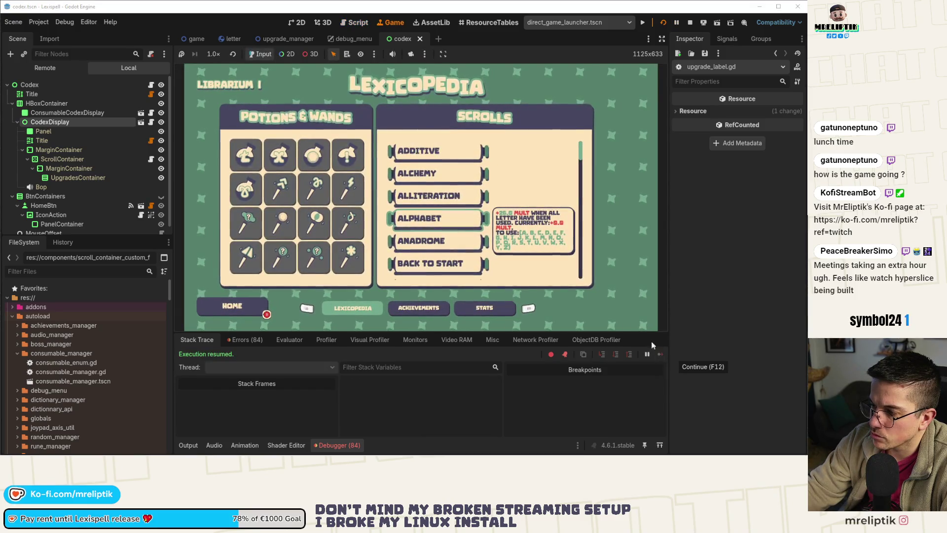
pyautogui.press('Up')
pyautogui.press('Down')
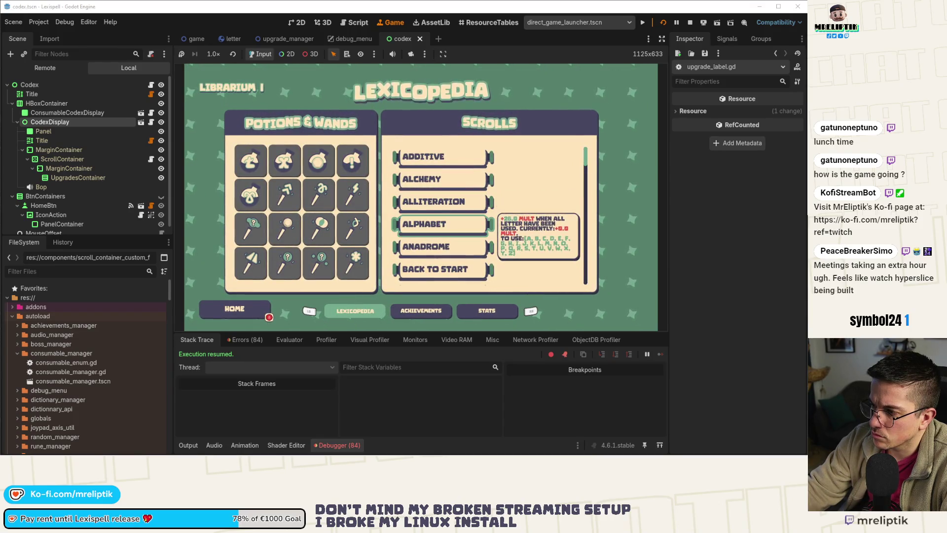
pyautogui.press('Up')
pyautogui.press('Up')
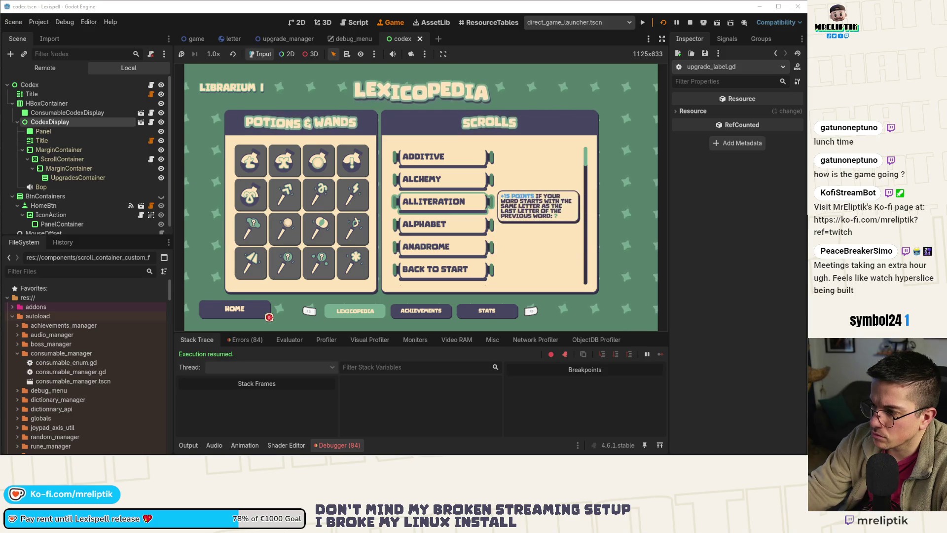
pyautogui.press('Down')
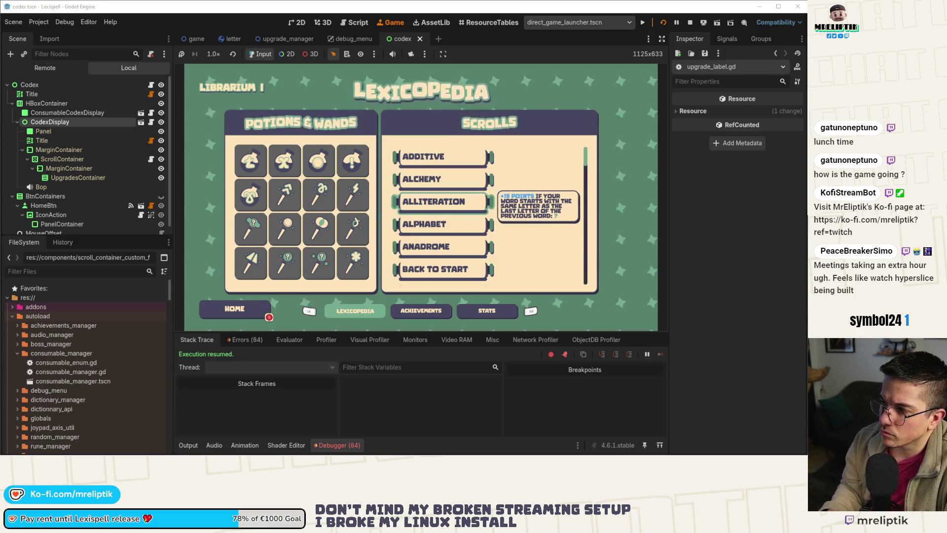
pyautogui.press('Down')
pyautogui.press('Down')
pyautogui.press('Down')
pyautogui.press('Up')
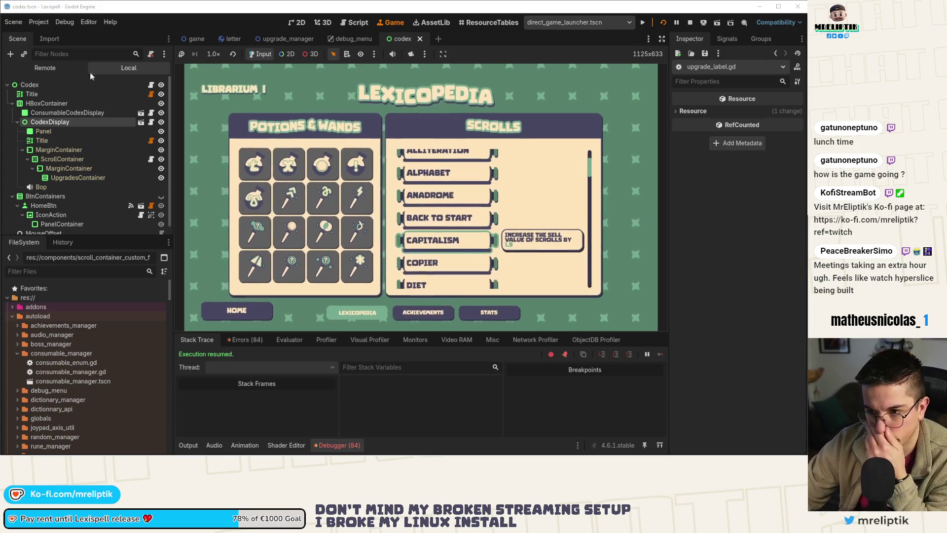
# - Inspect scroll_to_focus, target_scroll_h, scroll_vertical and smooth_scroll_follow_focus in scroll_container_custom_follow_focus.gd
pyautogui.click(151, 160)
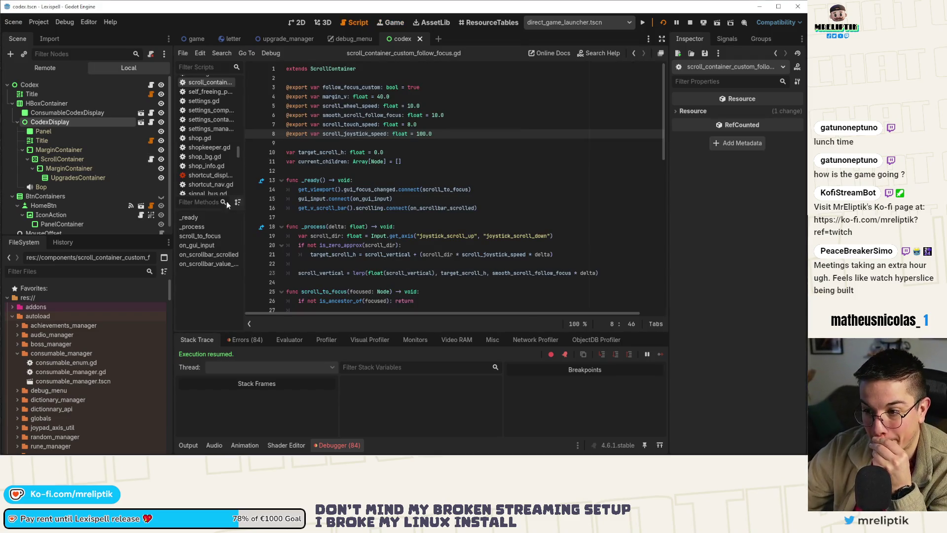
pyautogui.scroll(-4, 424, 214)
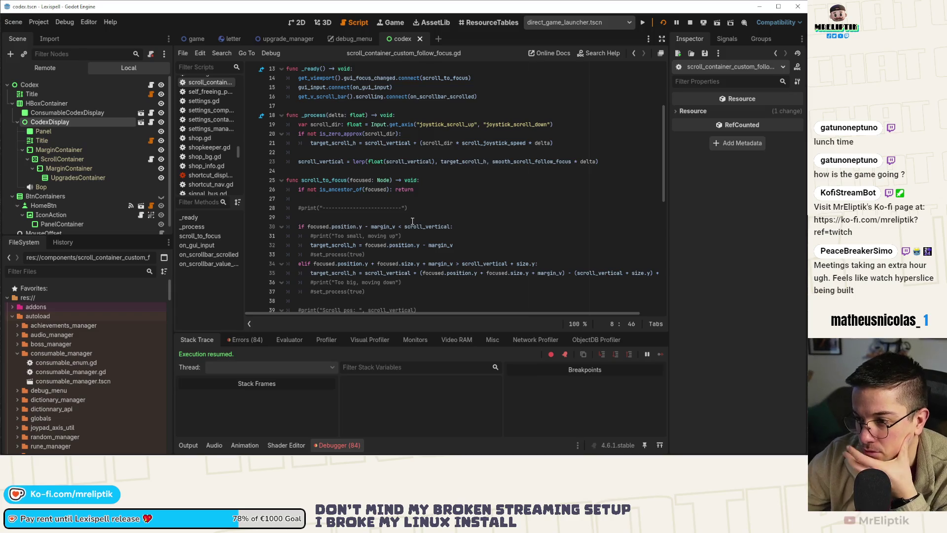
pyautogui.doubleClick(323, 179)
pyautogui.scroll(3, 420, 208)
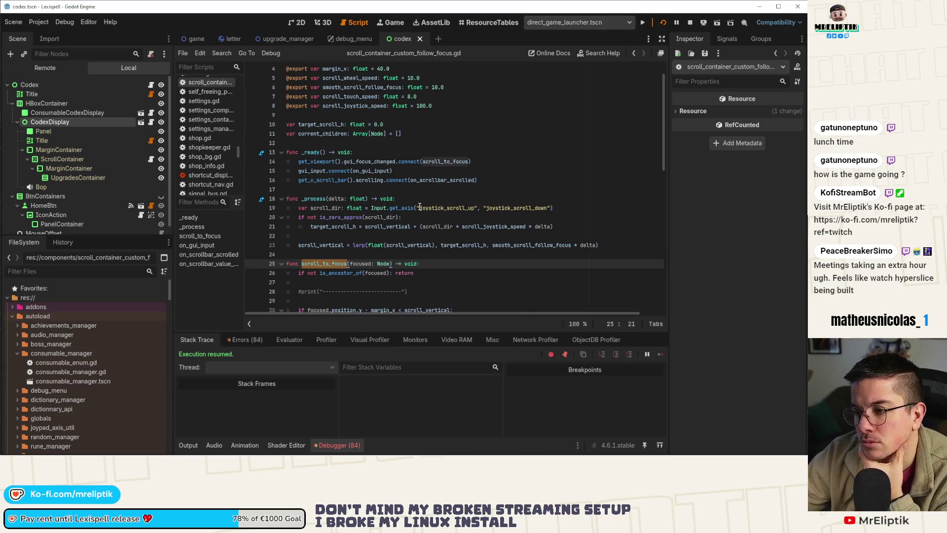
pyautogui.scroll(-13, 417, 203)
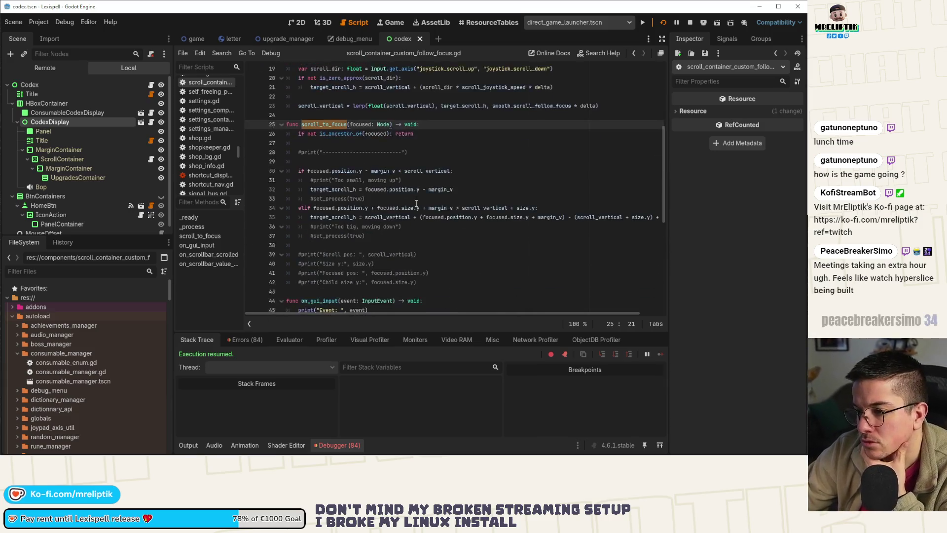
pyautogui.scroll(4, 417, 203)
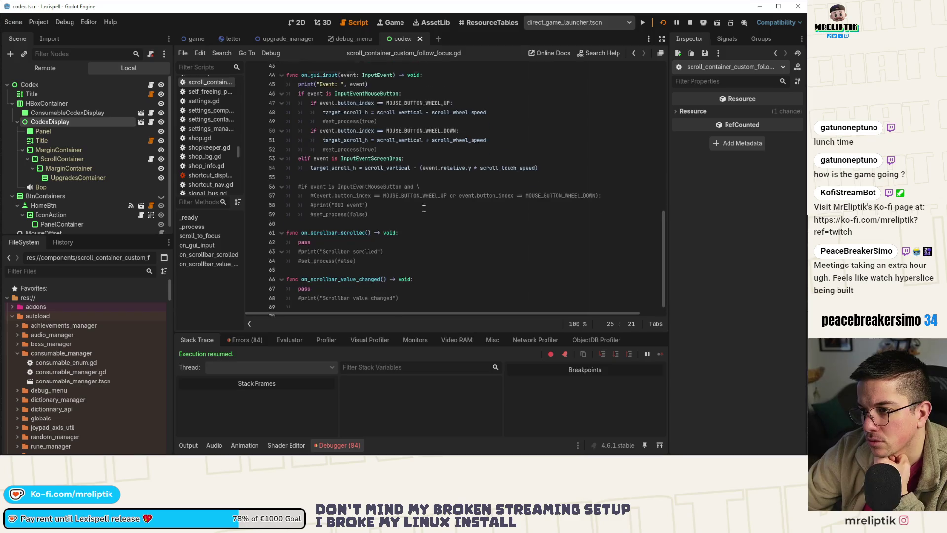
pyautogui.scroll(6, 424, 211)
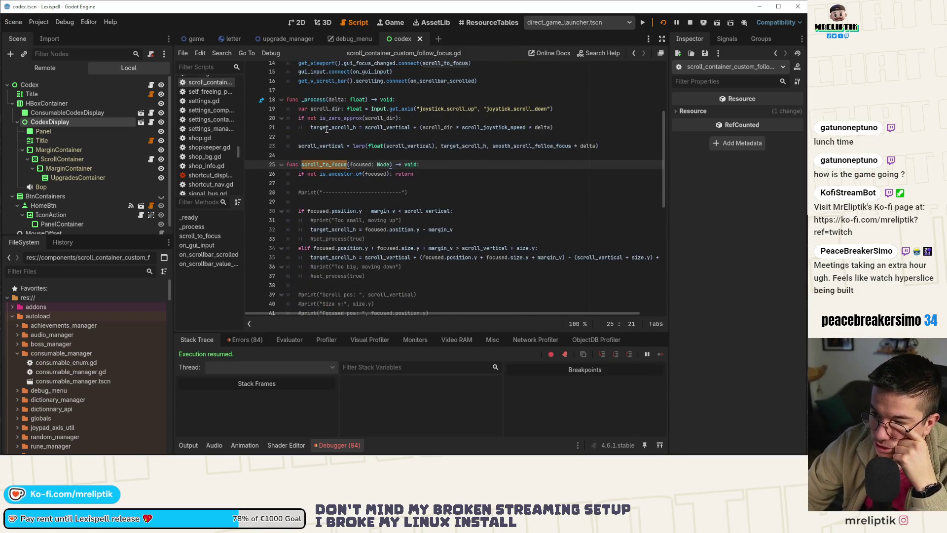
pyautogui.doubleClick(326, 127)
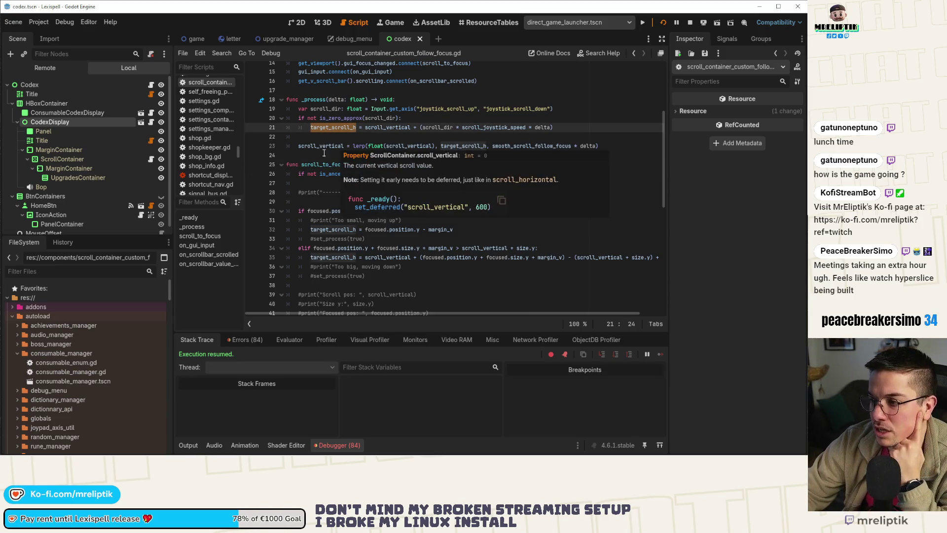
pyautogui.doubleClick(318, 146)
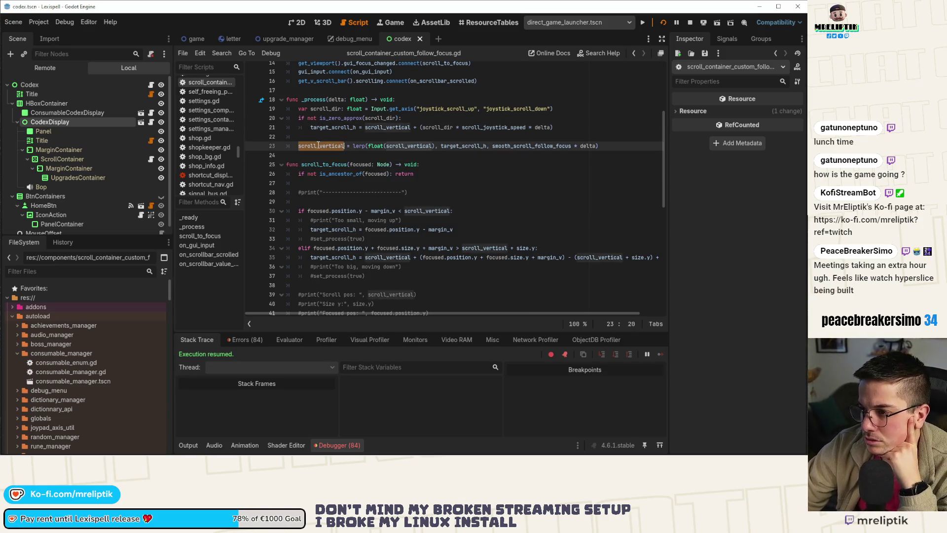
pyautogui.doubleClick(532, 146)
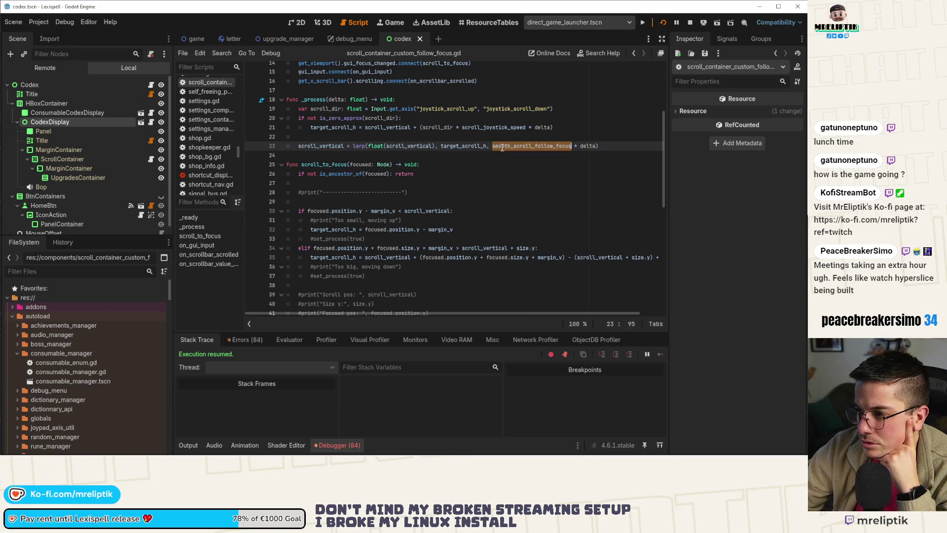
pyautogui.scroll(1, 488, 192)
pyautogui.scroll(4, 488, 192)
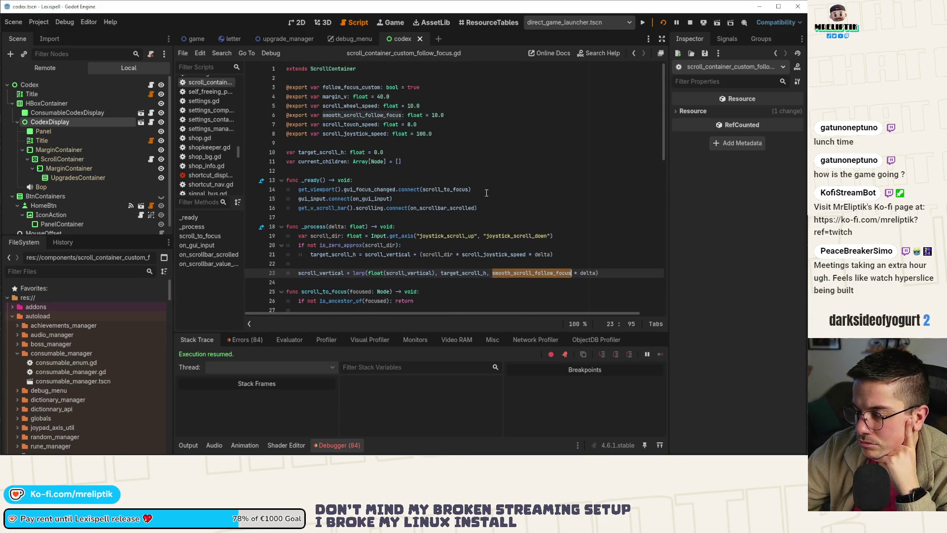
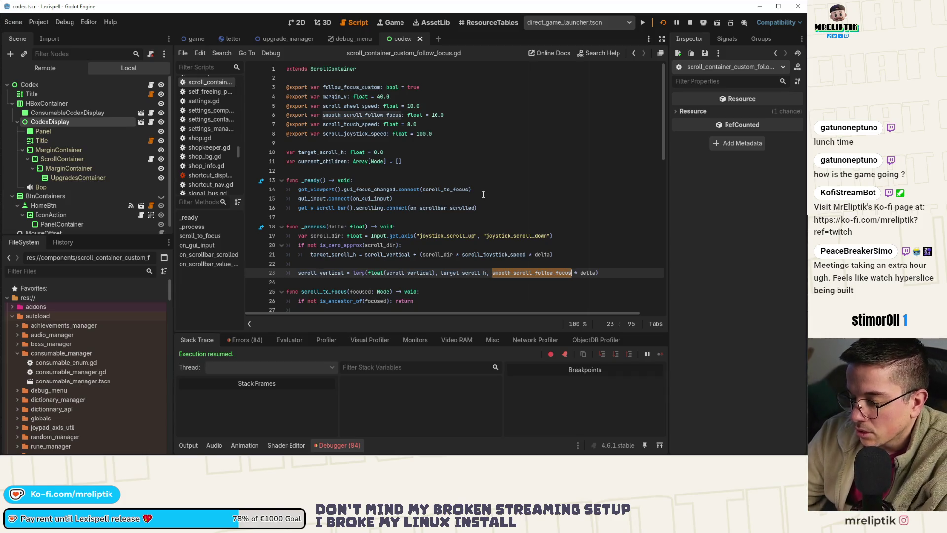
# - Set a breakpoint on line 21 of the scroll container script and bring the running game into view
pyautogui.scroll(-2, 466, 255)
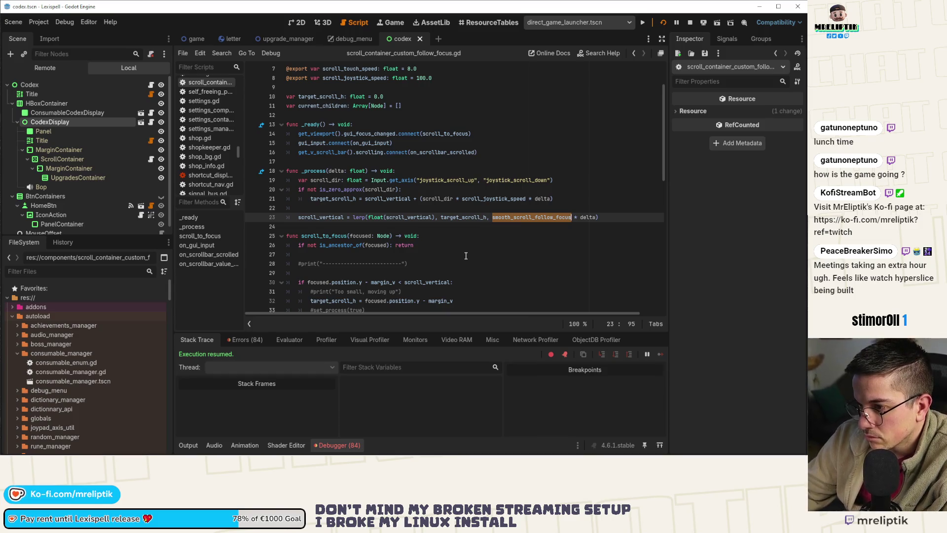
pyautogui.click(252, 198)
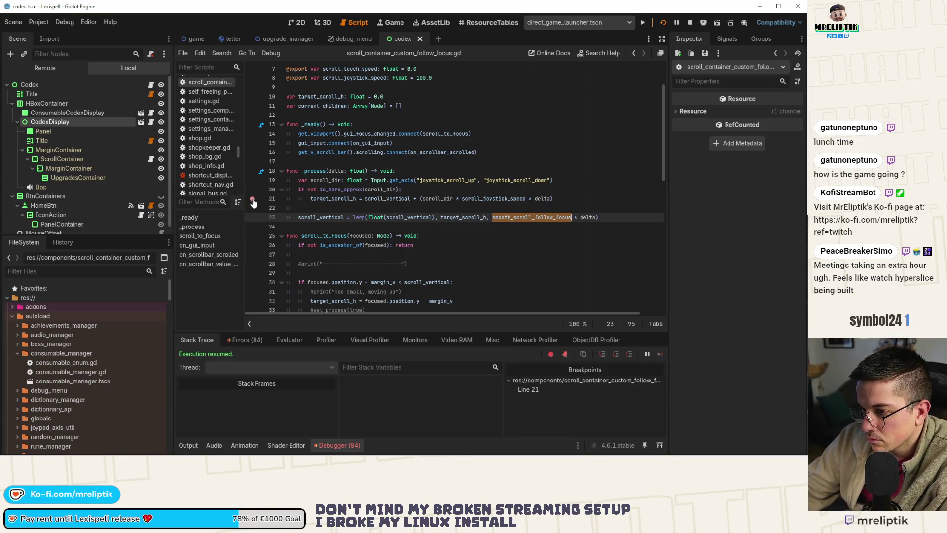
pyautogui.click(399, 23)
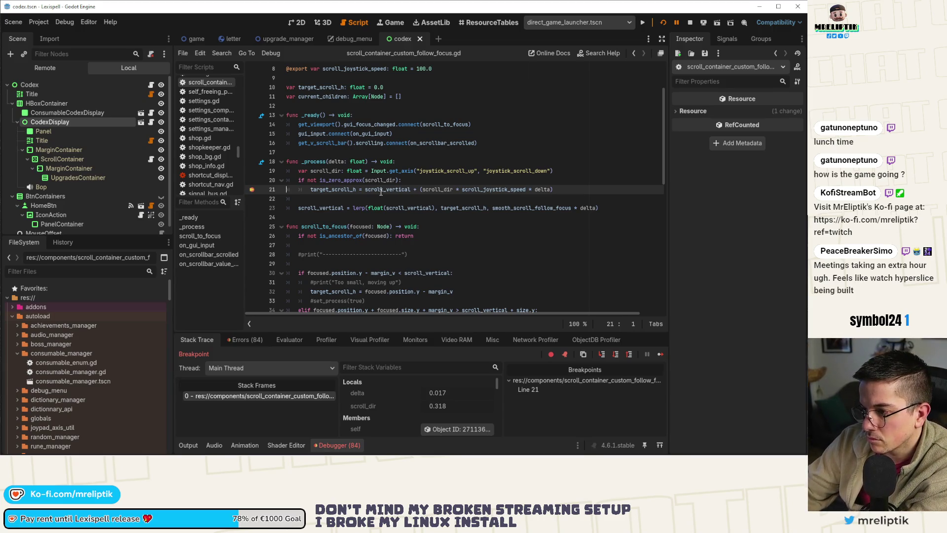
# - Once paused at line 21, inspect the target_scroll_h value, then step past the line
pyautogui.moveTo(506, 190)
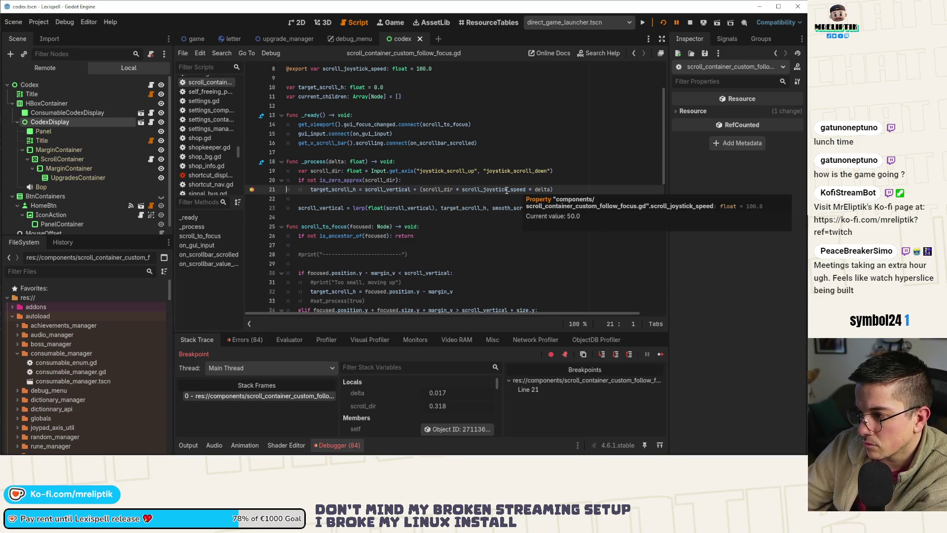
pyautogui.moveTo(442, 189)
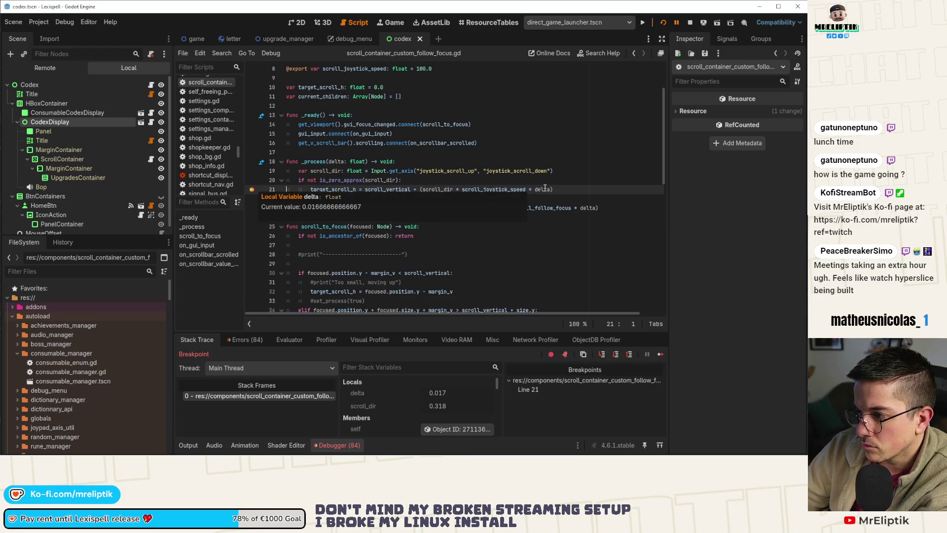
pyautogui.moveTo(388, 191)
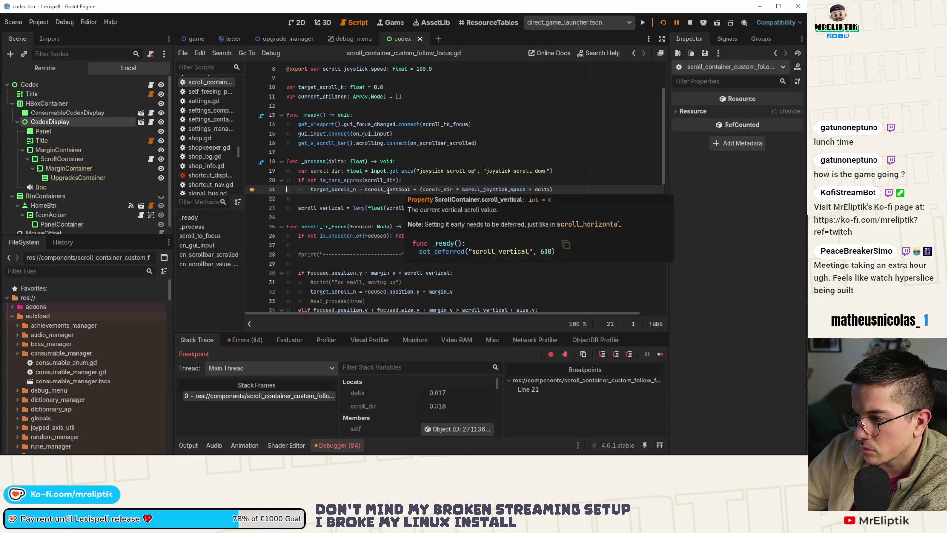
pyautogui.doubleClick(338, 189)
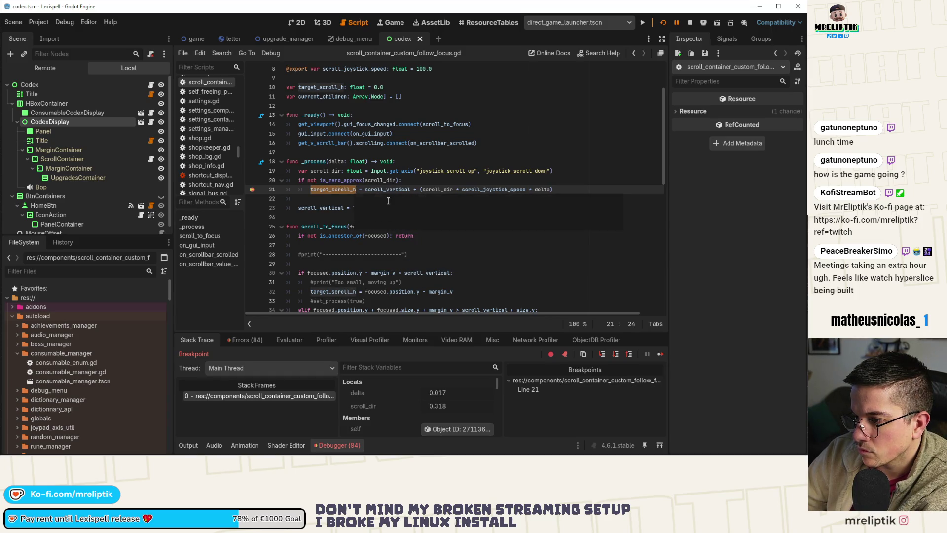
pyautogui.click(601, 355)
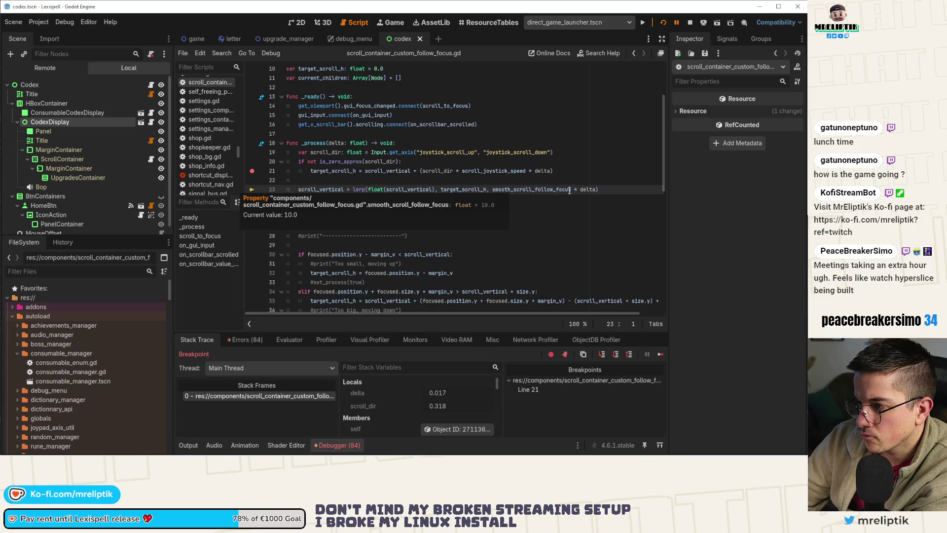
# - Step through the scroll container script back to line 21
pyautogui.click(602, 354)
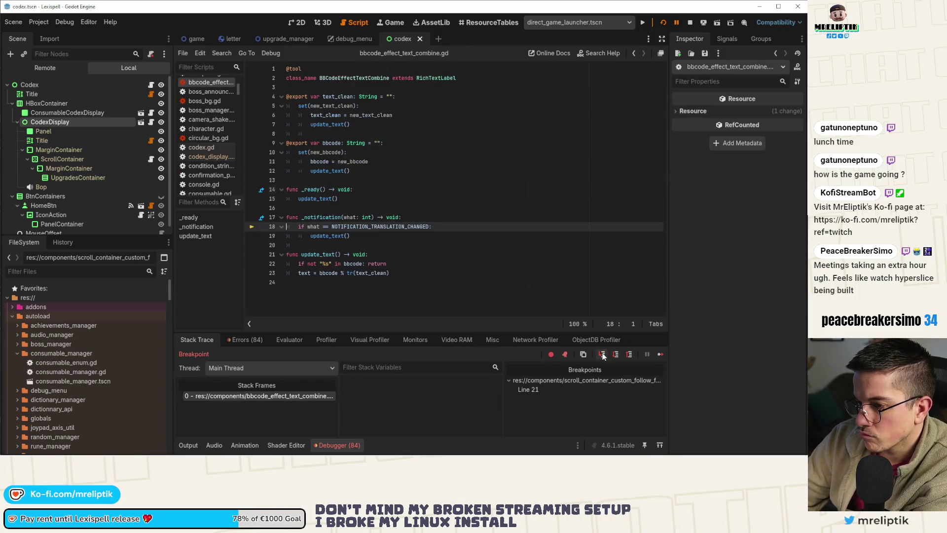
pyautogui.click(602, 355)
pyautogui.click(602, 354)
pyautogui.click(602, 354)
pyautogui.click(602, 355)
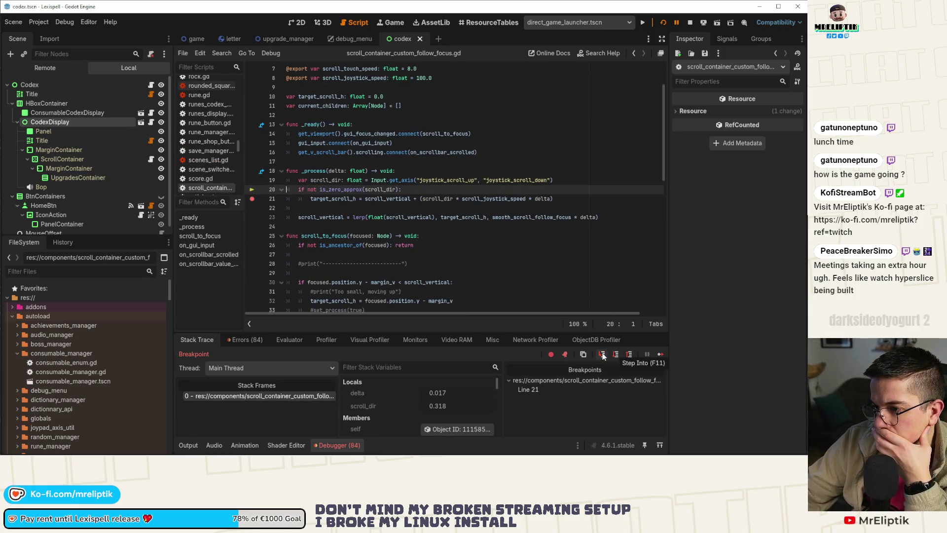
pyautogui.click(602, 354)
# - Step on through mouse_offset.gd and other scripts into upgrade_label.gd, then resume the game
pyautogui.click(602, 355)
pyautogui.click(603, 354)
pyautogui.click(602, 354)
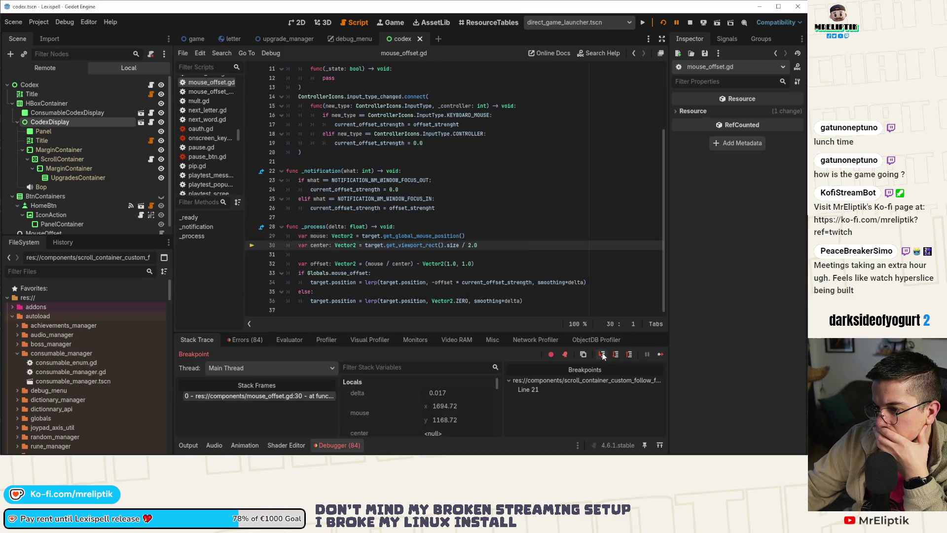
pyautogui.click(603, 354)
pyautogui.click(602, 355)
pyautogui.click(602, 354)
pyautogui.click(602, 355)
pyautogui.click(602, 354)
pyautogui.click(602, 355)
pyautogui.click(602, 354)
pyautogui.click(602, 354)
pyautogui.click(602, 355)
pyautogui.click(602, 354)
pyautogui.click(602, 354)
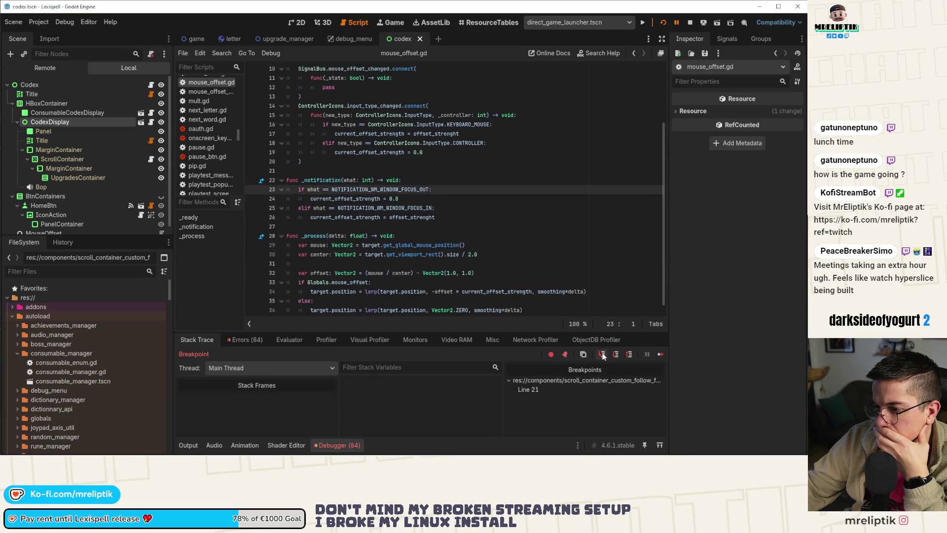
pyautogui.click(602, 355)
pyautogui.click(603, 354)
pyautogui.click(602, 355)
pyautogui.click(602, 354)
pyautogui.click(602, 355)
pyautogui.click(602, 354)
pyautogui.click(602, 354)
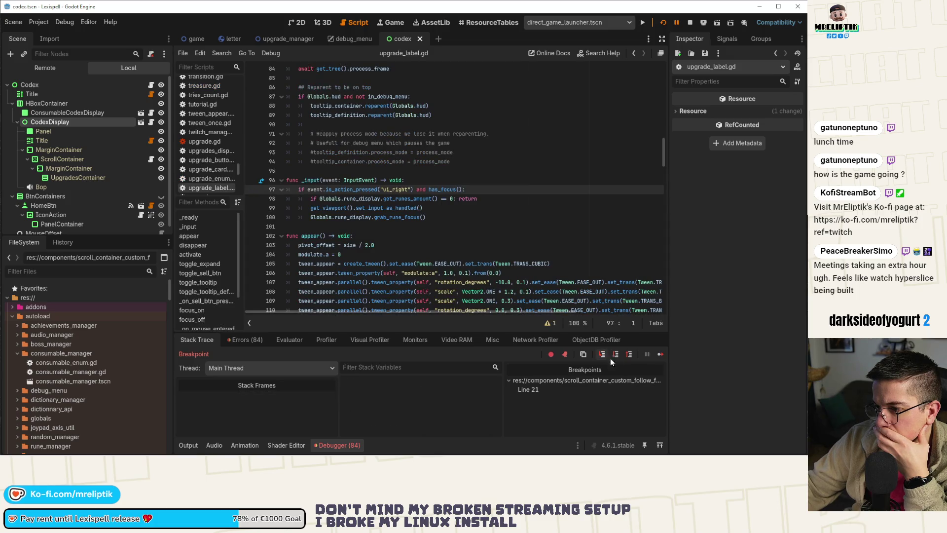
pyautogui.click(660, 354)
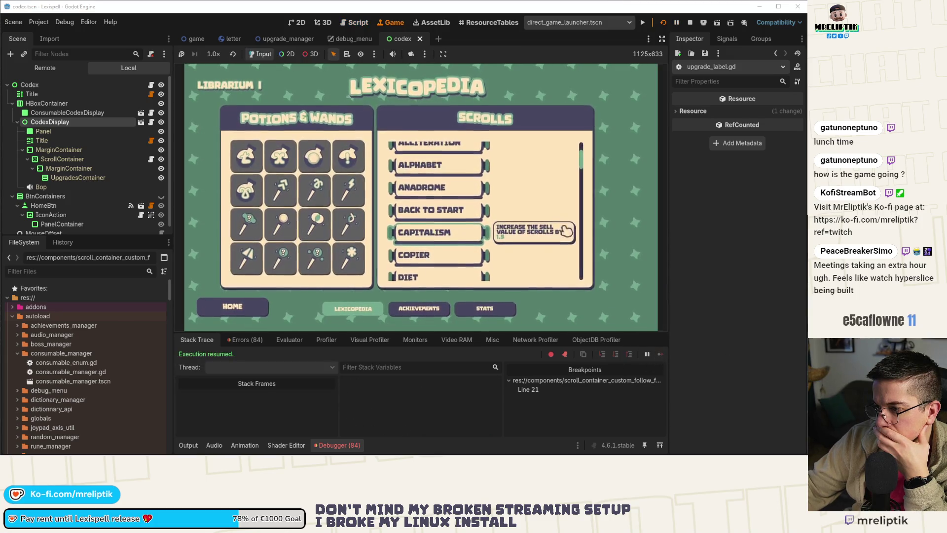
# - Scroll the Scrolls list with the mouse wheel and controller Down until line 21 breaks
pyautogui.scroll(-10, 542, 217)
pyautogui.scroll(6, 543, 244)
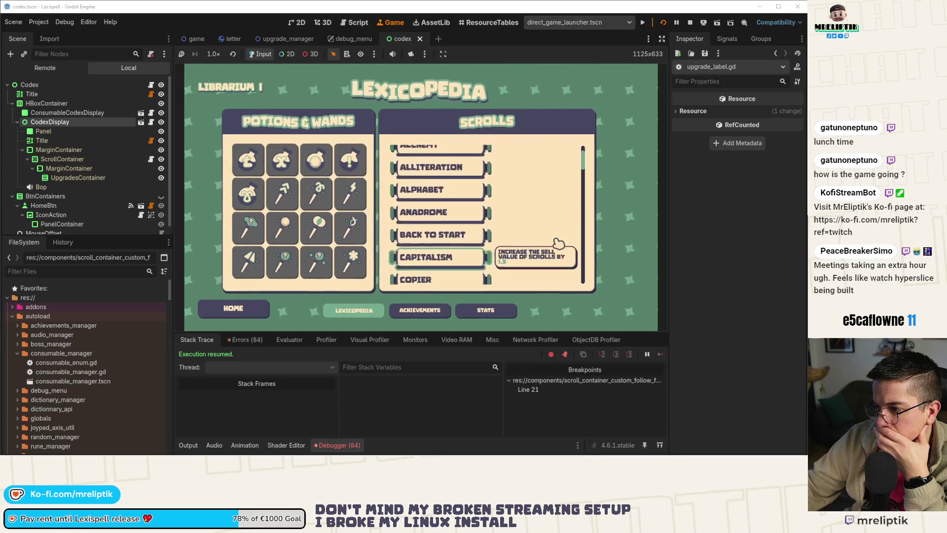
pyautogui.scroll(-10, 542, 244)
pyautogui.scroll(15, 542, 249)
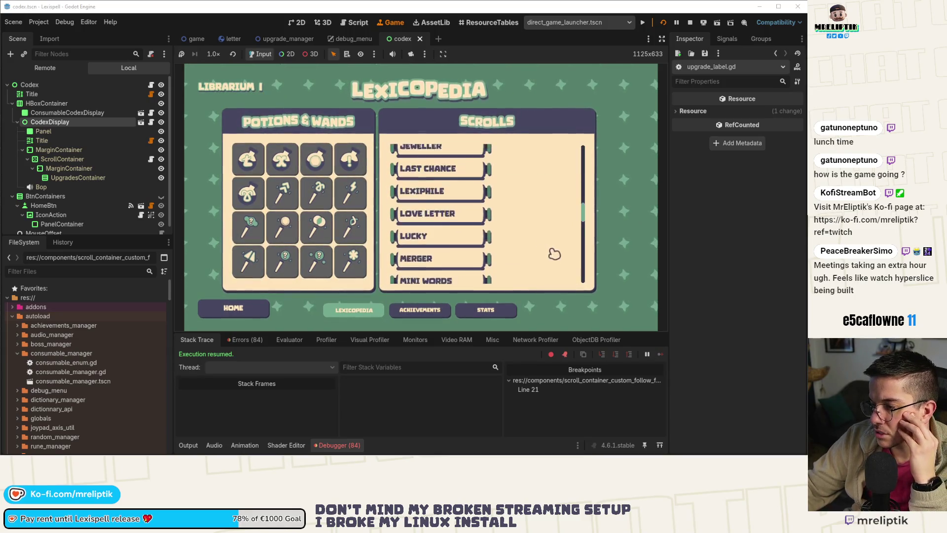
pyautogui.press('Down')
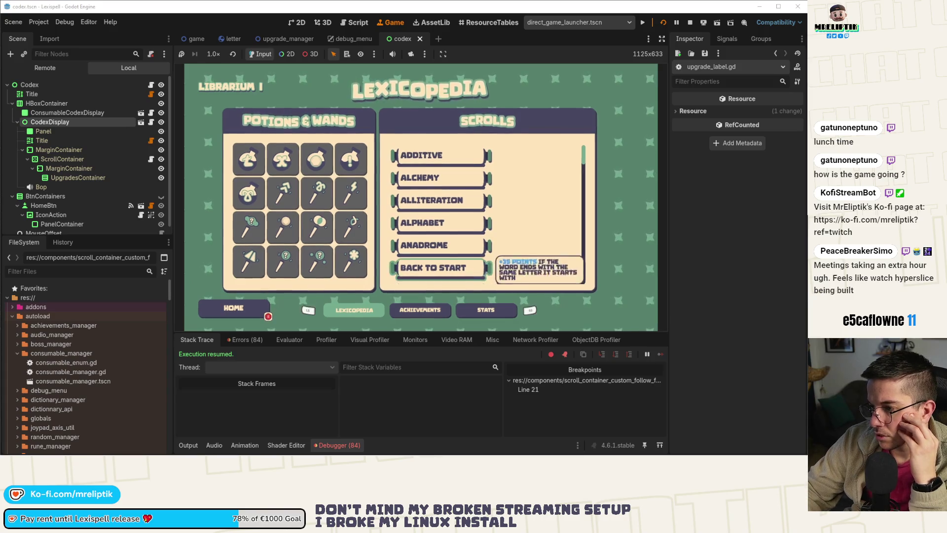
pyautogui.press('Down')
pyautogui.press('Down')
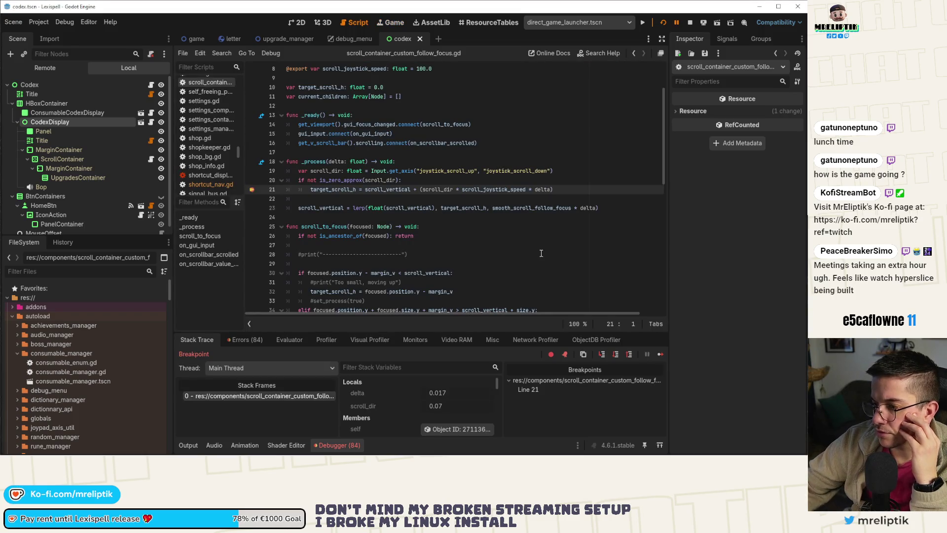
# - Delete the ' * delta' multiplier from line 21 and save the script
pyautogui.doubleClick(544, 190)
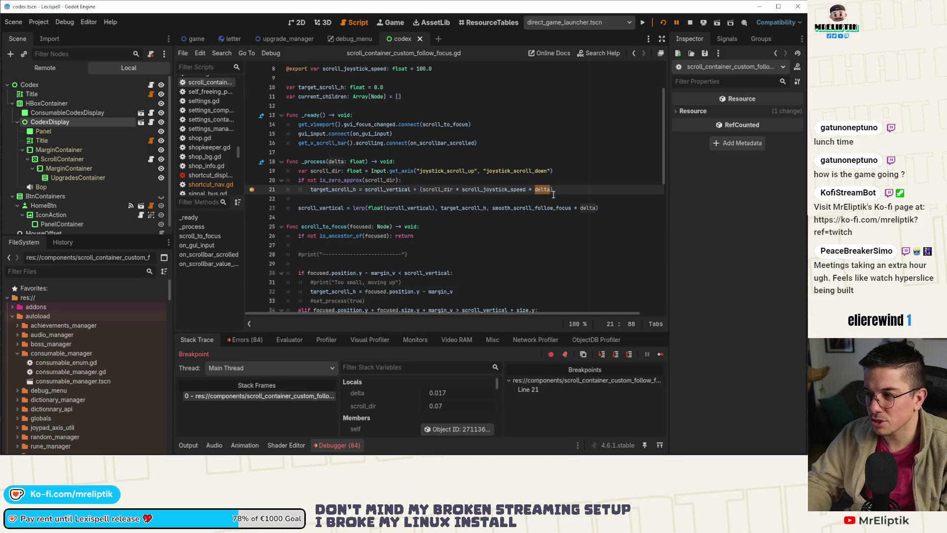
pyautogui.press('BackSpace')
pyautogui.press('BackSpace')
pyautogui.press('BackSpace')
pyautogui.hotkey('ctrl', 's')
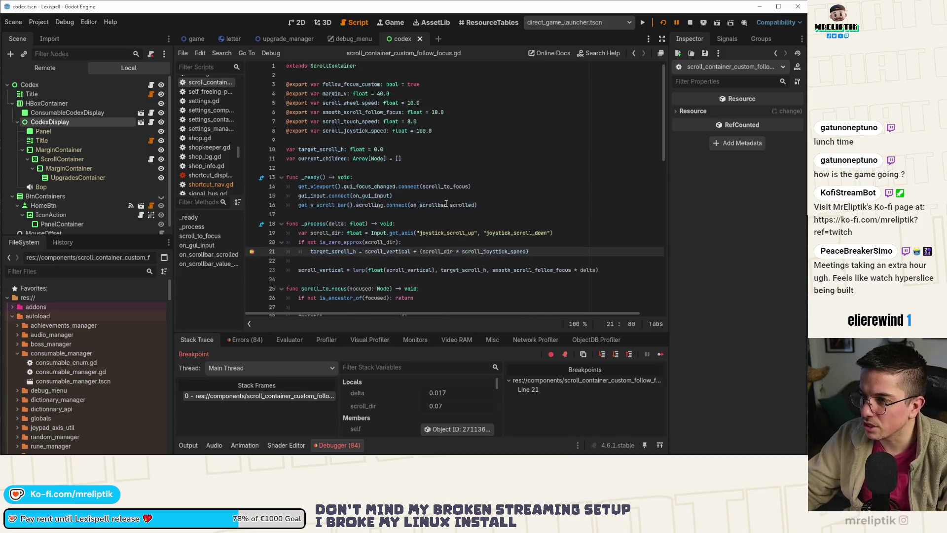
# - Change the scroll_joystick_speed default to 10.0, save, and resume the game
pyautogui.press('BackSpace')
pyautogui.hotkey('ctrl', 's')
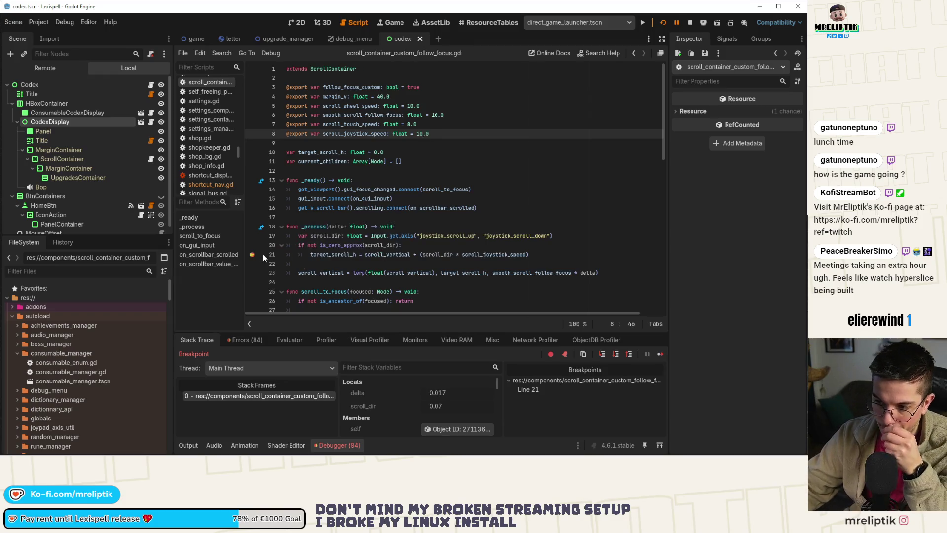
pyautogui.click(662, 354)
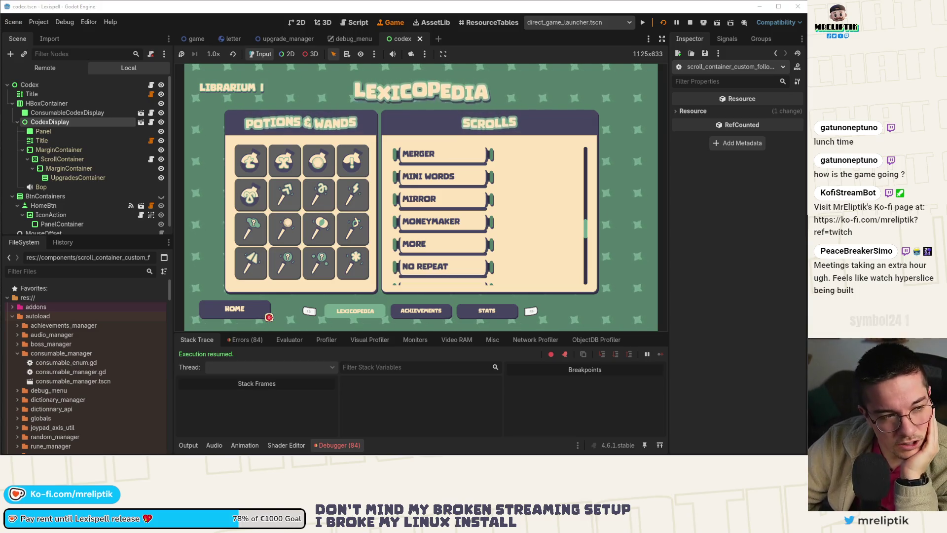
# - Scroll the Lexicopedia Scrolls list up and down to test the slower joystick scrolling
pyautogui.scroll(5, 488, 217)
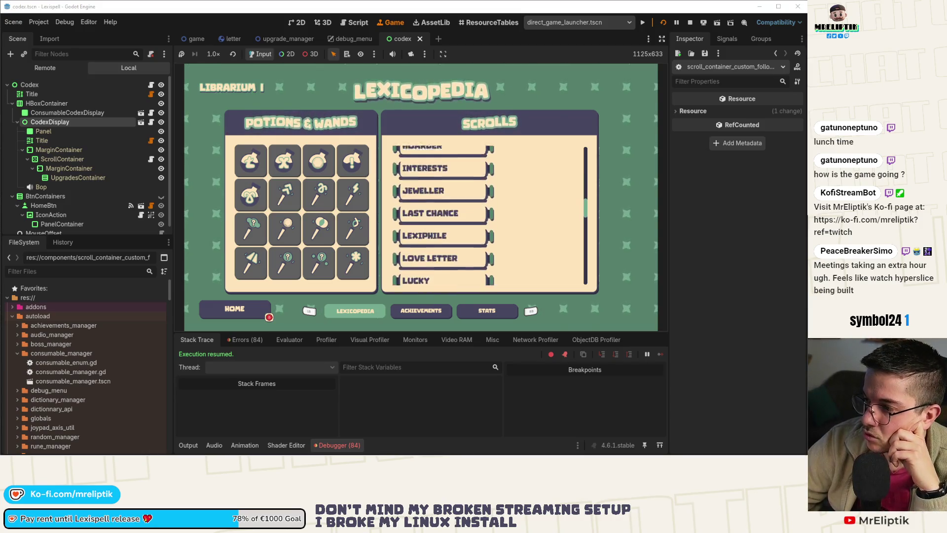
pyautogui.scroll(8, 488, 217)
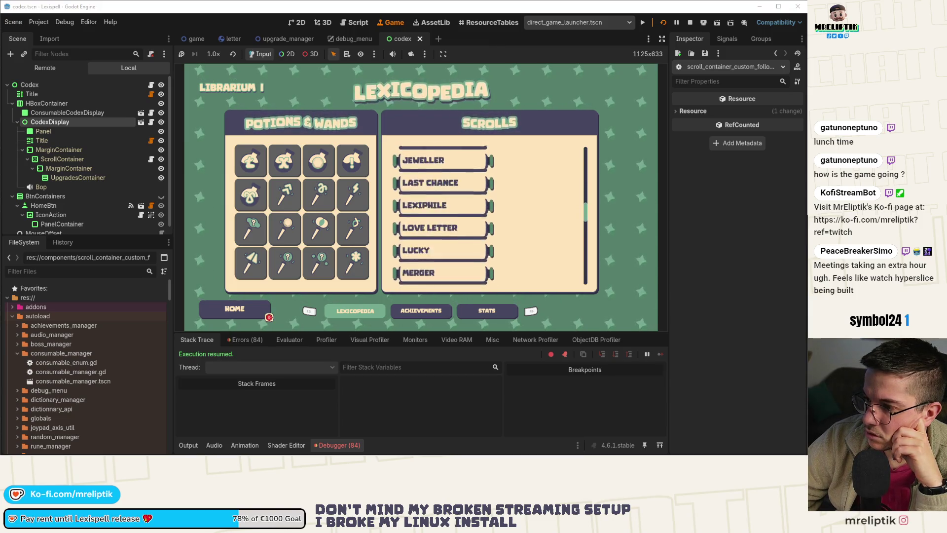
pyautogui.scroll(-4, 488, 217)
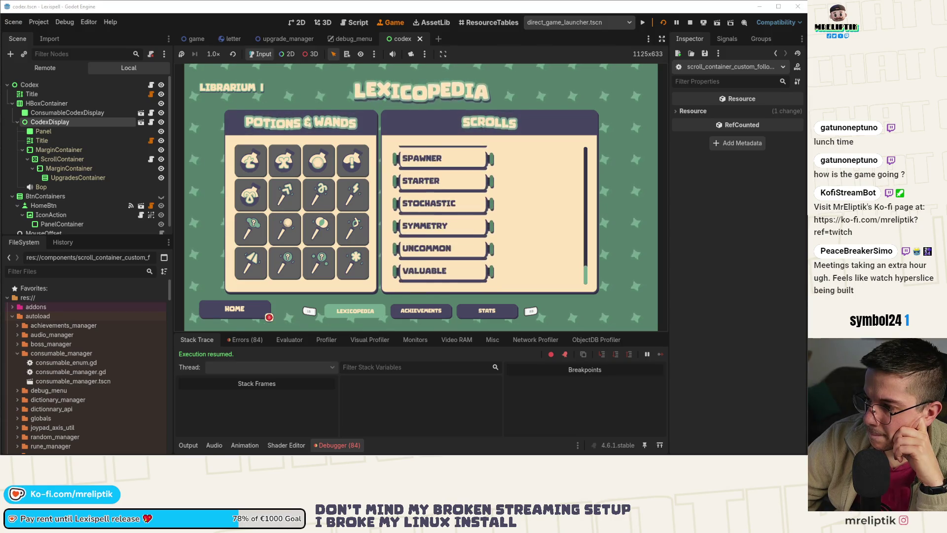
pyautogui.scroll(2, 489, 217)
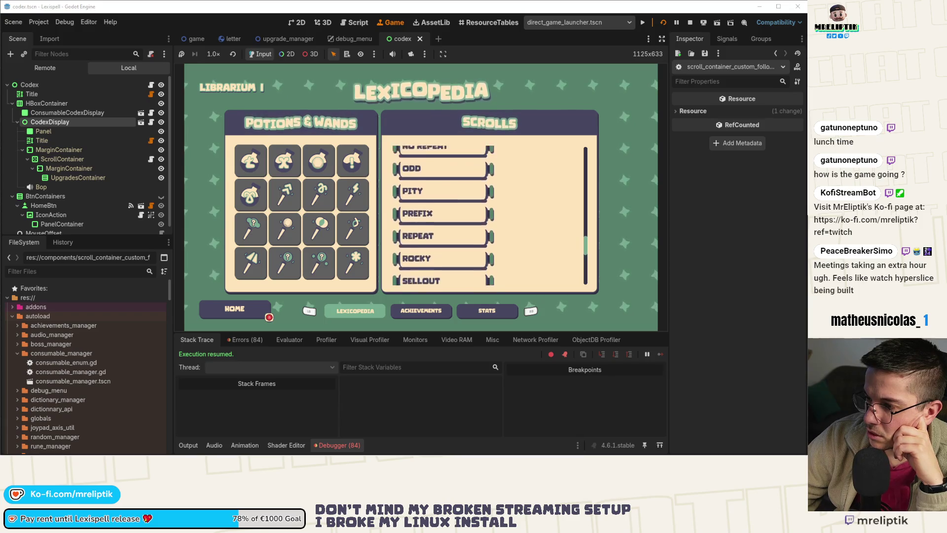
pyautogui.scroll(3, 488, 217)
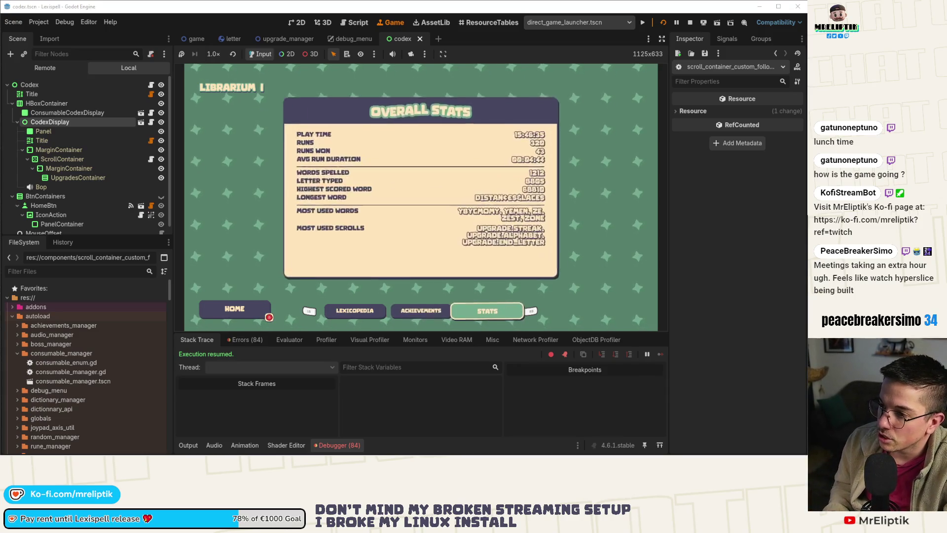
# - Go from the Stats page to the title menu, open Credits, scroll them up, and show the Output log
pyautogui.press('e')
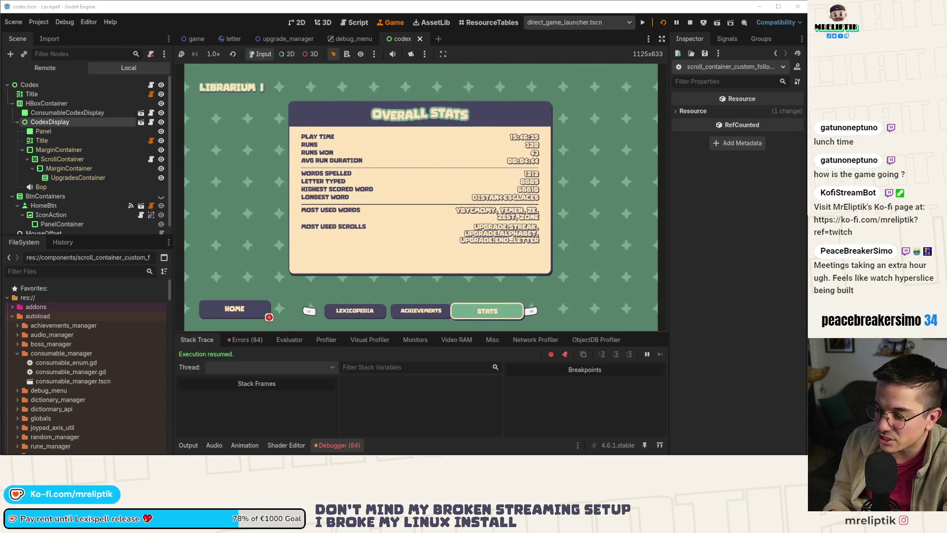
pyautogui.press('Escape')
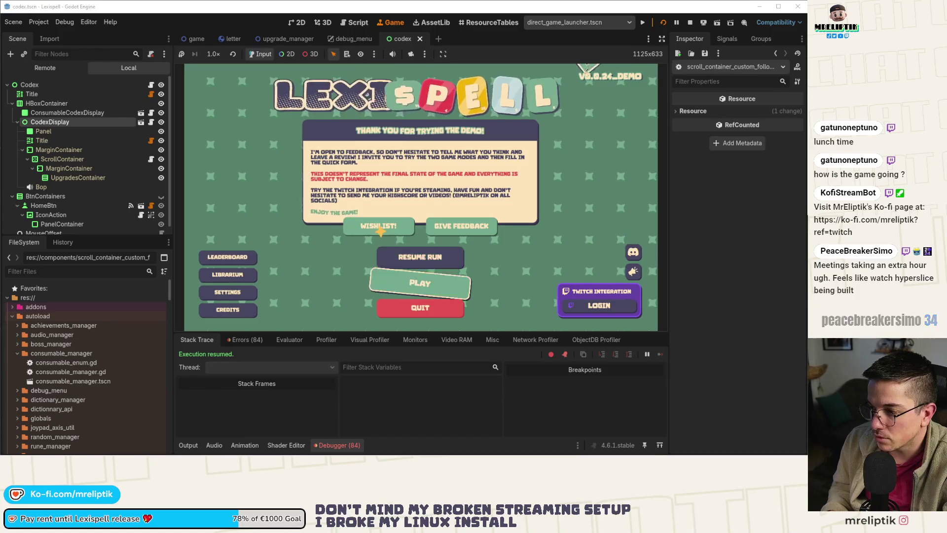
pyautogui.press('Left')
pyautogui.press('Down')
pyautogui.press('Down')
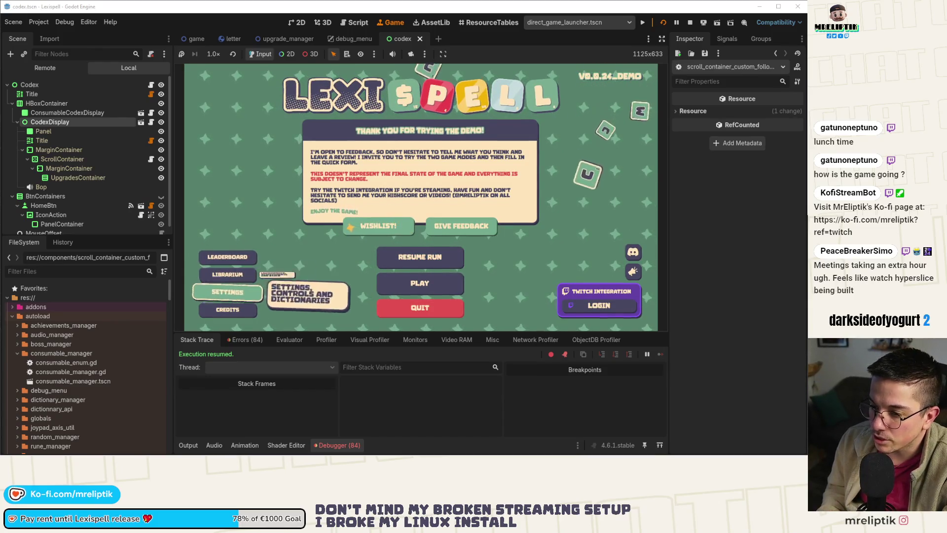
pyautogui.press('Down')
pyautogui.press('Return')
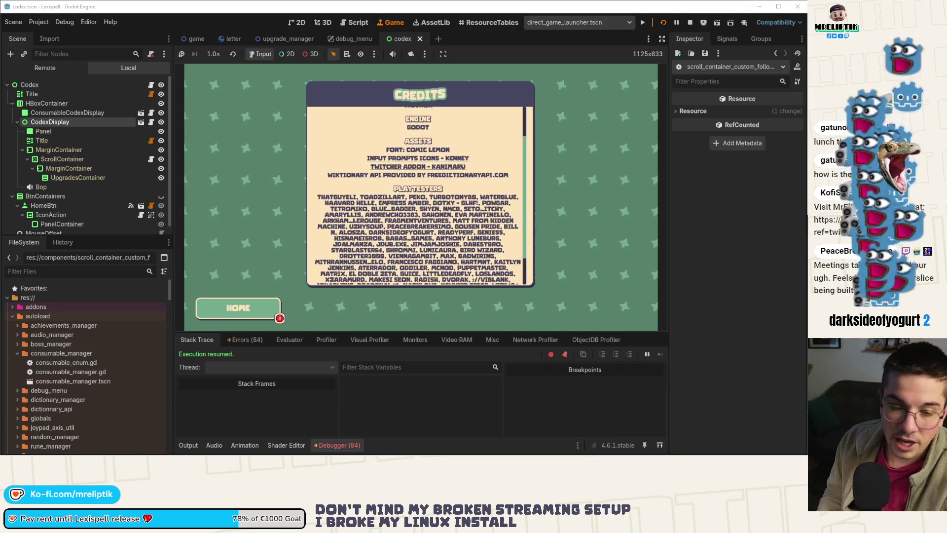
pyautogui.press('Up')
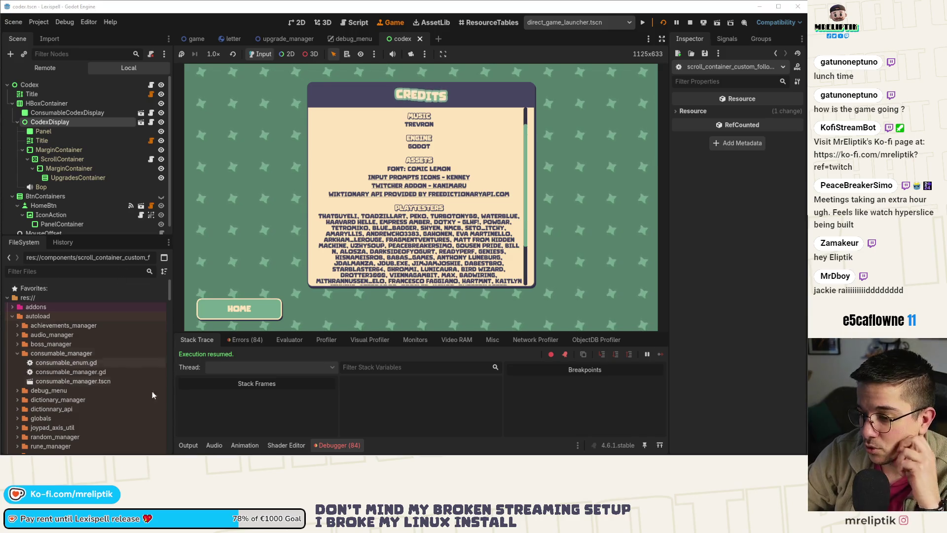
pyautogui.click(188, 445)
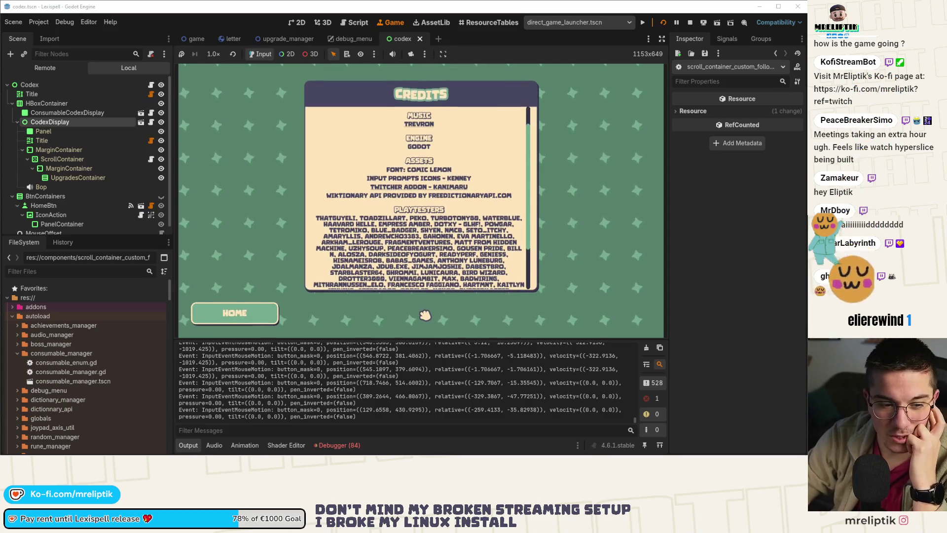
# - Collapse the Output panel to enlarge the game view
pyautogui.click(188, 445)
pyautogui.click(188, 445)
pyautogui.click(188, 445)
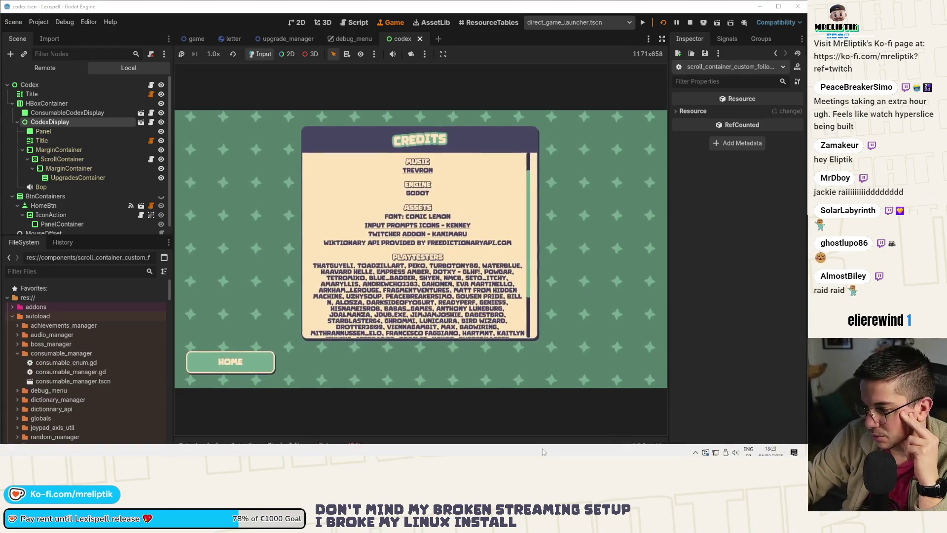
# - Scroll the credits up and down, then stop the running game
pyautogui.scroll(-3, 445, 295)
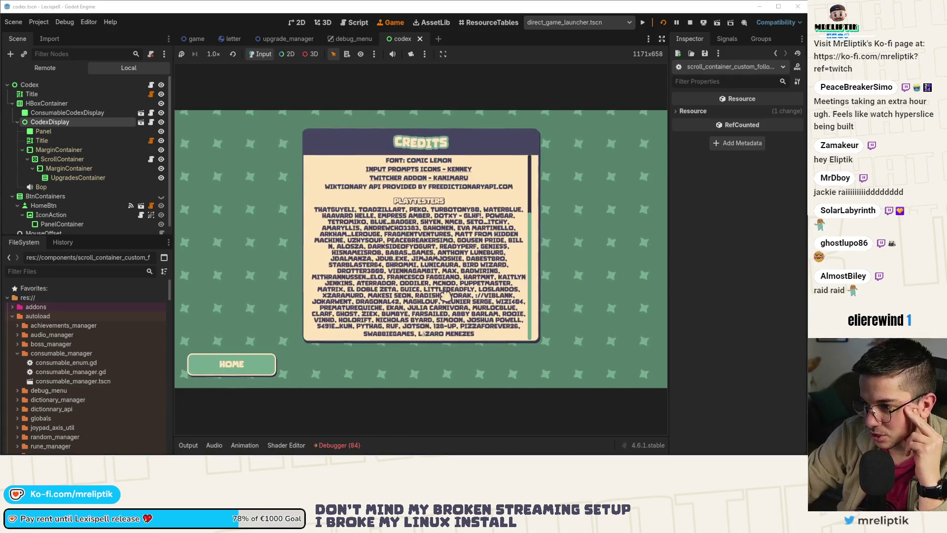
pyautogui.scroll(2, 447, 296)
pyautogui.scroll(-2, 456, 299)
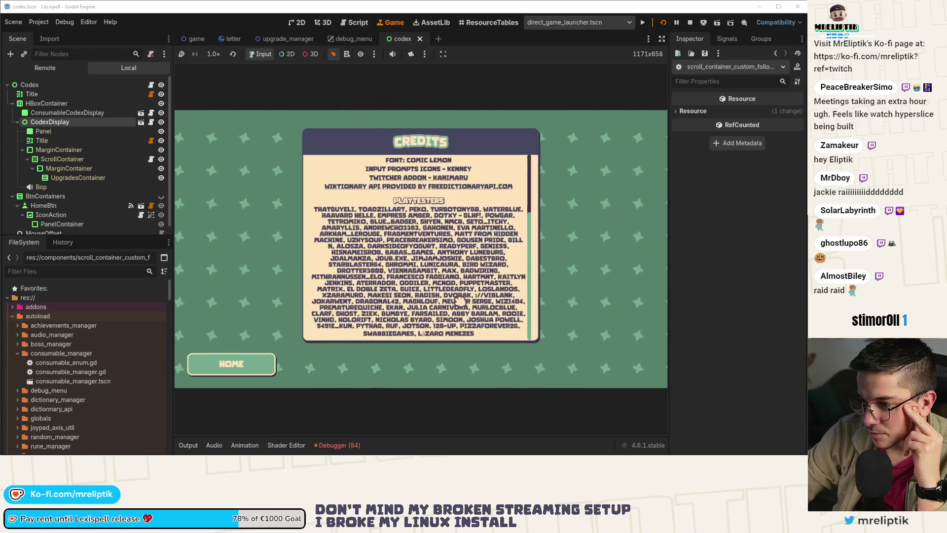
pyautogui.scroll(2, 458, 300)
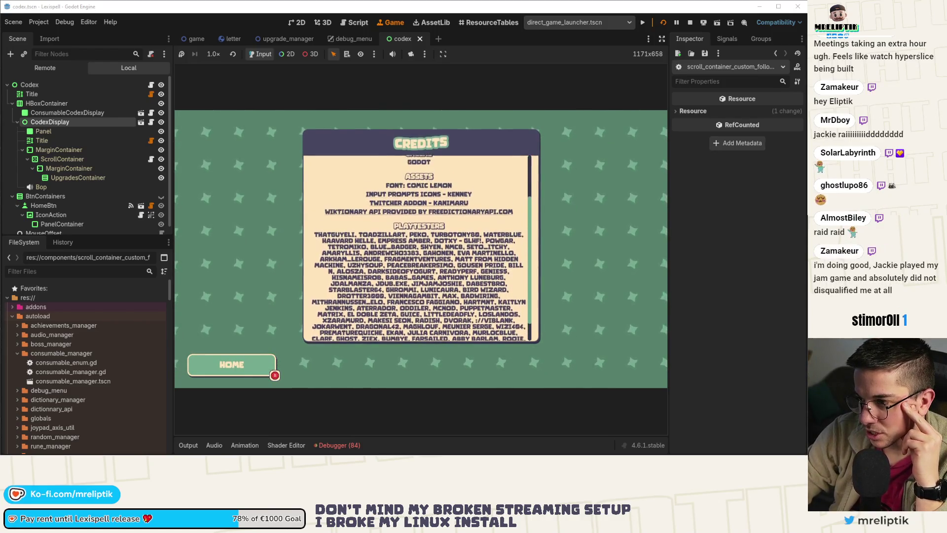
pyautogui.click(691, 22)
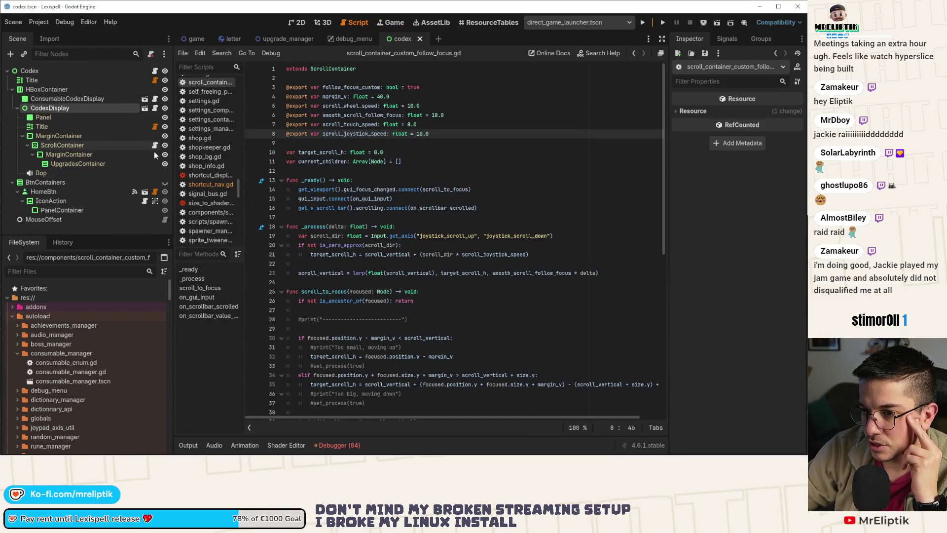
# - Select scroll_container_custom_follow_focus.gd and run the current scene
pyautogui.click(154, 145)
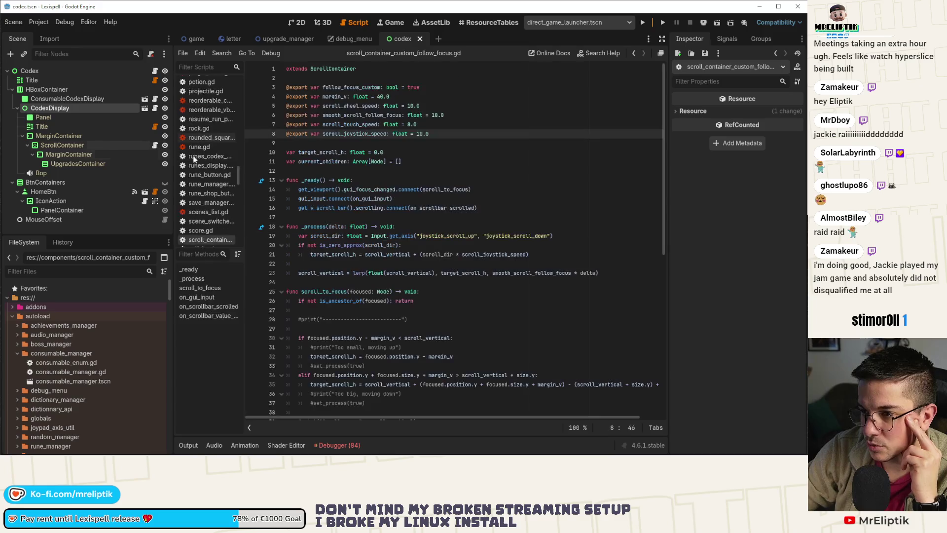
pyautogui.click(469, 154)
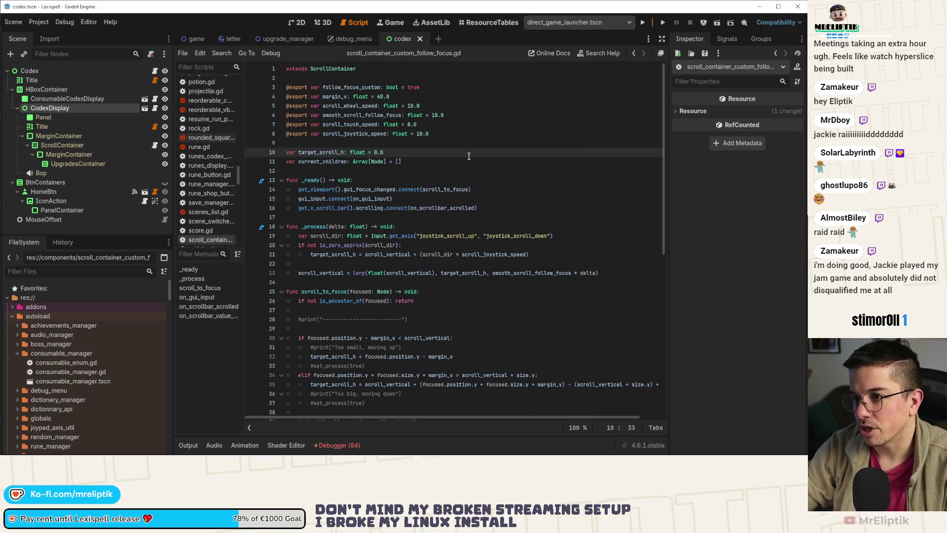
pyautogui.click(663, 23)
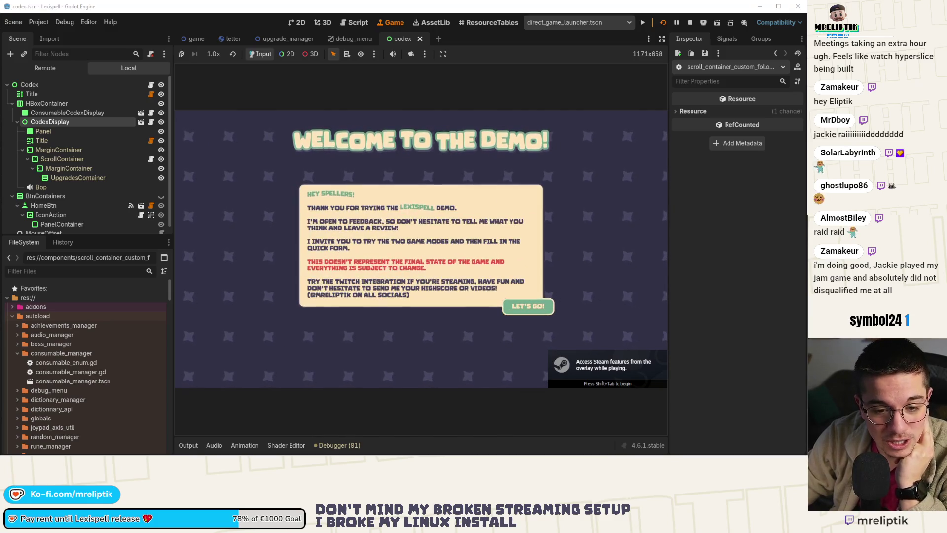
# - Dismiss the welcome message and open the Librarium from the game menu with the controller
pyautogui.click(513, 306)
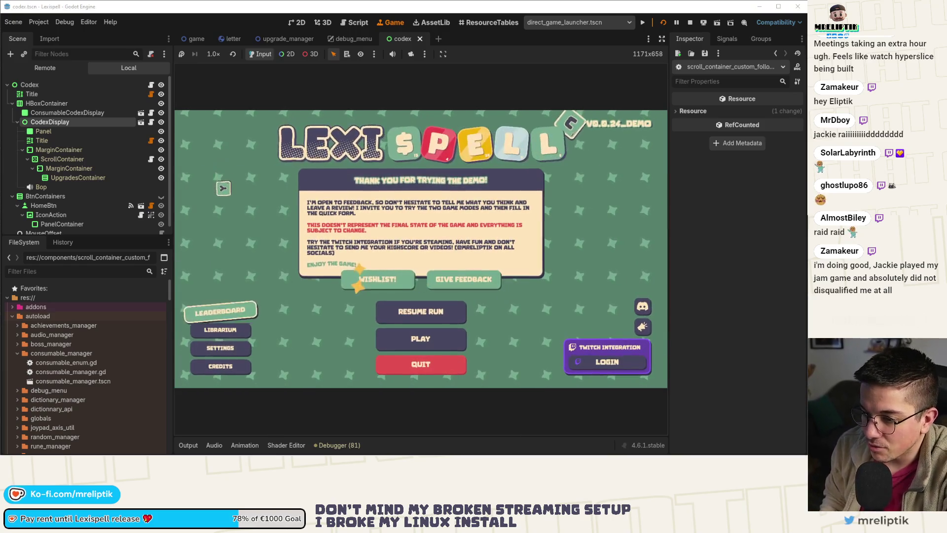
pyautogui.press('Down')
pyautogui.press('Down')
pyautogui.press('Up')
pyautogui.press('Up')
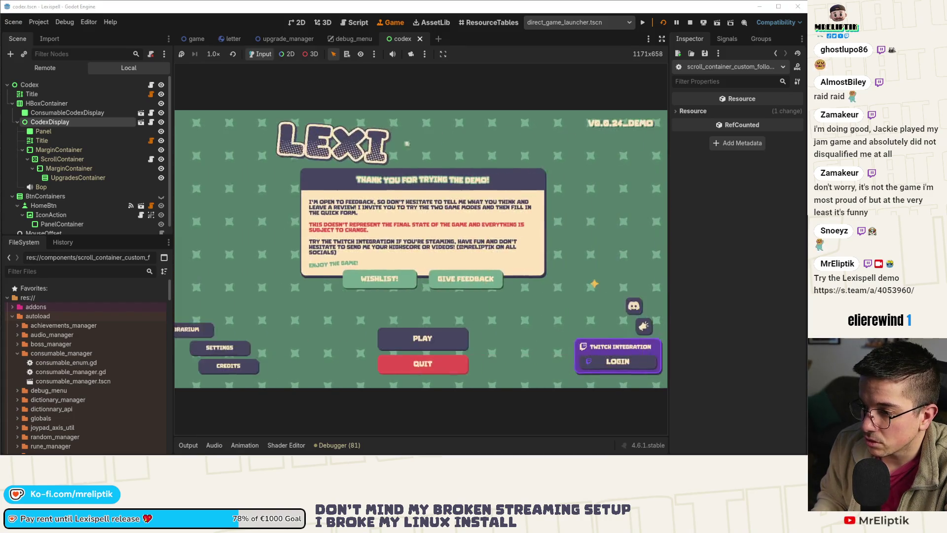
pyautogui.press('Left')
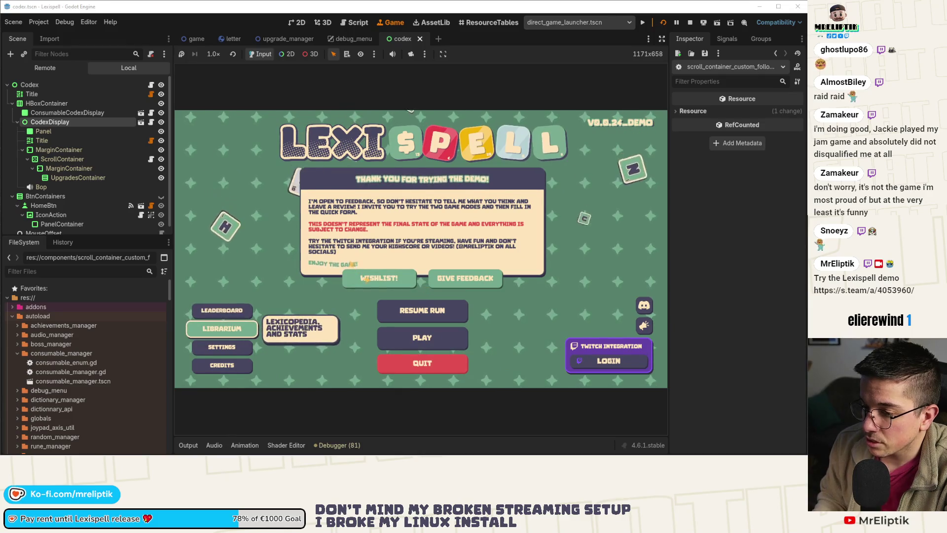
pyautogui.press('Return')
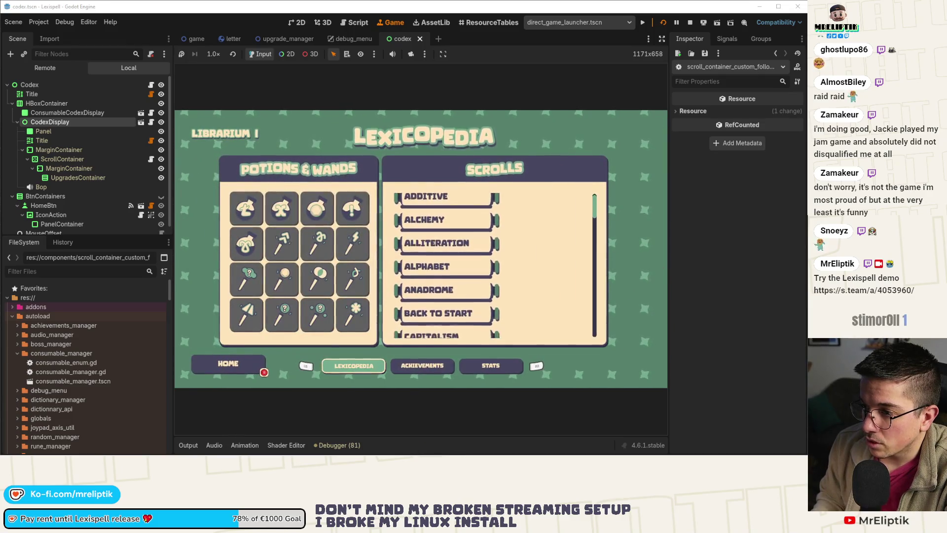
# - Scroll the Scrolls list one entry, then inspect the live ScrollContainer and open its script
pyautogui.press('Down')
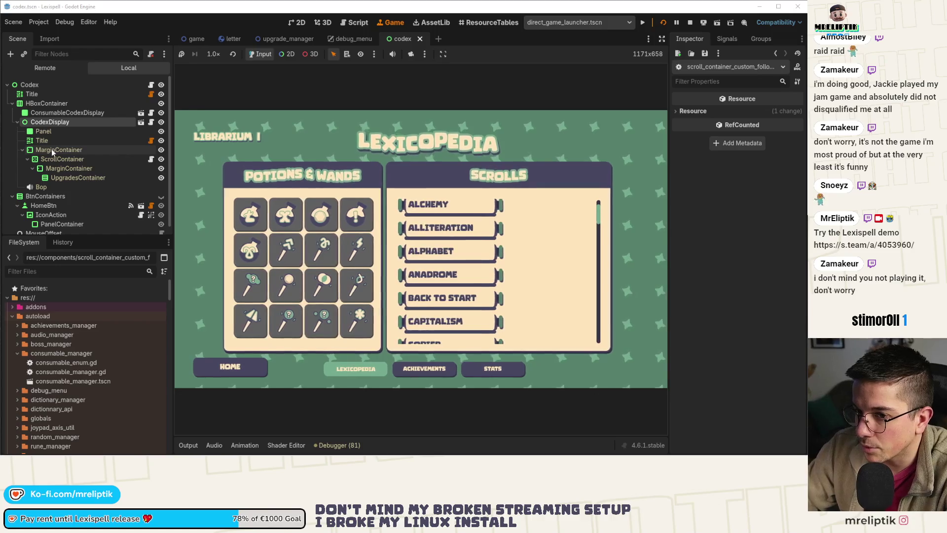
pyautogui.click(60, 159)
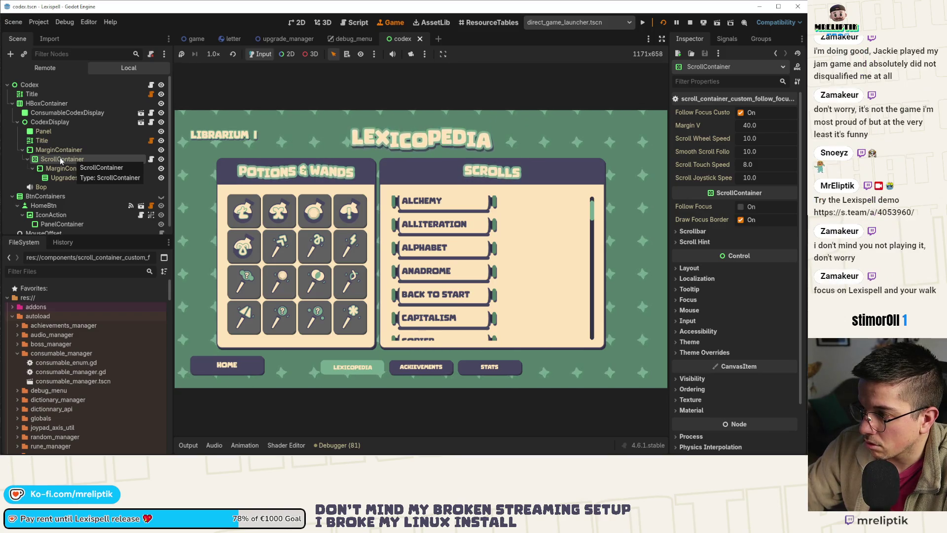
pyautogui.click(151, 159)
# - Set scroll_joystick_speed on line 8 back to 100.0, save, and relaunch the game
pyautogui.click(431, 134)
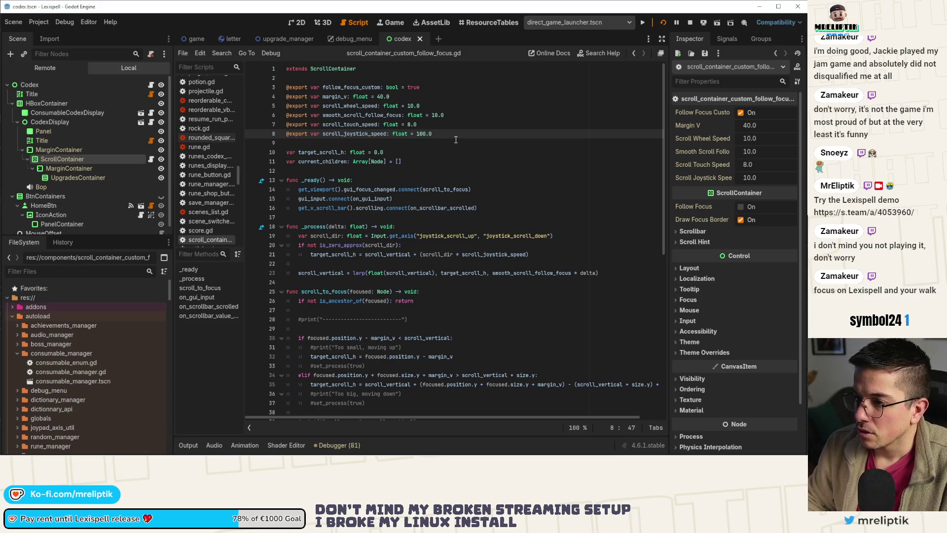
pyautogui.hotkey('ctrl', 's')
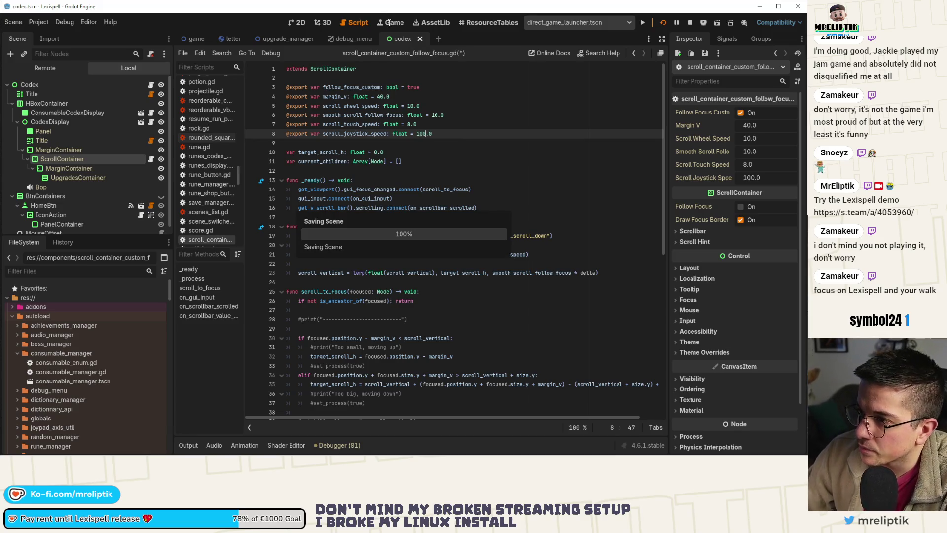
pyautogui.click(390, 22)
pyautogui.click(663, 23)
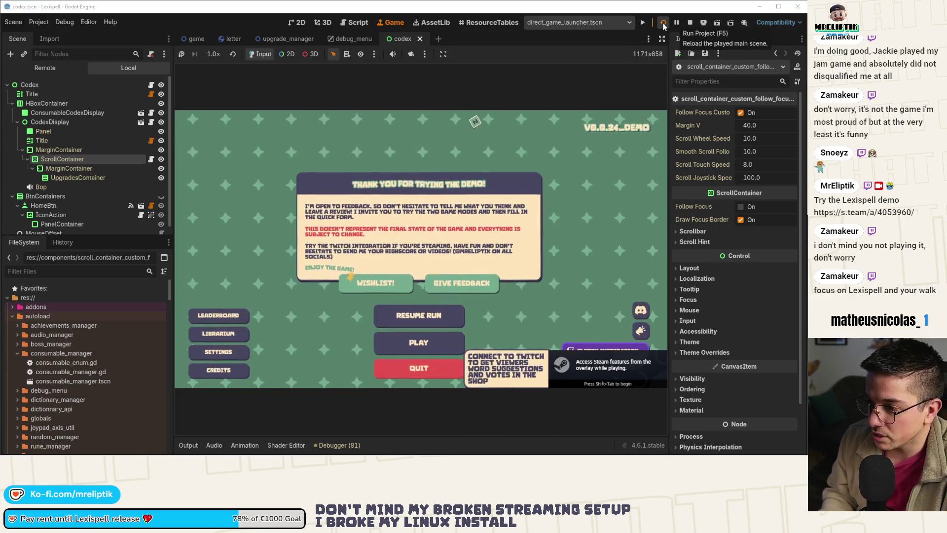
# - Scroll through the credits list with the controller, then return to the main menu
pyautogui.press('Return')
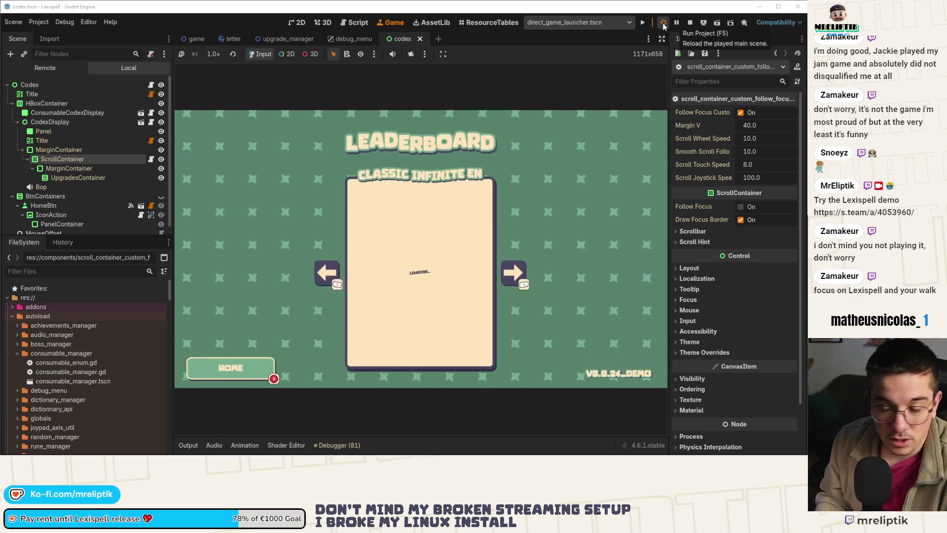
pyautogui.press('Up')
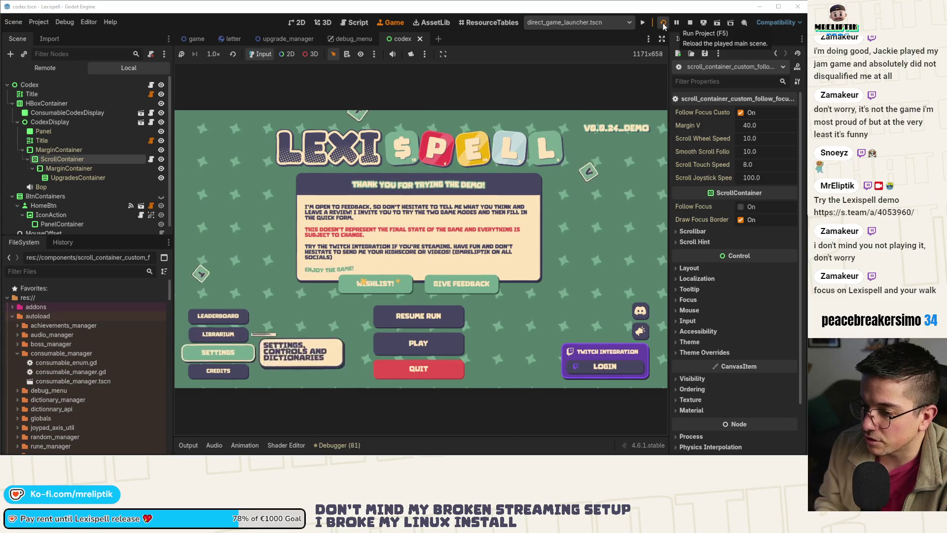
pyautogui.press('Up')
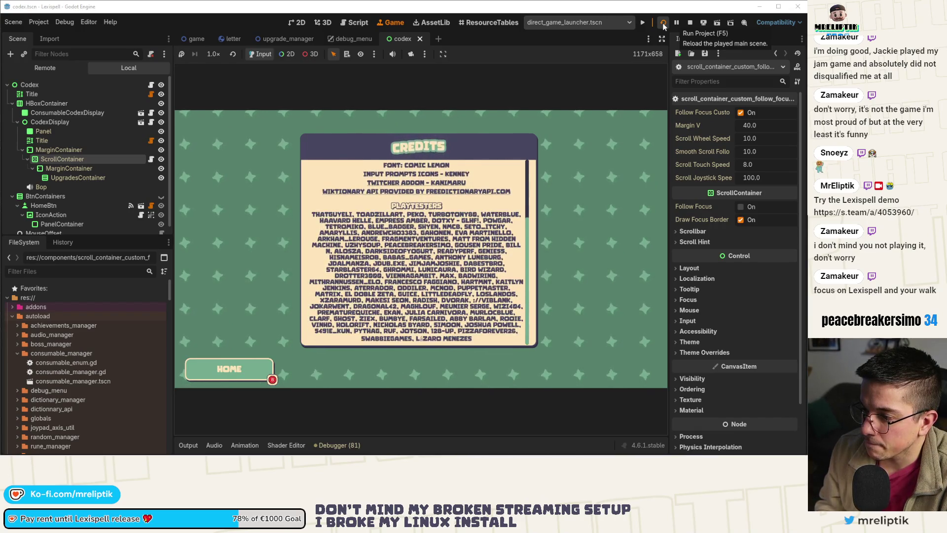
pyautogui.press('Escape')
# - Open the leaderboard, scroll its list down and back up, then return to the main menu
pyautogui.press('Left')
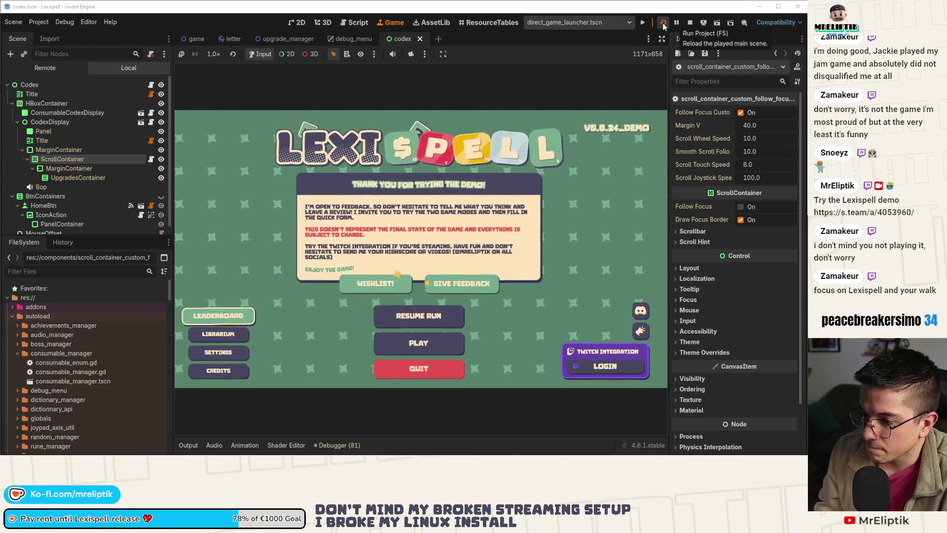
pyautogui.press('Return')
pyautogui.press('Down')
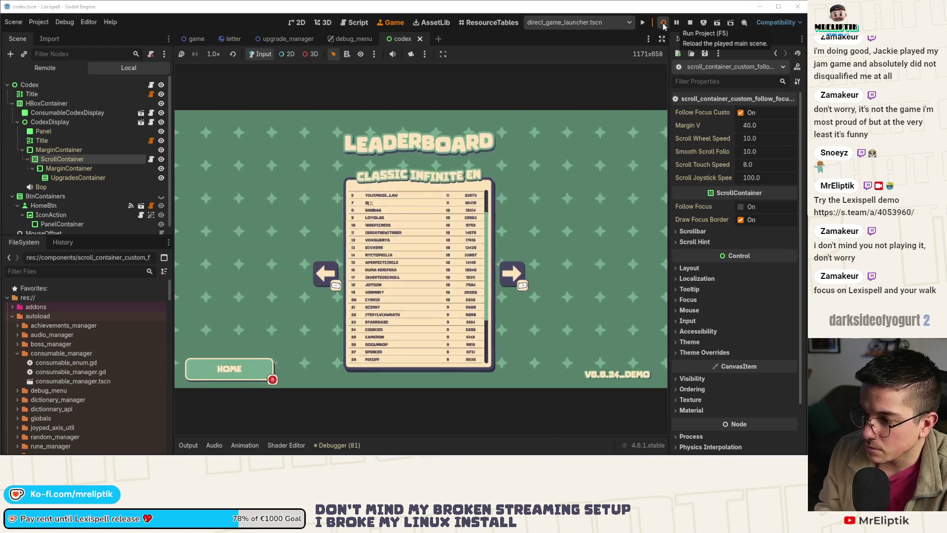
pyautogui.press('Down')
pyautogui.press('Down')
pyautogui.press('Down')
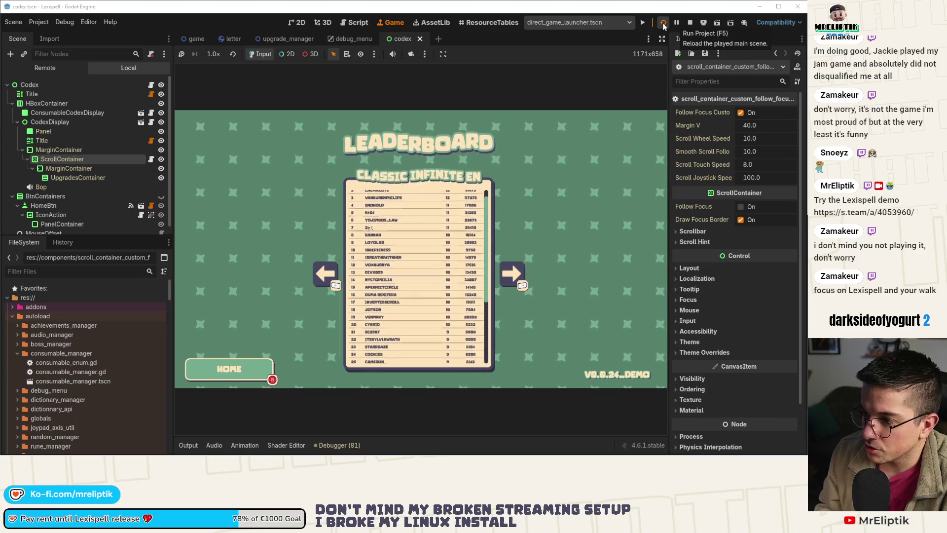
pyautogui.press('Up')
pyautogui.press('Up')
pyautogui.press('Up')
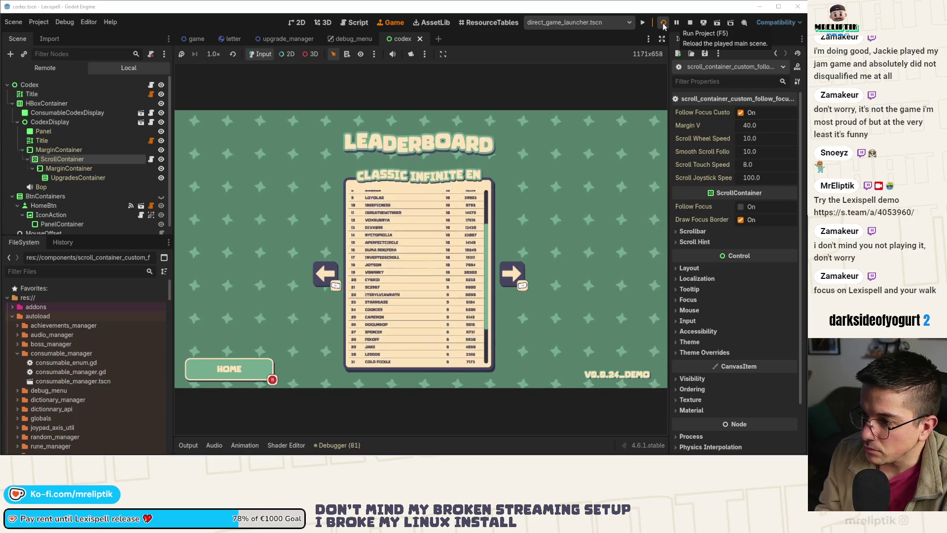
pyautogui.press('Escape')
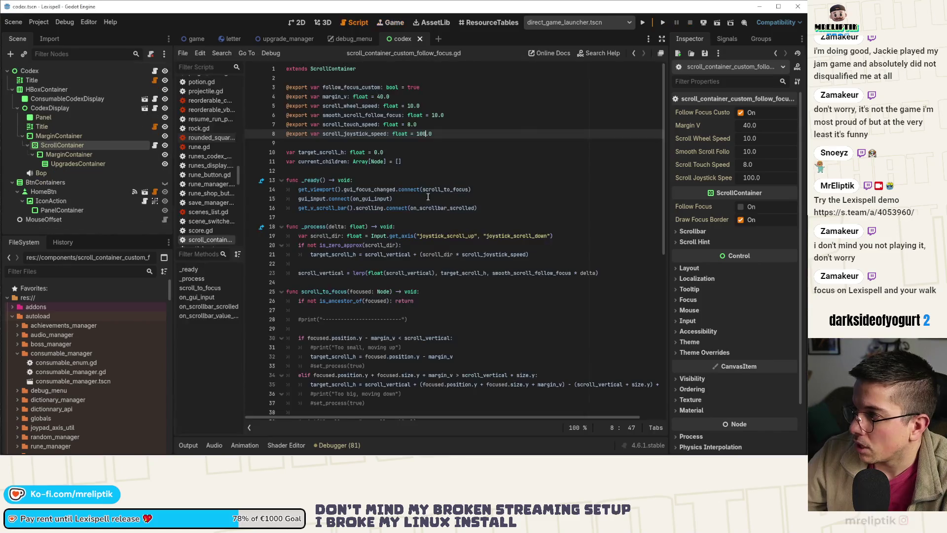
# - Stop the running game and select UpgradesContainer in the scene
pyautogui.press('F8')
pyautogui.click(85, 167)
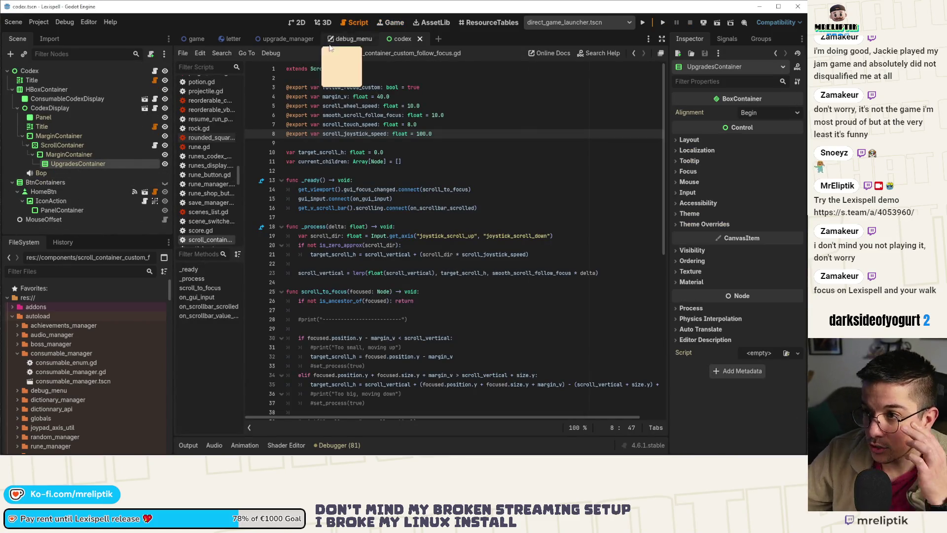
pyautogui.click(298, 23)
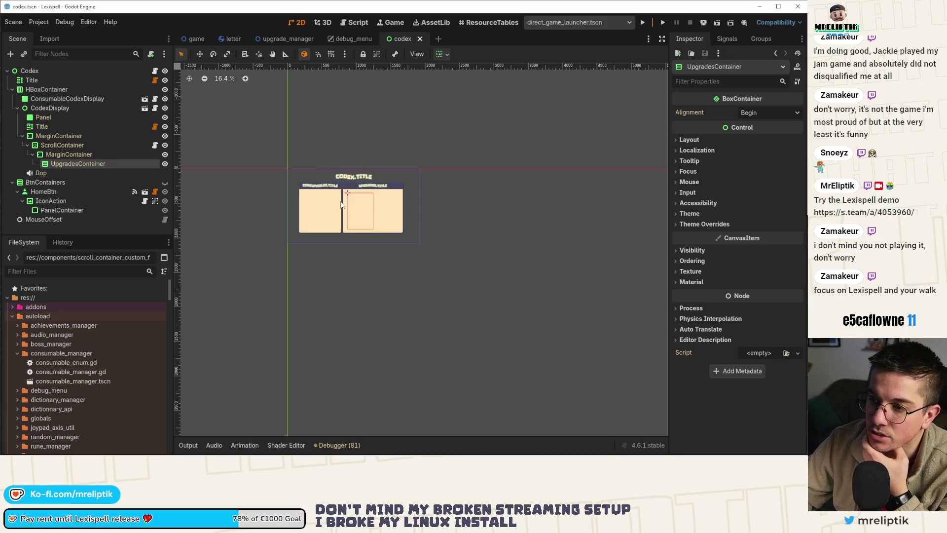
pyautogui.scroll(5, 339, 208)
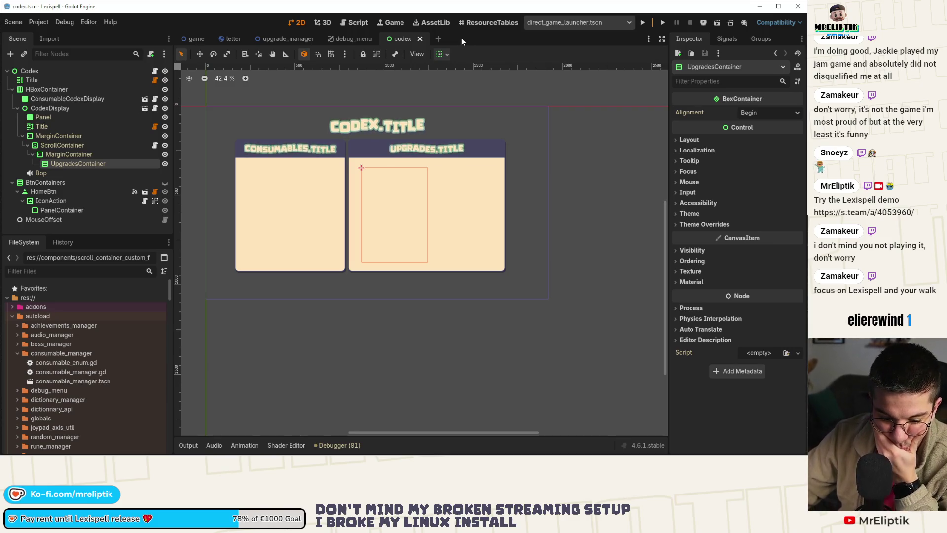
# - Quick-open shortcut_display.tscn and inspect the IconAction icon's texture settings
pyautogui.hotkey('ctrl', 'shift', 'o')
pyautogui.write('shortcutr')
pyautogui.press('Return')
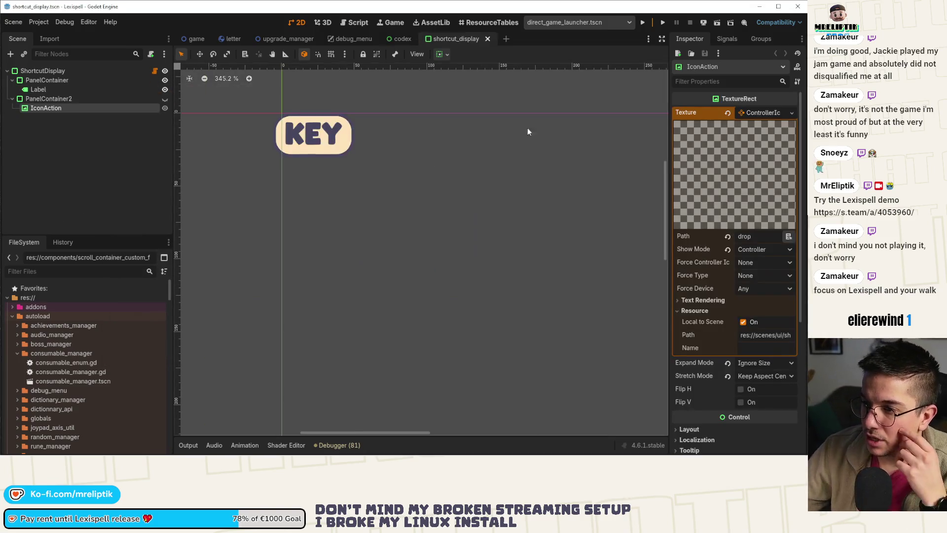
pyautogui.click(74, 70)
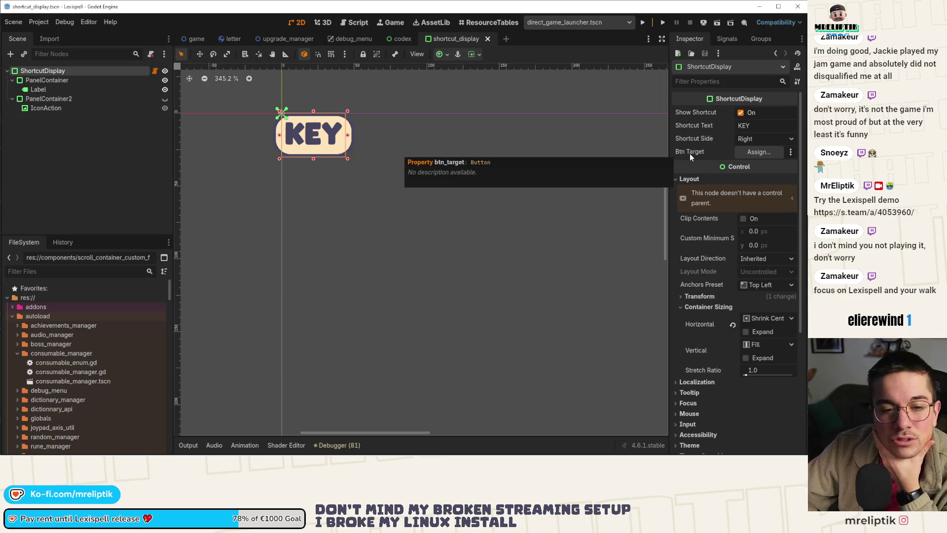
pyautogui.click(58, 108)
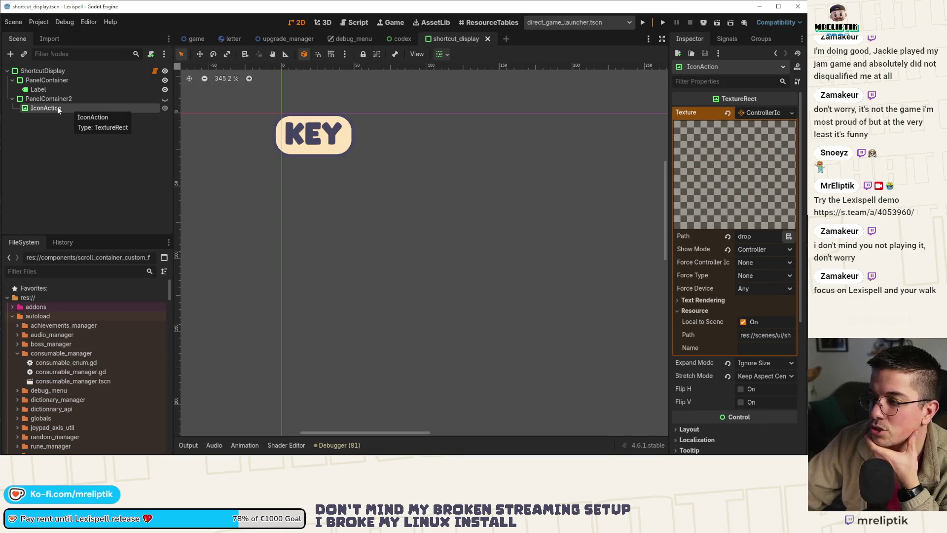
# - In the codex scene, select ScrollContainer and open its attached script
pyautogui.click(404, 39)
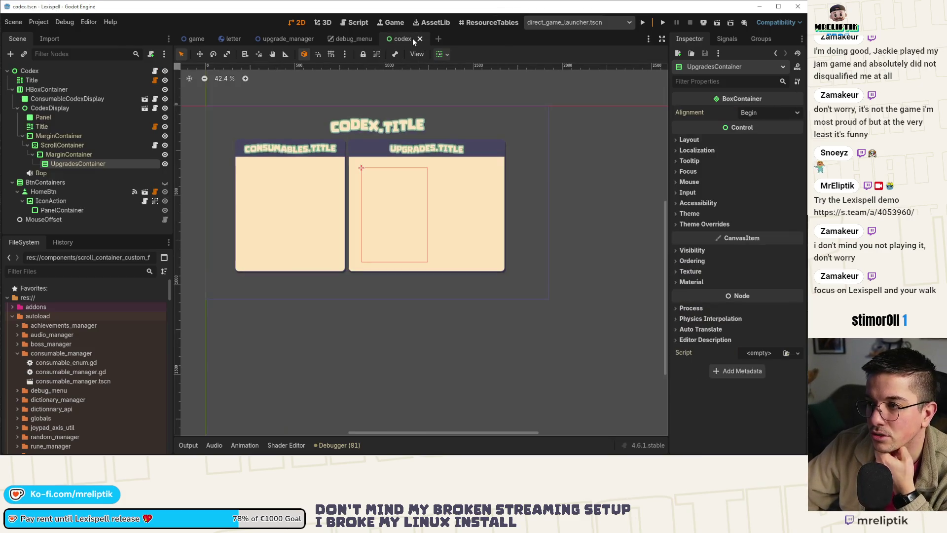
pyautogui.click(59, 154)
pyautogui.click(60, 143)
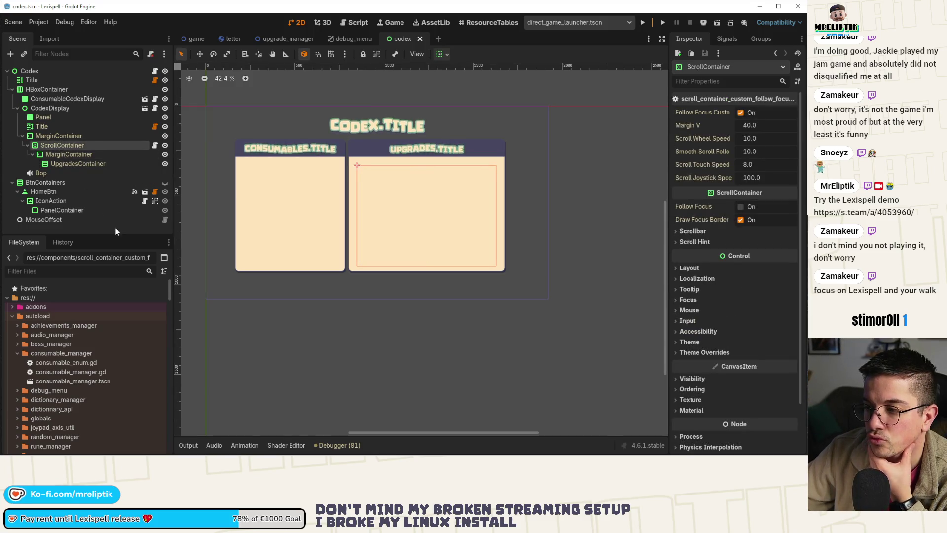
pyautogui.click(155, 145)
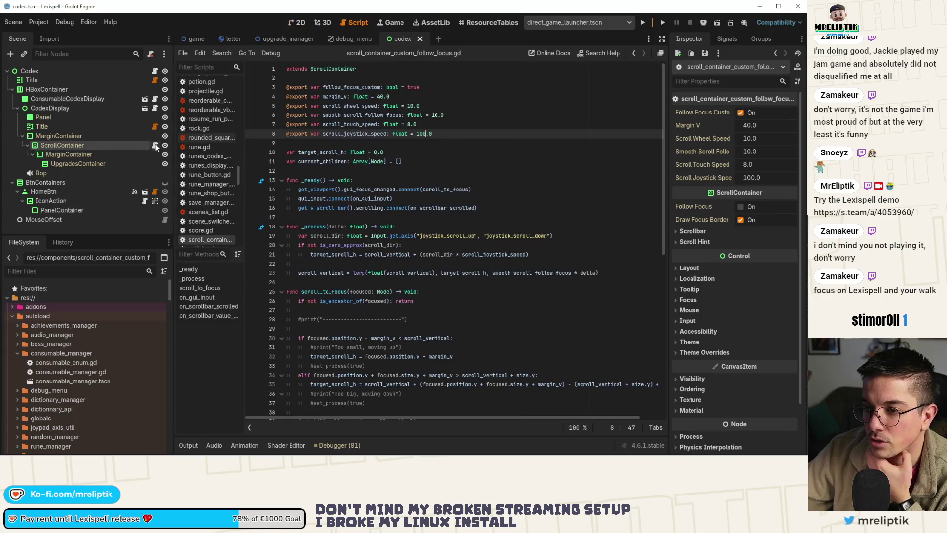
# - Add the exported display_joystick_shortcut bool defaulting to true and save the script
pyautogui.press('Return')
pyautogui.press('Return')
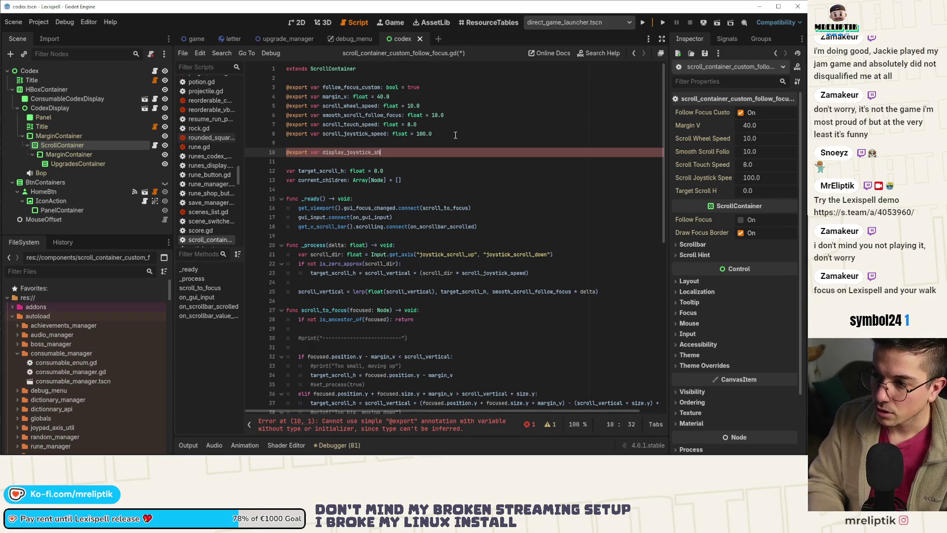
pyautogui.write('= true')
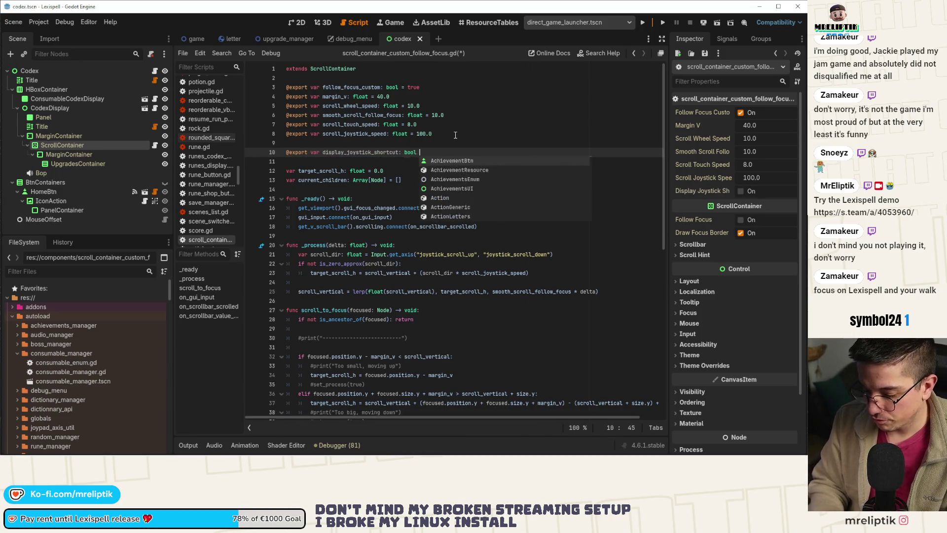
pyautogui.hotkey('ctrl', 's')
pyautogui.click(310, 142)
pyautogui.press('BackSpace')
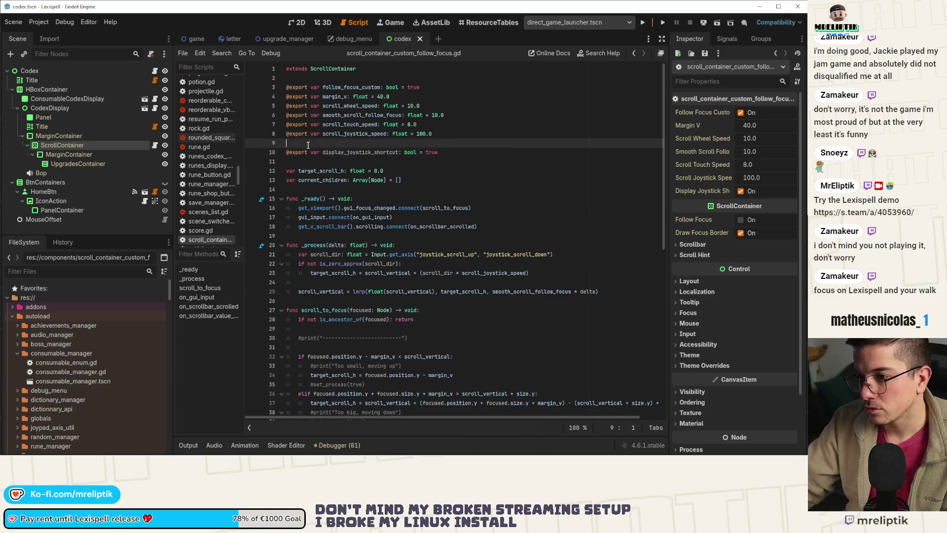
pyautogui.hotkey('ctrl', 's')
pyautogui.doubleClick(365, 143)
# - In _ready, call add_joystick_shortcut_display() when display_joystick_shortcut is true
pyautogui.click(512, 214)
pyautogui.press('Return')
pyautogui.press('Return')
pyautogui.write('if display_joystick_shortcut:')
pyautogui.press('Return')
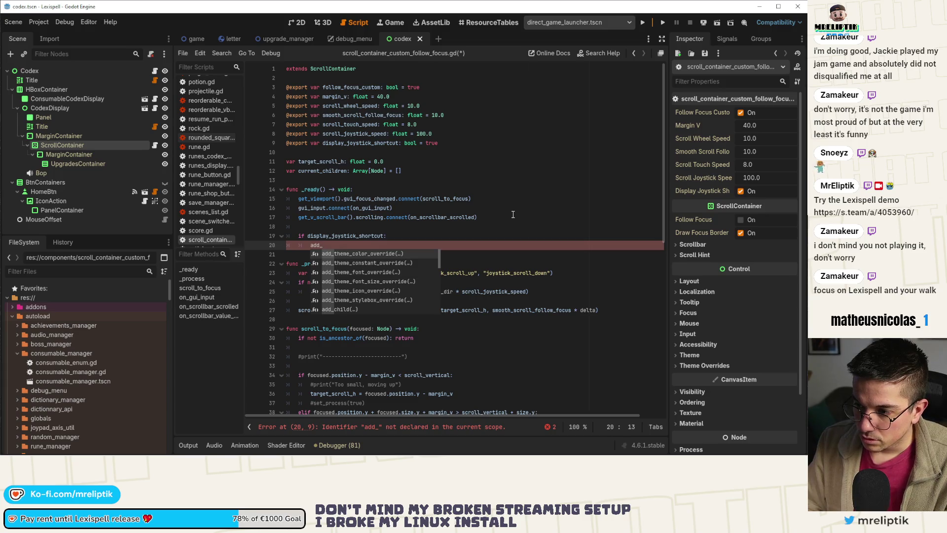
pyautogui.write('joystick_shortcut_display(')
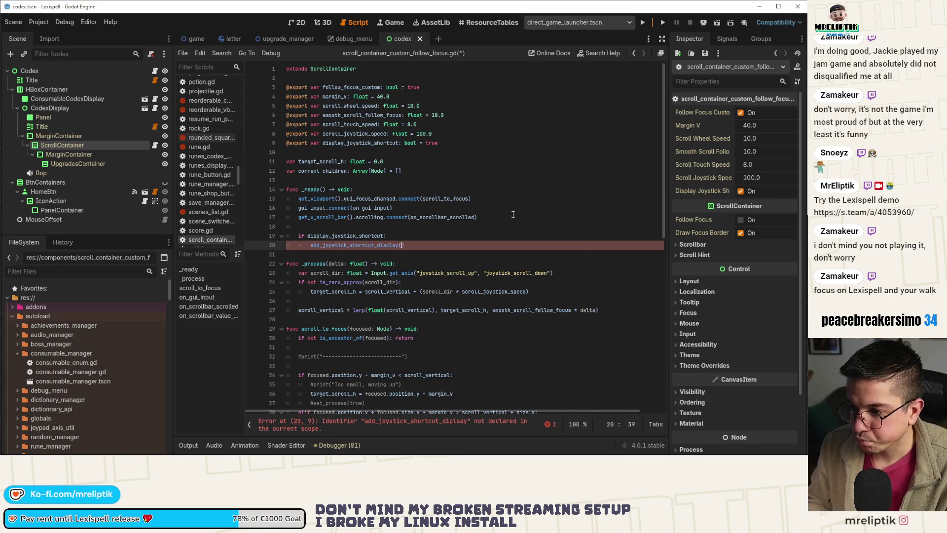
pyautogui.hotkey('shift', 'Home')
# - Define add_joystick_shortcut_display() creating a Texture2D texture from ControllerIconTexture.new()
pyautogui.press('Down')
pyautogui.press('Down')
pyautogui.press('Down')
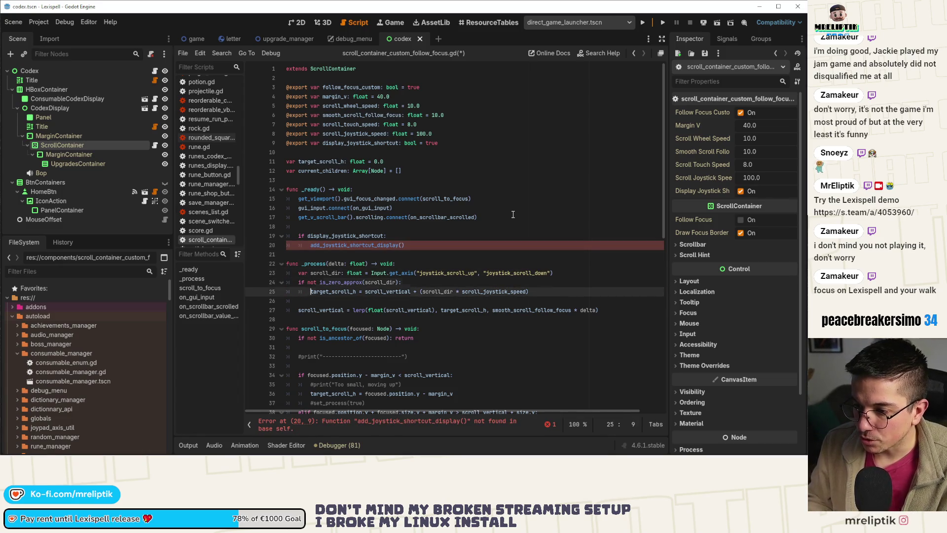
pyautogui.press('Return')
pyautogui.press('Return')
pyautogui.press('Up')
pyautogui.write('add_joystick_shortcut_display()')
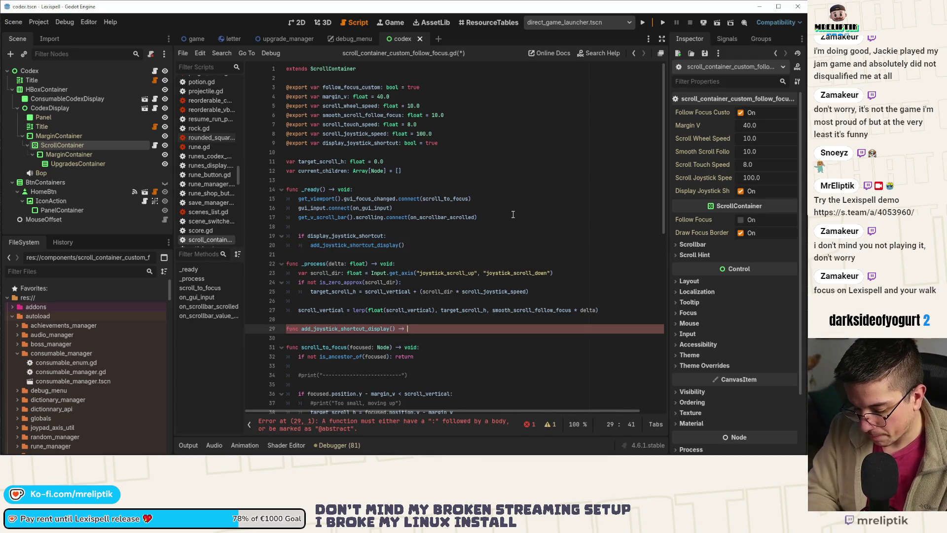
pyautogui.write(':')
pyautogui.press('Return')
pyautogui.write('var textu')
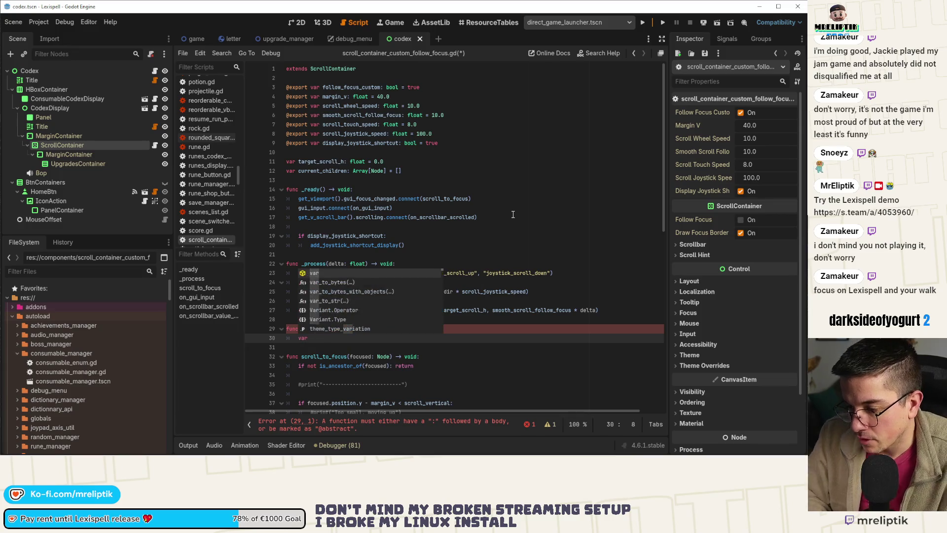
pyautogui.press('BackSpace')
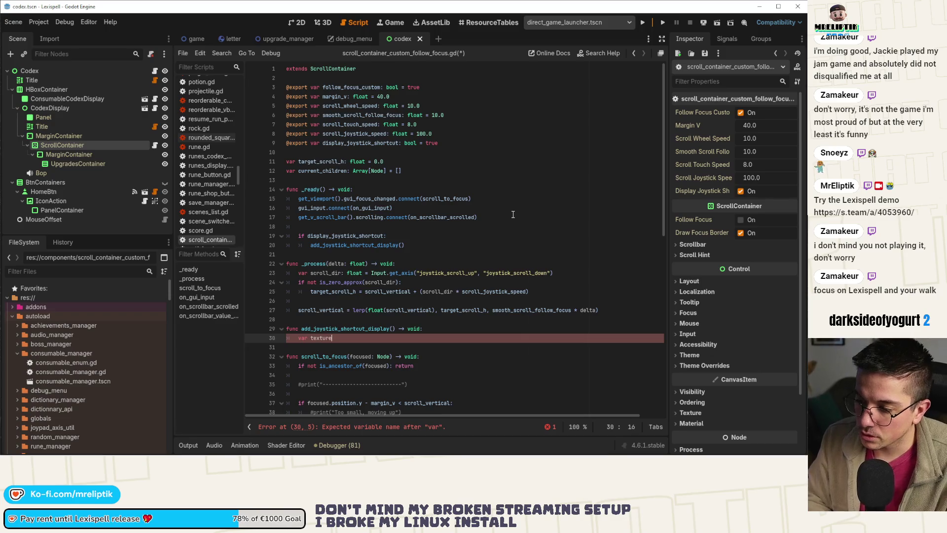
pyautogui.write(': S')
pyautogui.press('BackSpace')
pyautogui.press('BackSpace')
pyautogui.press('BackSpace')
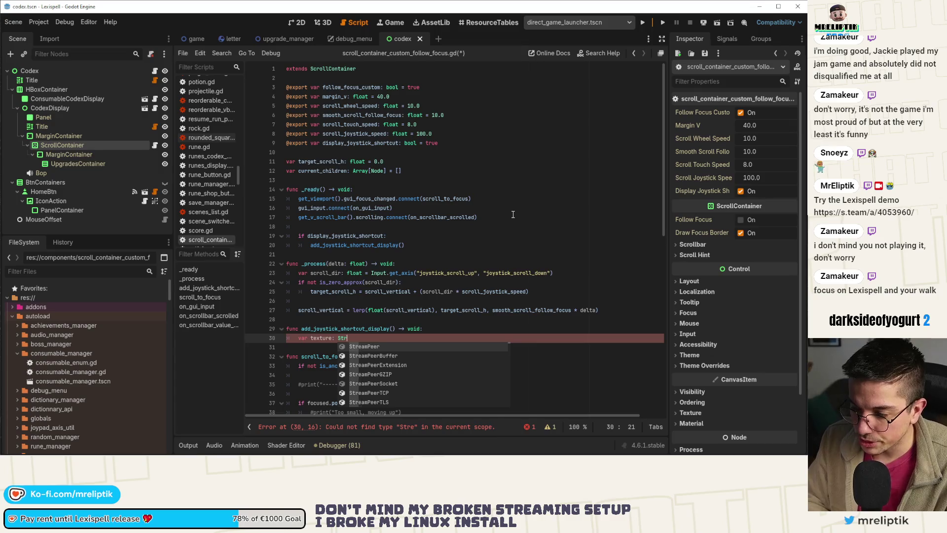
pyautogui.write('ure2D')
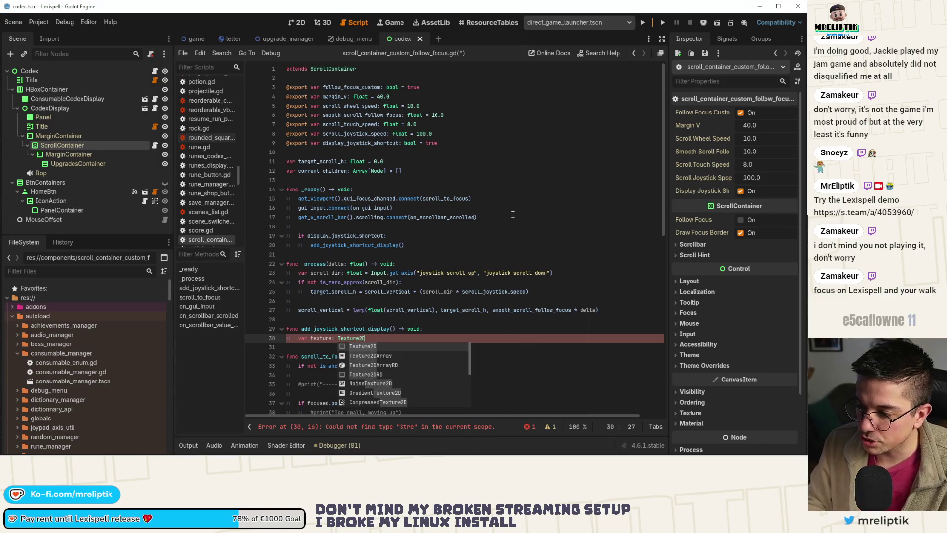
pyautogui.write(' = ')
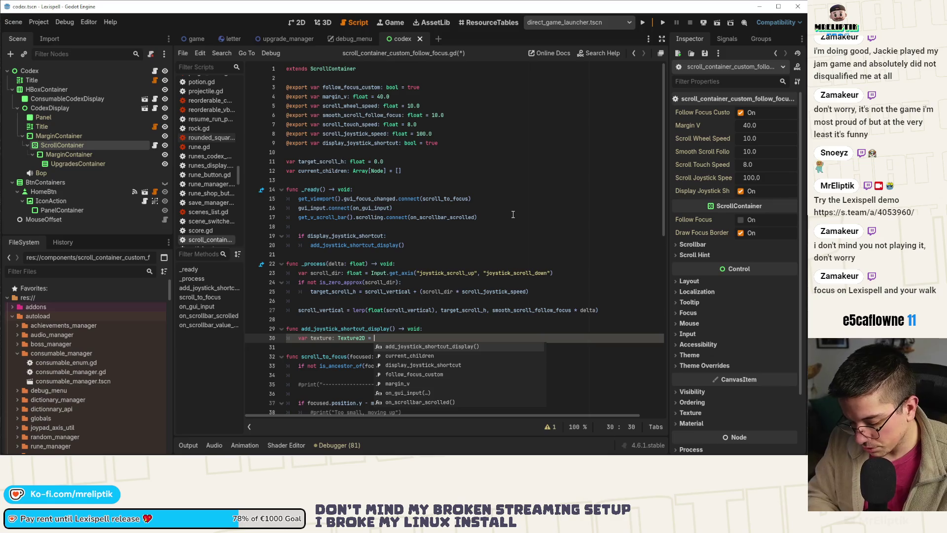
pyautogui.write('Controller')
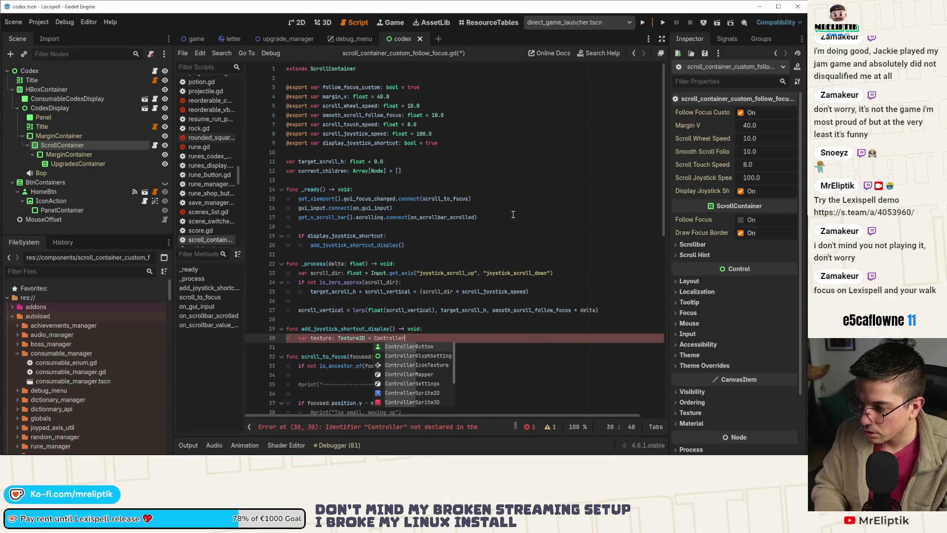
pyautogui.write('IconTexture.new(')
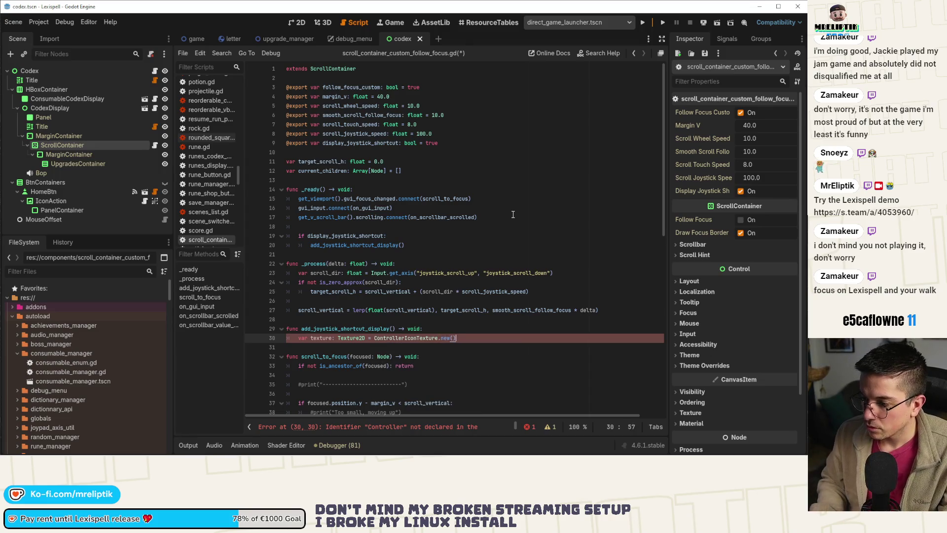
# - Begin a texture.path assignment line in the new function
pyautogui.press('Return')
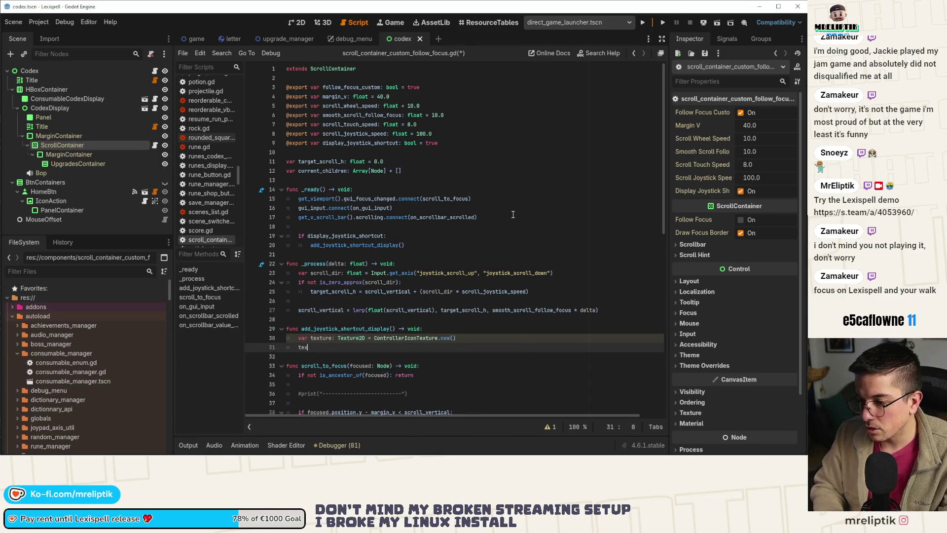
pyautogui.write('ture.path')
pyautogui.press('Escape')
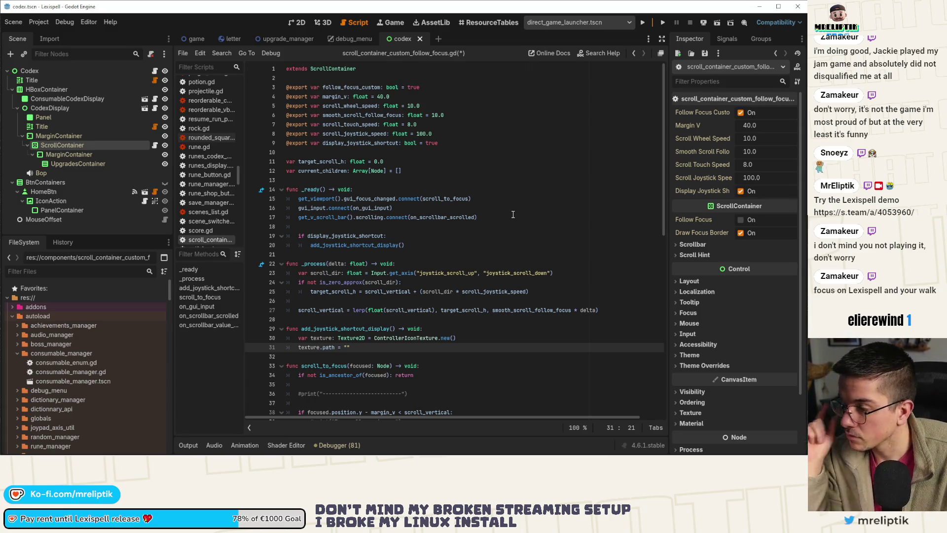
pyautogui.click(296, 23)
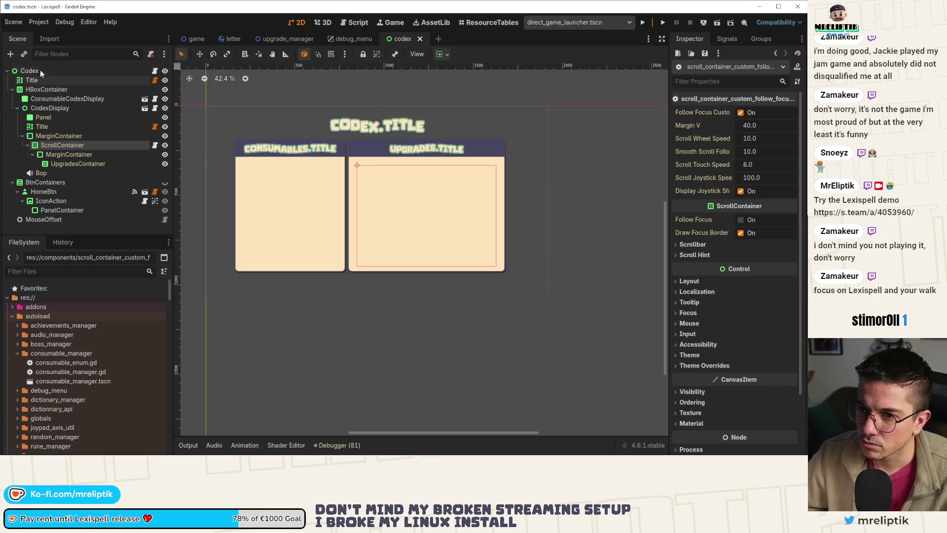
# - Add a test TextureRect child node under the Codex root
pyautogui.rightClick(40, 69)
pyautogui.click(94, 99)
pyautogui.press('Escape')
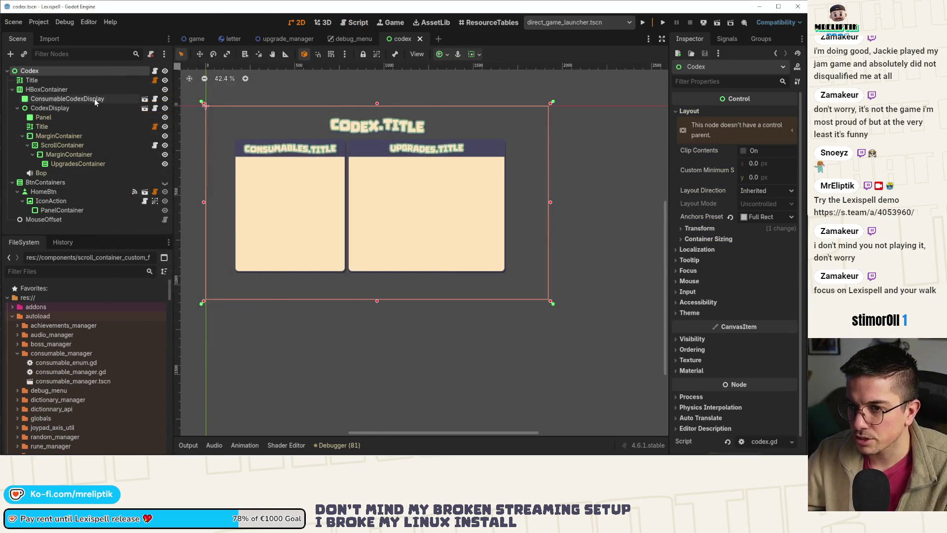
pyautogui.hotkey('ctrl', 'a')
pyautogui.write('texture')
pyautogui.press('Return')
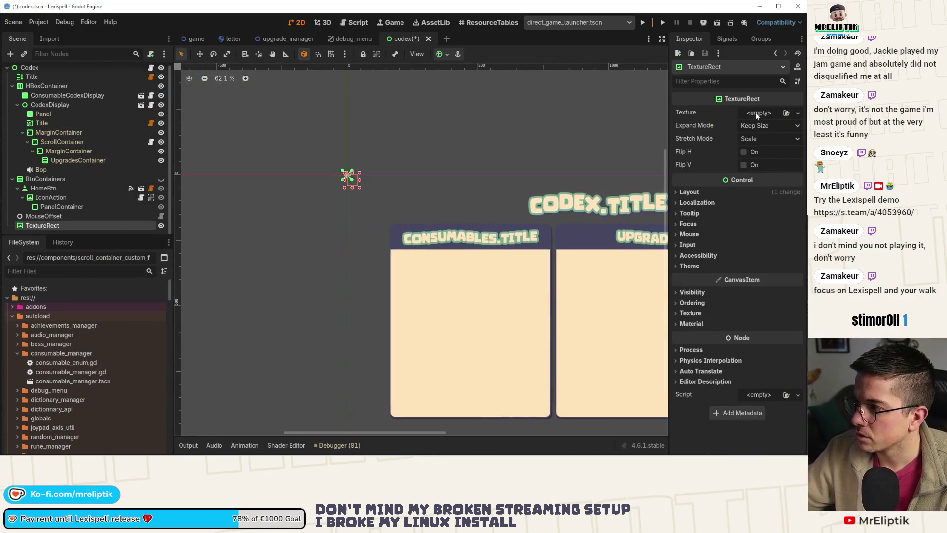
# - Give the TextureRect a new ControllerIconTexture and start its path with 'joystick'
pyautogui.click(797, 113)
pyautogui.click(722, 312)
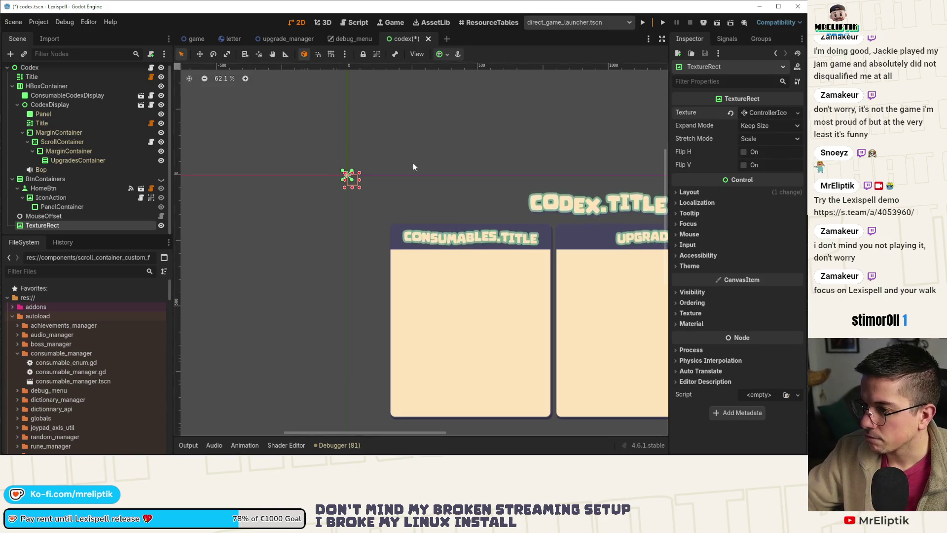
pyautogui.scroll(5, 334, 193)
pyautogui.click(767, 112)
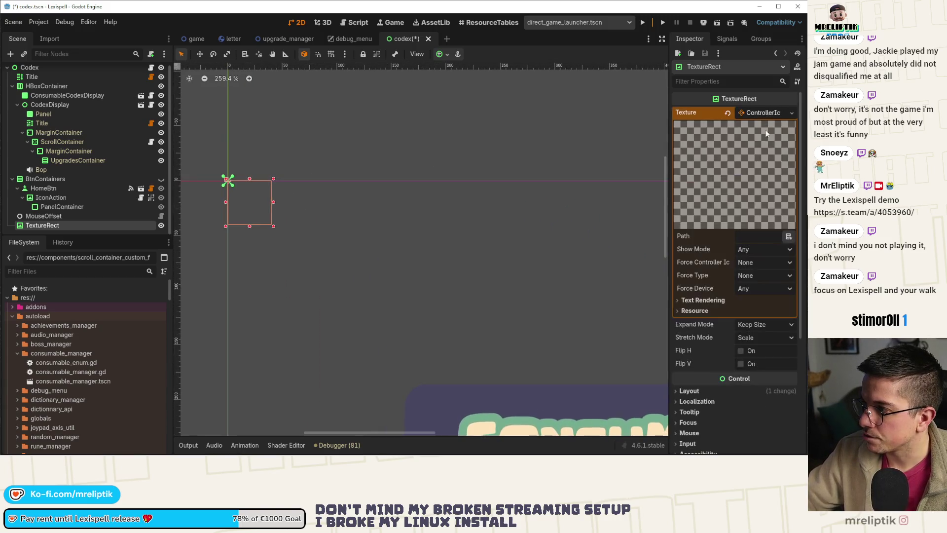
pyautogui.click(754, 236)
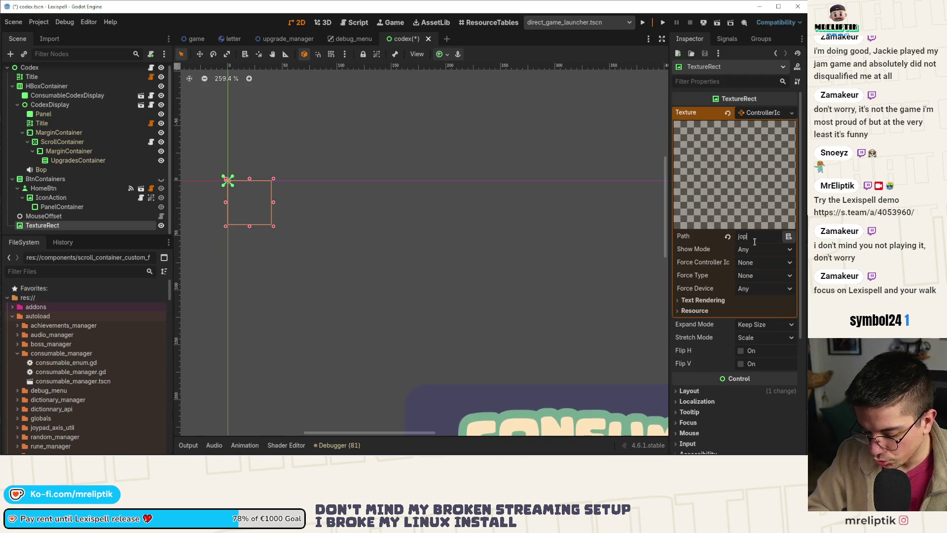
pyautogui.write('jop')
pyautogui.press('BackSpace')
pyautogui.write('ystick_down')
pyautogui.press('BackSpace')
pyautogui.press('BackSpace')
pyautogui.press('BackSpace')
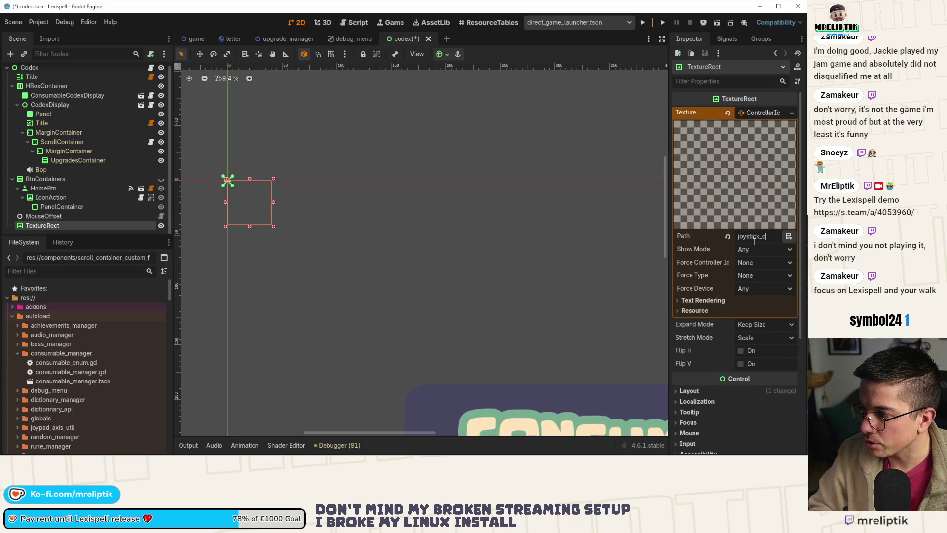
# - Check the input action mappings in Project Settings, then close it
pyautogui.click(40, 22)
pyautogui.click(140, 98)
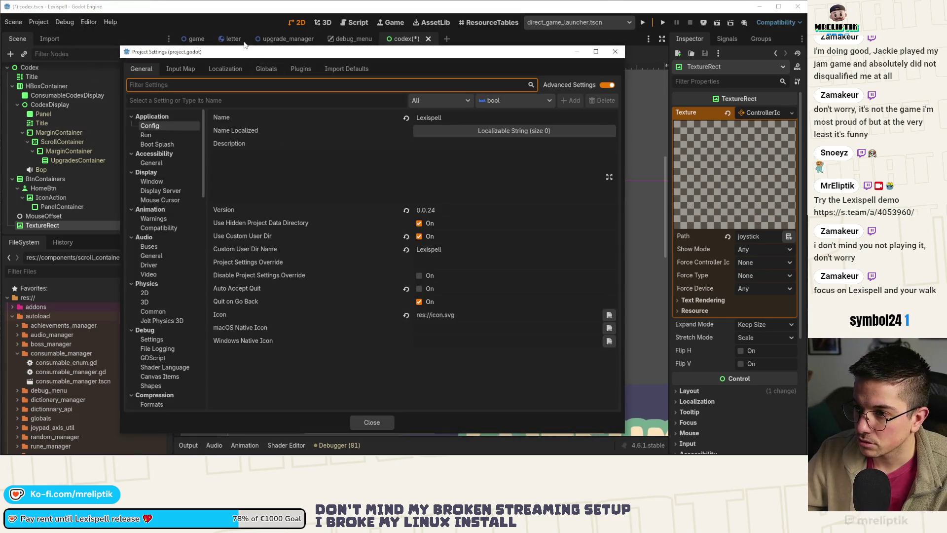
pyautogui.click(226, 69)
pyautogui.click(180, 69)
pyautogui.scroll(-10, 297, 393)
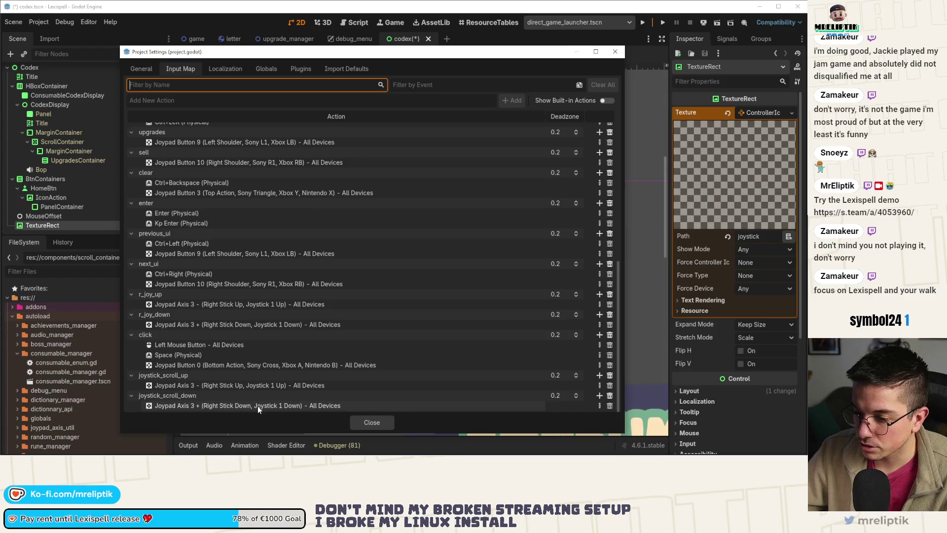
pyautogui.click(377, 421)
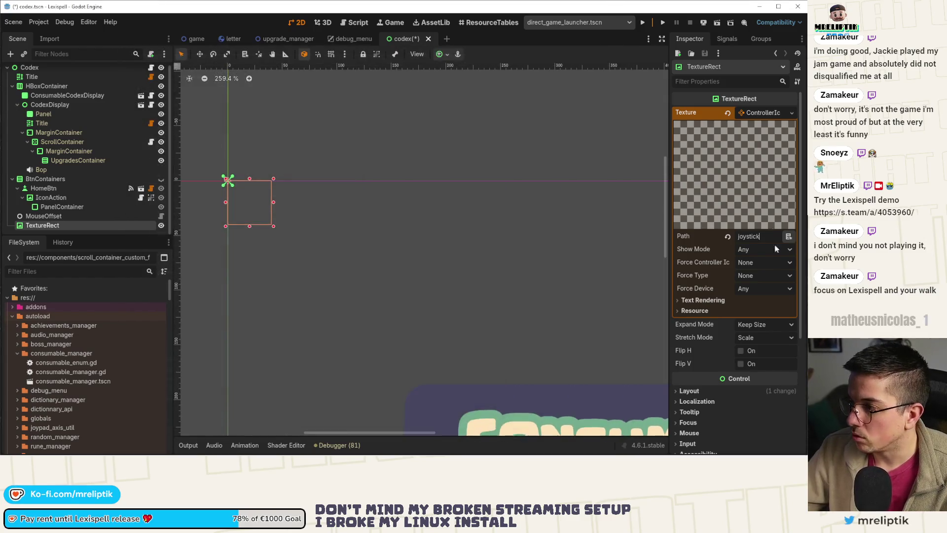
# - Set the icon path to joystick_scroll_up, Show Mode to Controller and Force Type to Controller
pyautogui.write('_scroll_up')
pyautogui.click(767, 251)
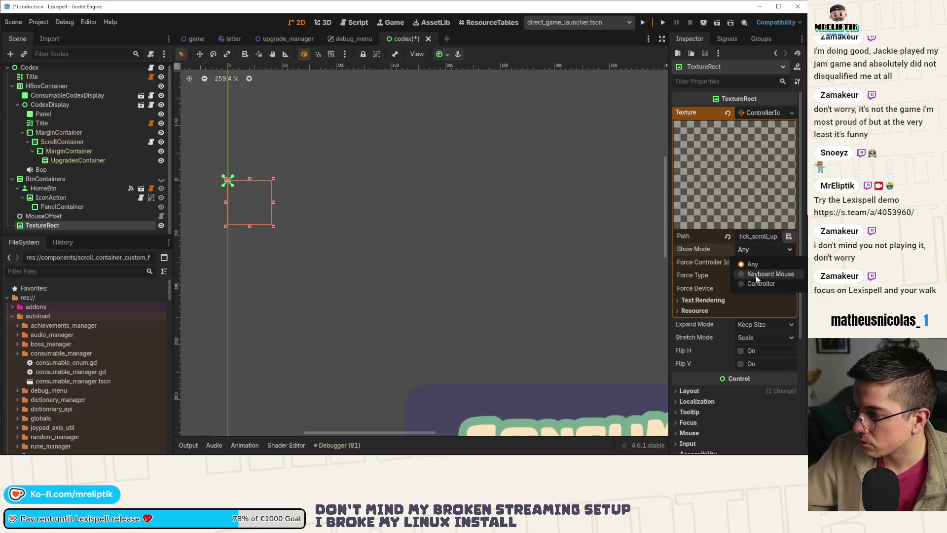
pyautogui.click(760, 284)
pyautogui.click(765, 265)
pyautogui.click(758, 277)
pyautogui.click(752, 275)
pyautogui.click(759, 310)
pyautogui.click(759, 290)
pyautogui.click(755, 290)
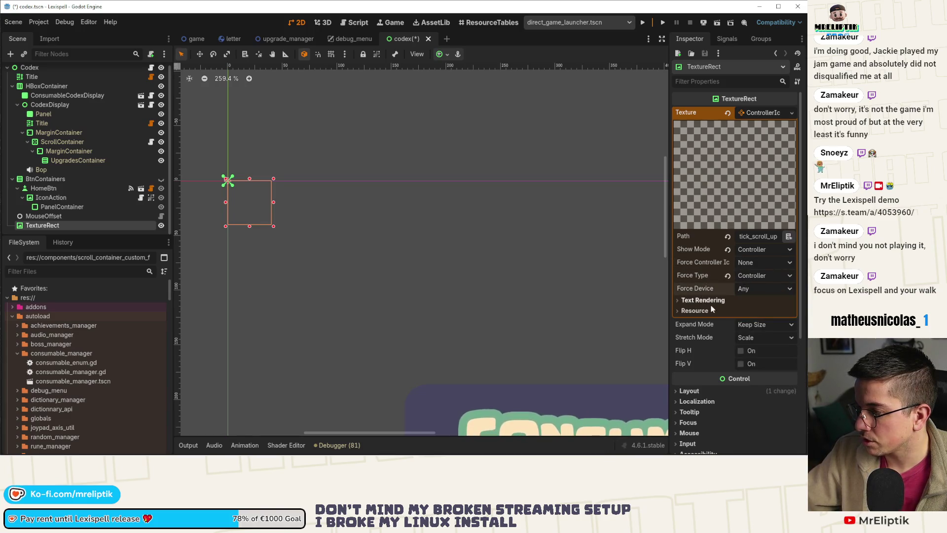
pyautogui.click(701, 301)
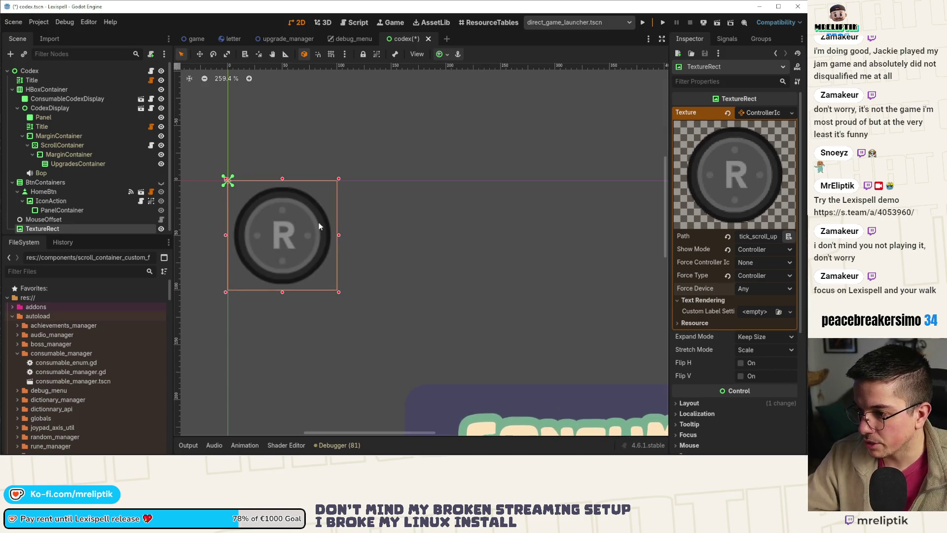
pyautogui.scroll(-10, 319, 226)
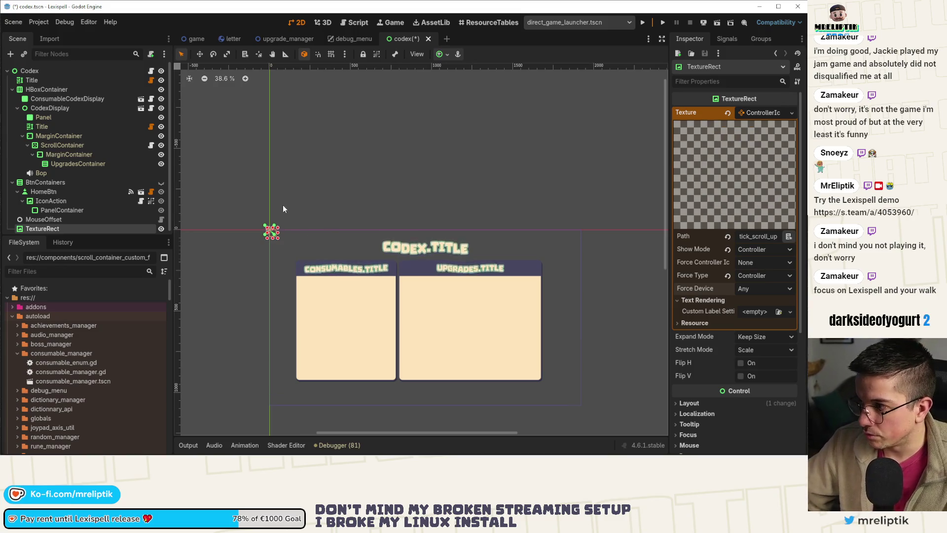
pyautogui.scroll(5, 315, 215)
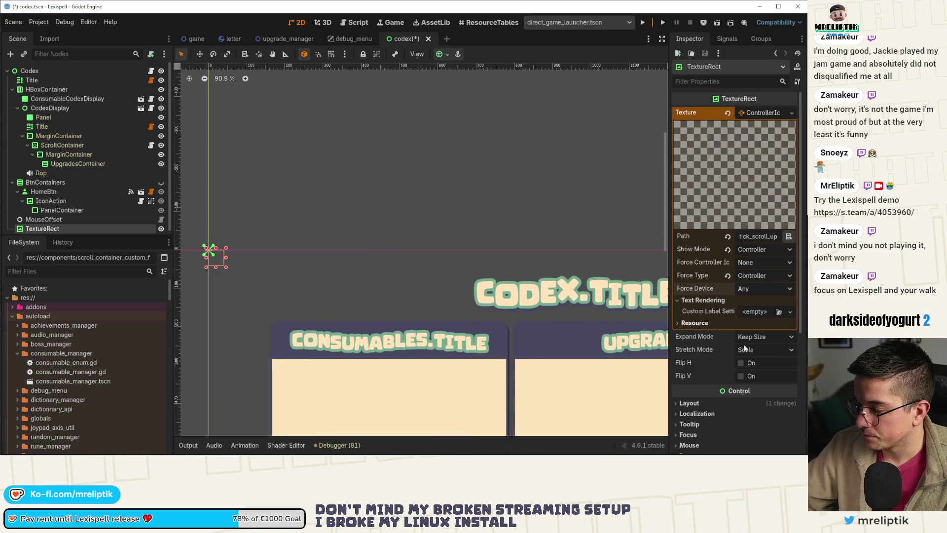
# - Delete the test TextureRect and save the Codex scene
pyautogui.click(55, 228)
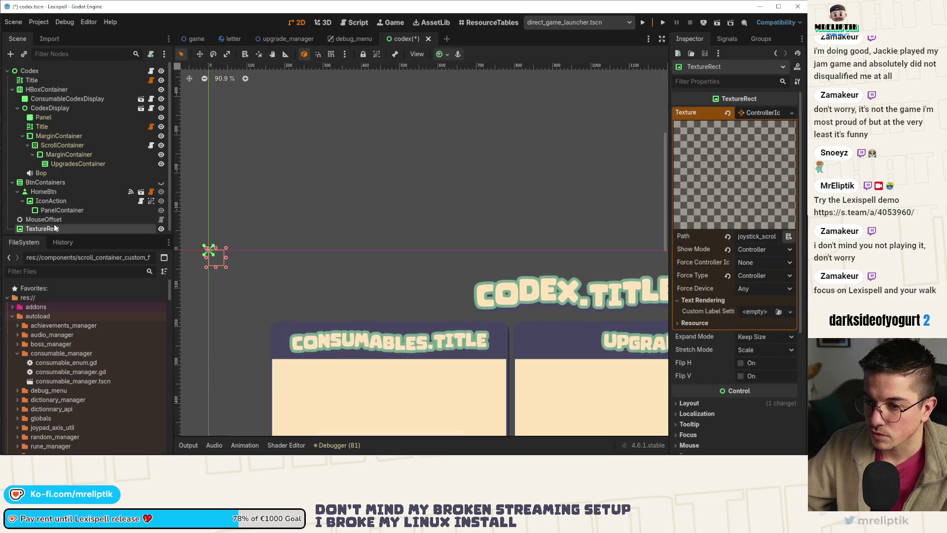
pyautogui.press('Delete')
pyautogui.hotkey('ctrl', 's')
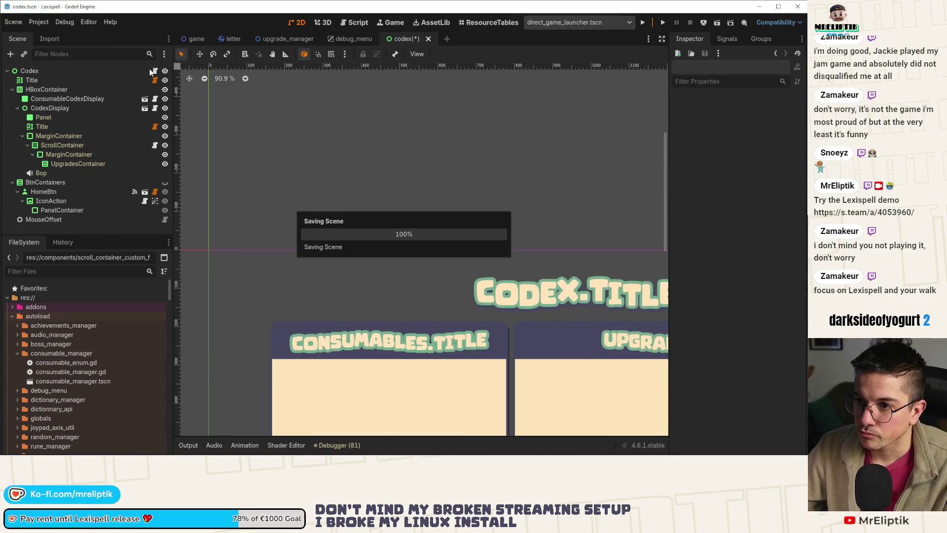
# - In the follow-focus script, copy joystick_scroll_up and place the caret in texture.path's empty string
pyautogui.click(155, 126)
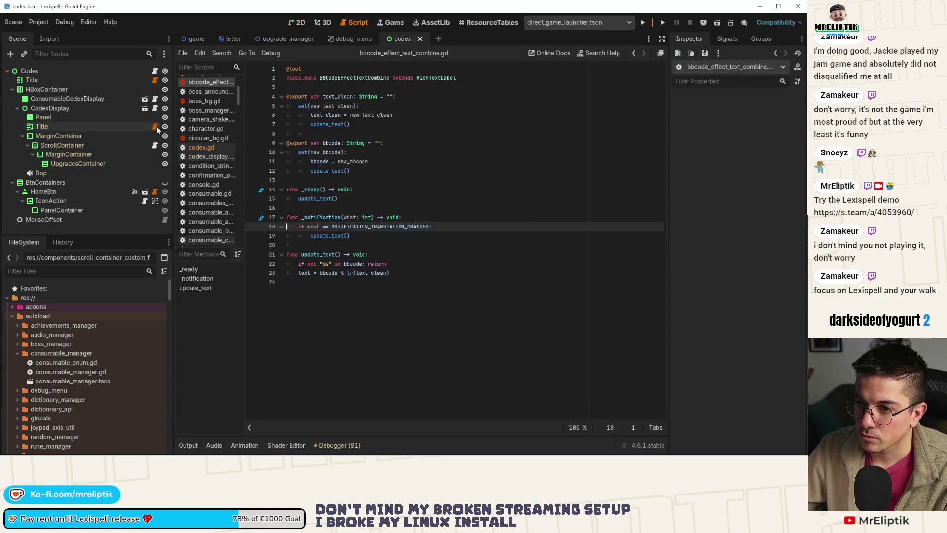
pyautogui.click(154, 145)
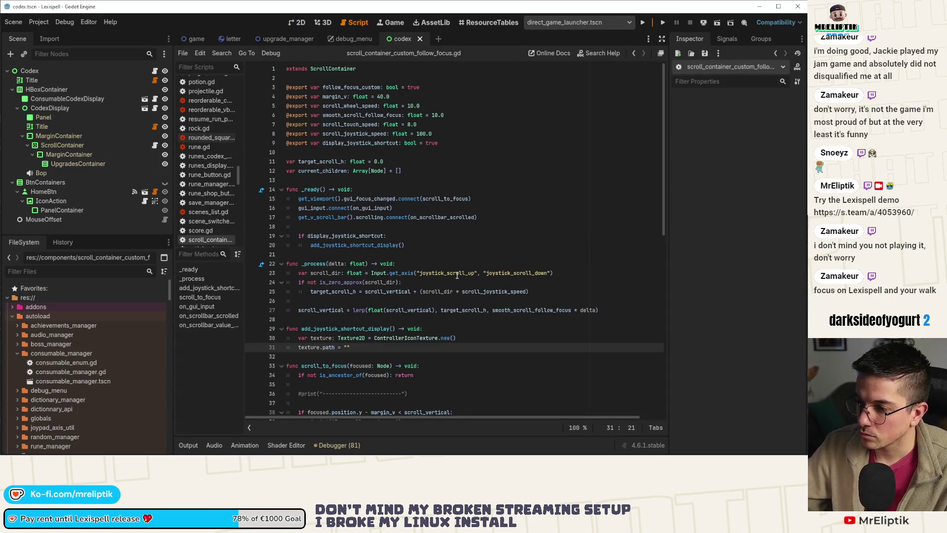
pyautogui.doubleClick(458, 275)
pyautogui.hotkey('ctrl', 'c')
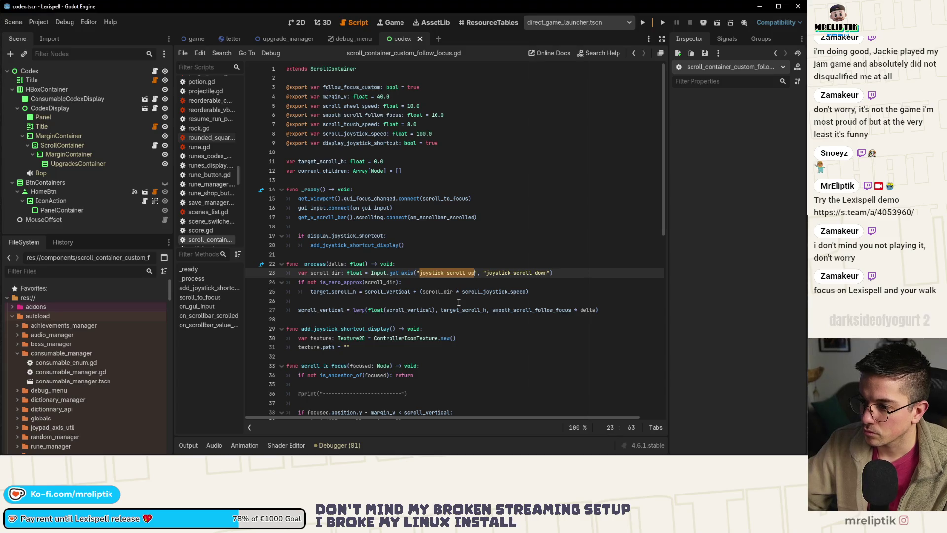
pyautogui.scroll(-3, 371, 241)
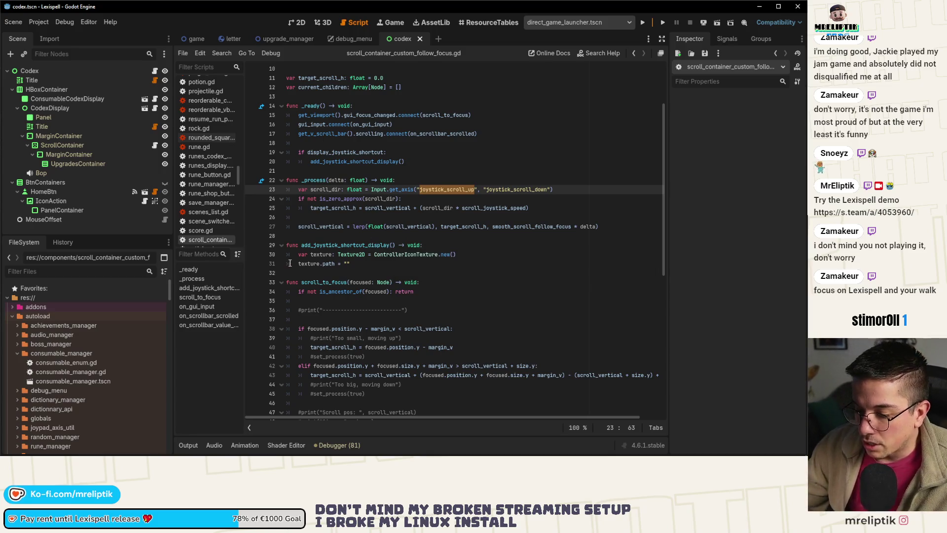
pyautogui.click(366, 258)
# - Set texture.path to "joystick_scroll_up" and begin a new texture. line below it
pyautogui.press('Down')
pyautogui.press('BackSpace')
pyautogui.hotkey('ctrl', 'v')
pyautogui.write('"')
pyautogui.press('Return')
pyautogui.write('texture.')
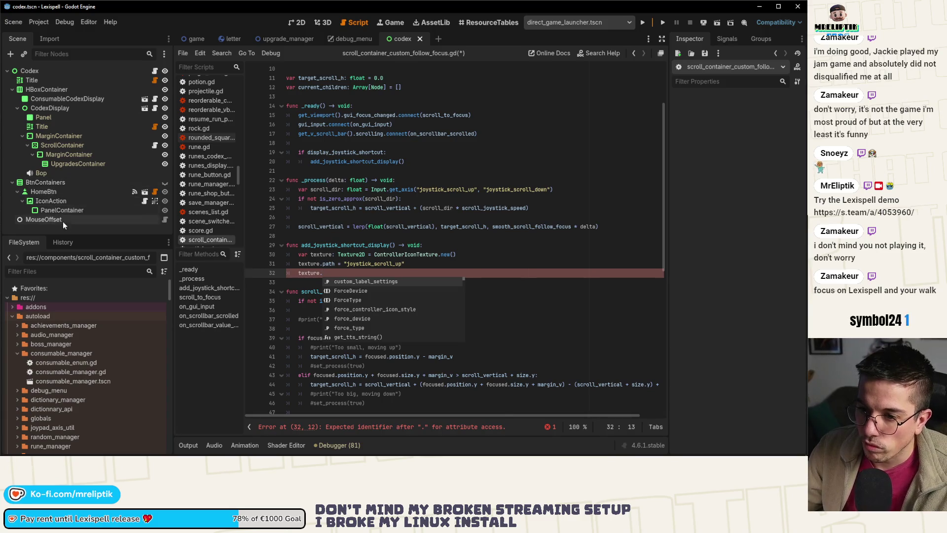
# - Check IconAction's Expand Mode in the Inspector and write texture.expand_mode = , clearing the trial value
pyautogui.click(54, 201)
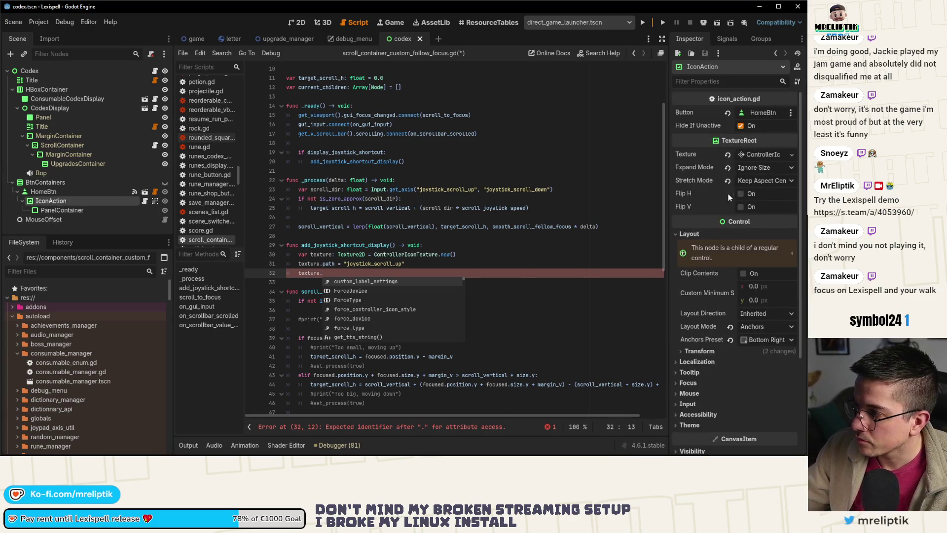
pyautogui.moveTo(689, 169)
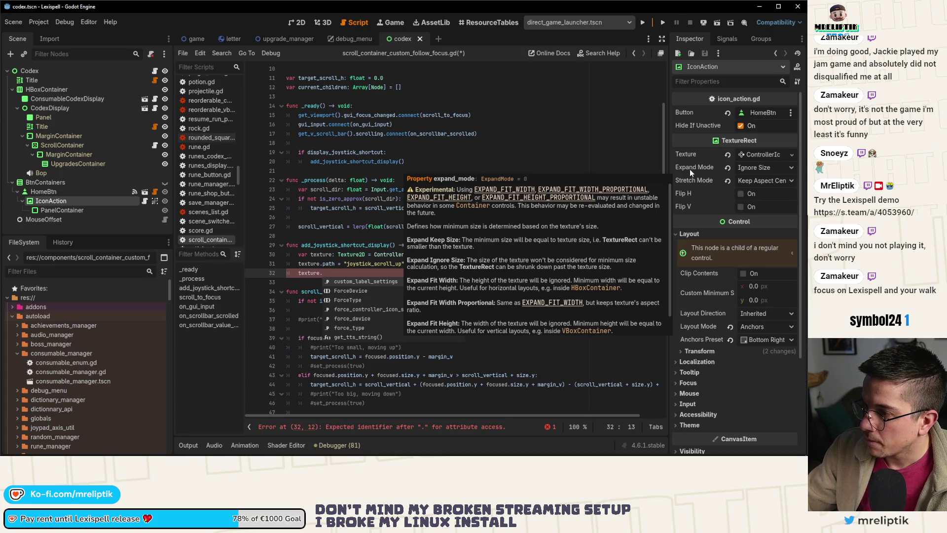
pyautogui.click(350, 273)
pyautogui.write('expadn')
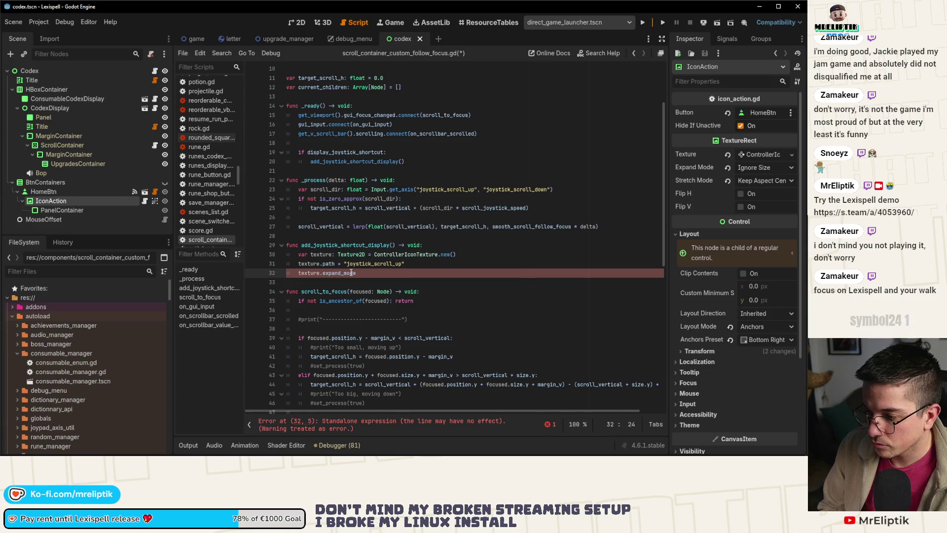
pyautogui.write('= ')
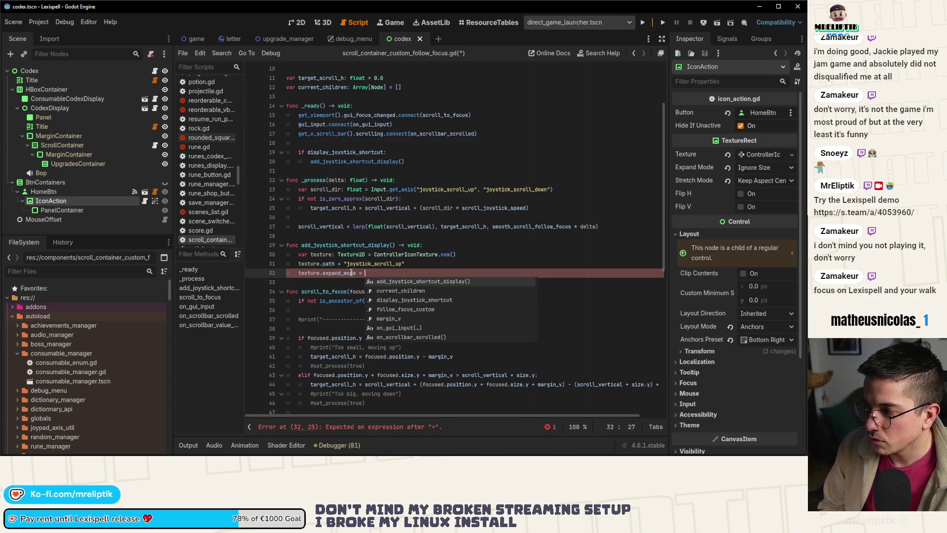
pyautogui.write('T')
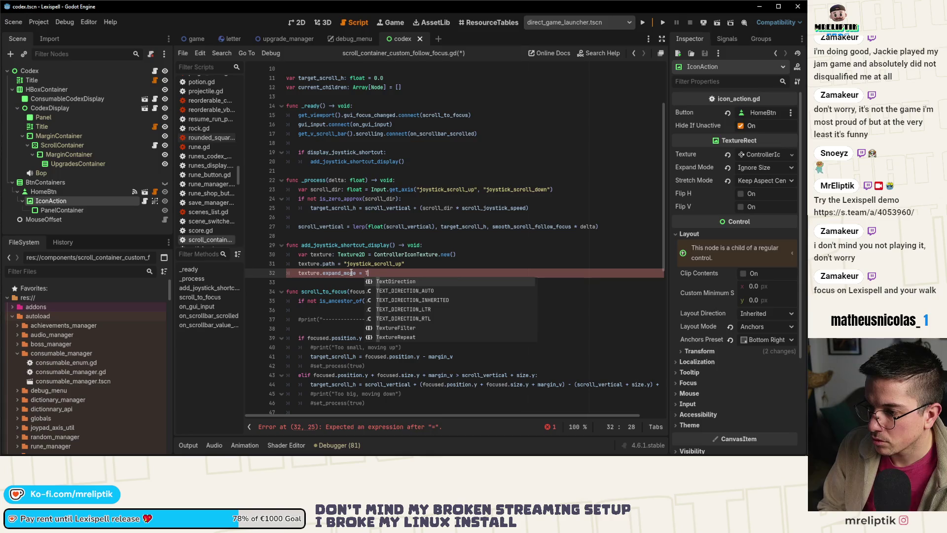
pyautogui.press('BackSpace')
pyautogui.write('EXPAD')
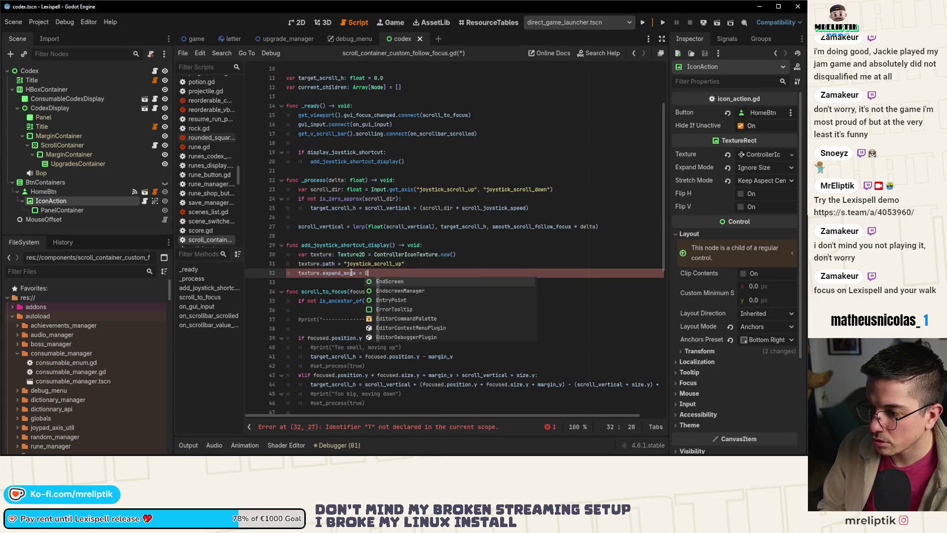
pyautogui.press('BackSpace')
pyautogui.press('BackSpace')
pyautogui.press('BackSpace')
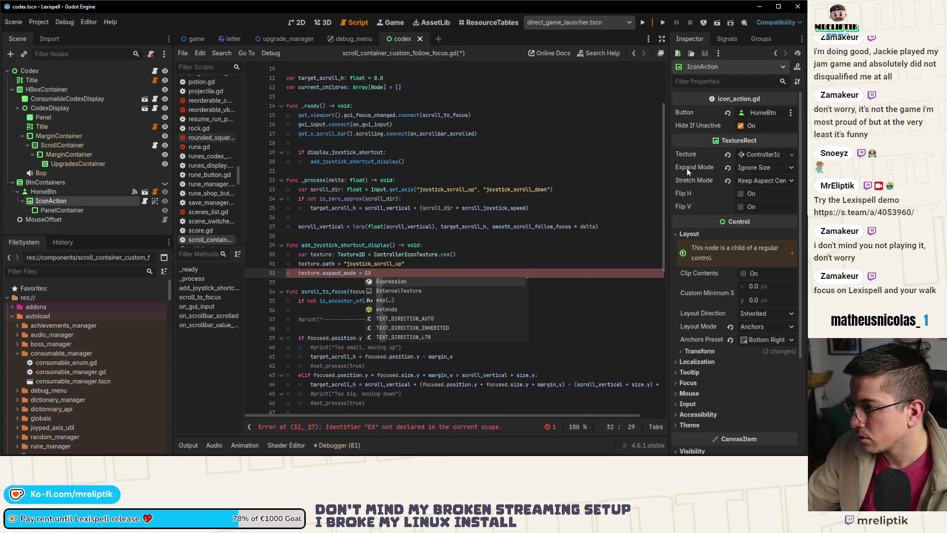
pyautogui.moveTo(687, 168)
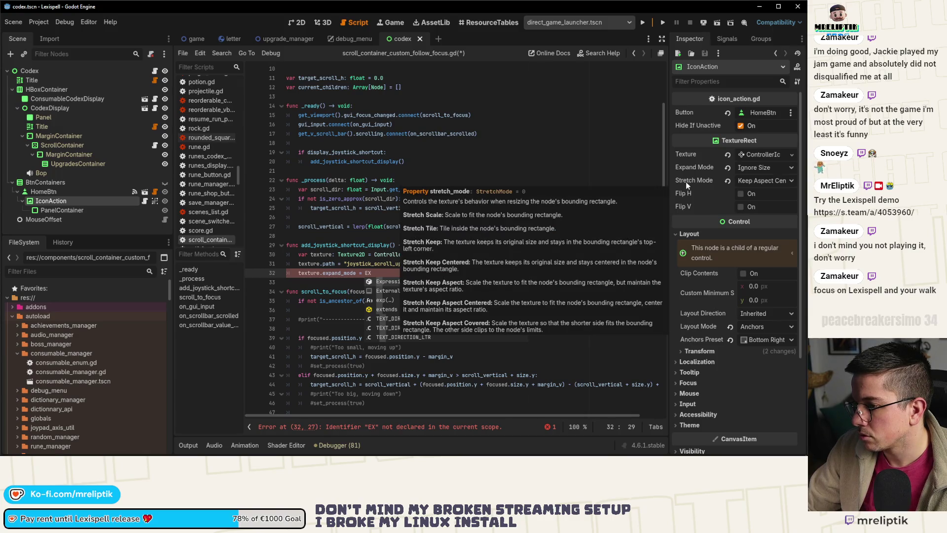
pyautogui.click(388, 269)
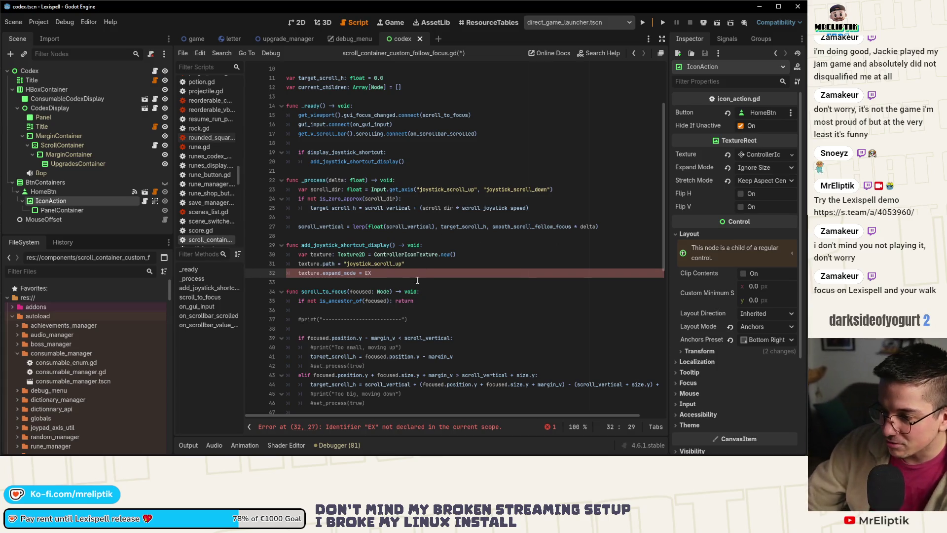
pyautogui.press('BackSpace')
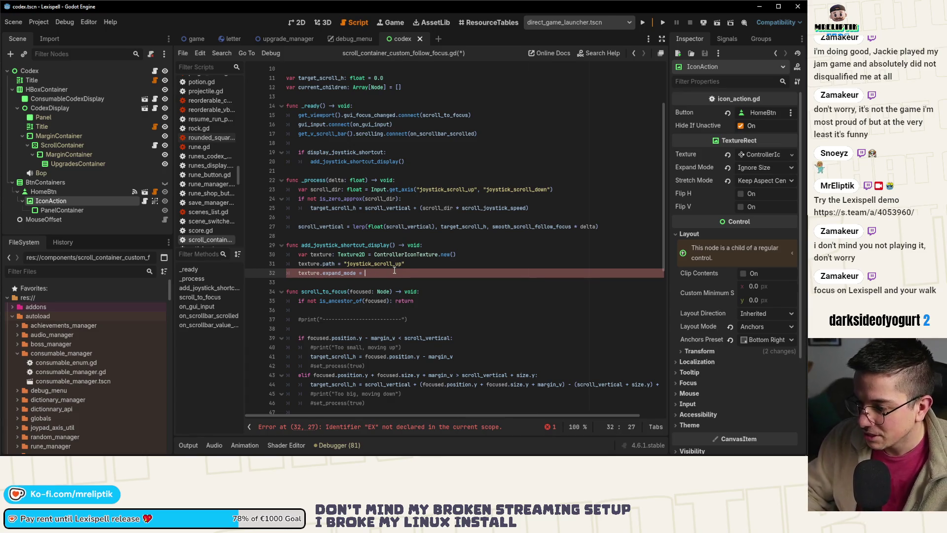
# - Try an EXPAND constant name as the expand_mode value, dropping the Texture2D prefix
pyautogui.write('Text')
pyautogui.press('Down')
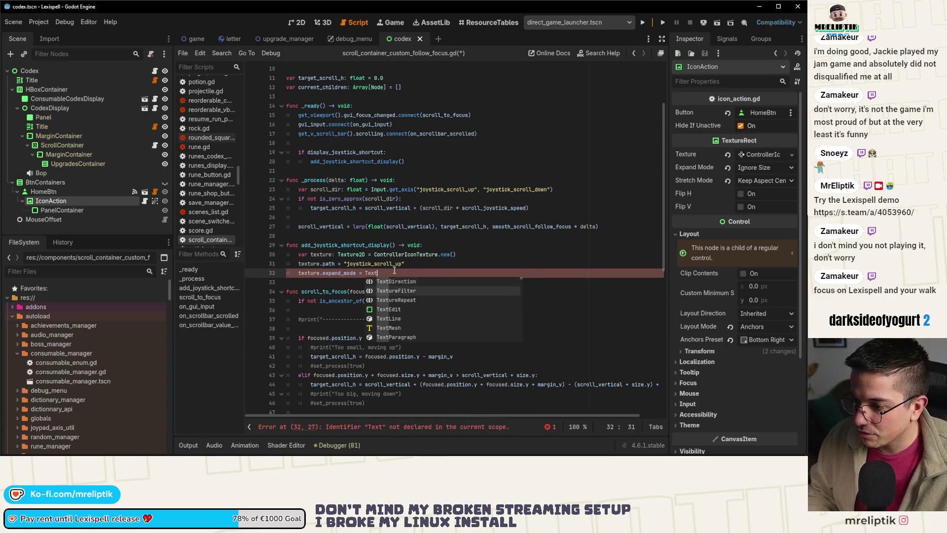
pyautogui.write('ure2D.')
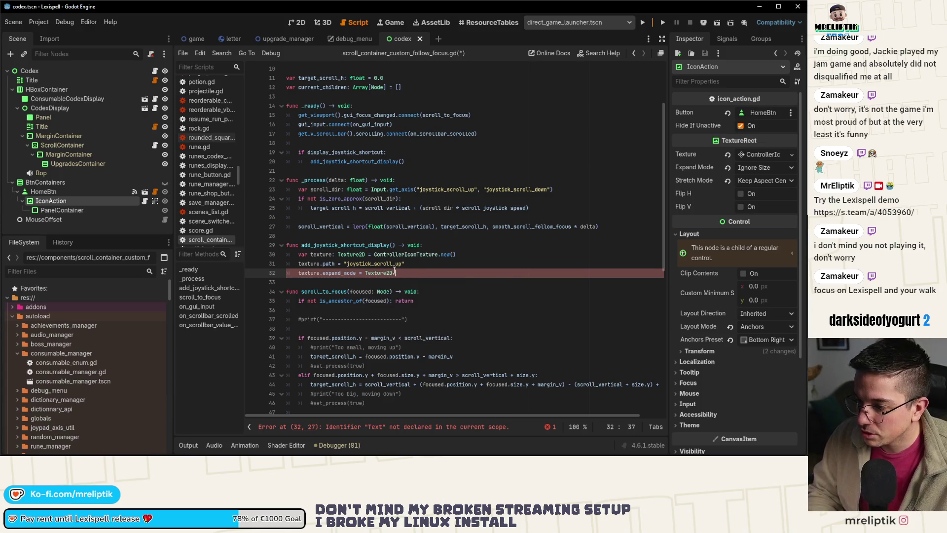
pyautogui.write('EXA')
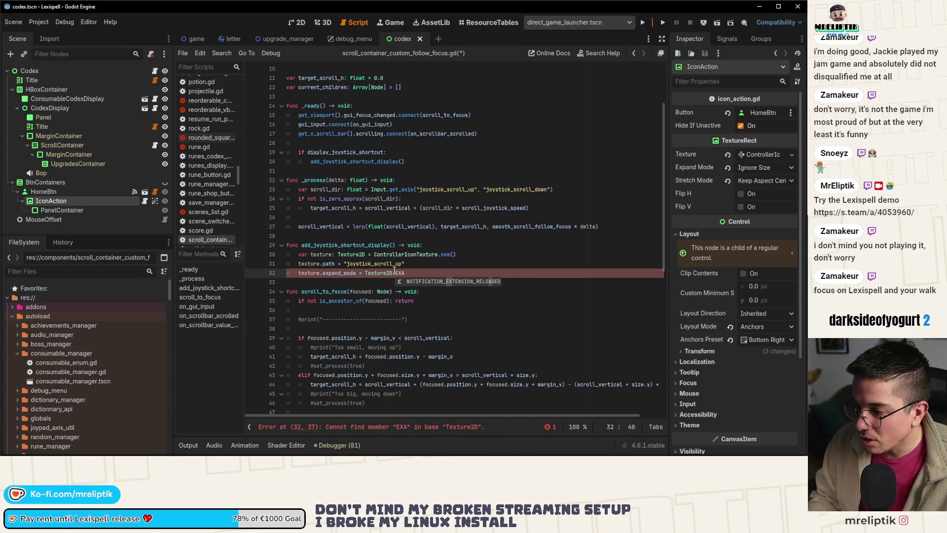
pyautogui.press('BackSpace')
pyautogui.press('BackSpace')
pyautogui.write('XPA')
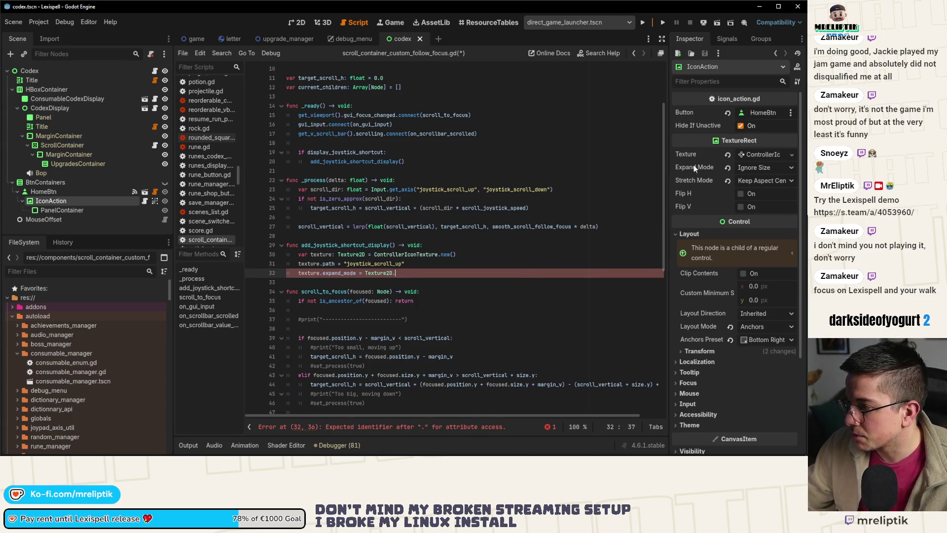
pyautogui.moveTo(694, 163)
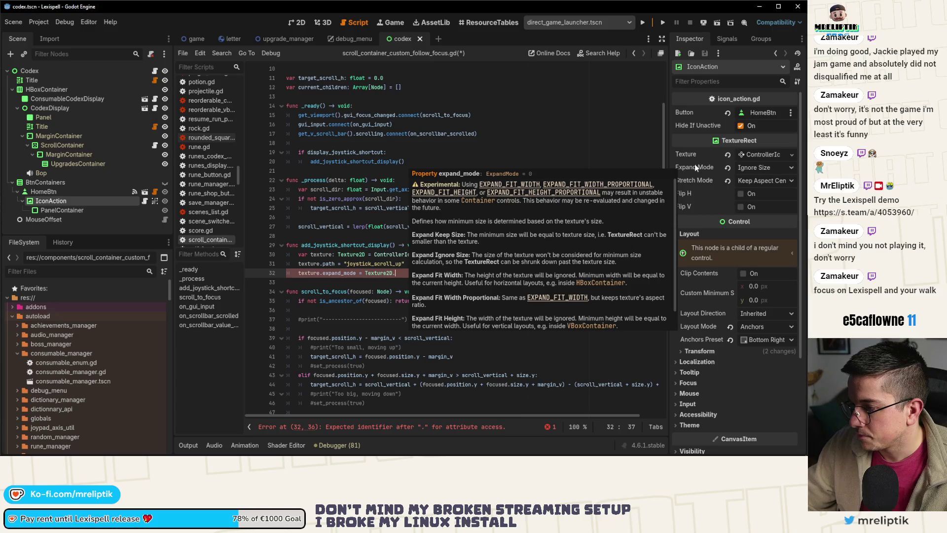
pyautogui.press('Left')
pyautogui.hotkey('ctrl', 'BackSpace')
pyautogui.press('Delete')
pyautogui.write('EXPAND')
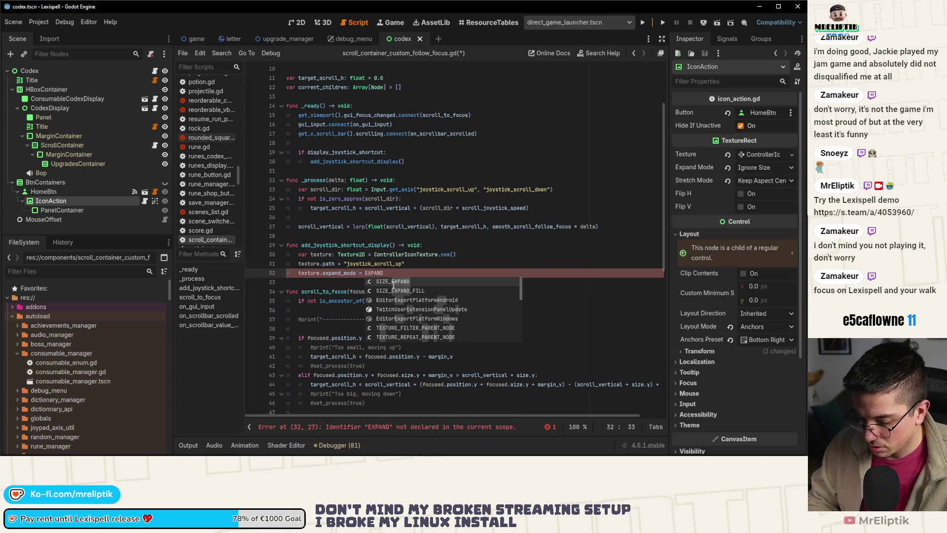
pyautogui.write('_F6')
pyautogui.press('BackSpace')
pyautogui.press('BackSpace')
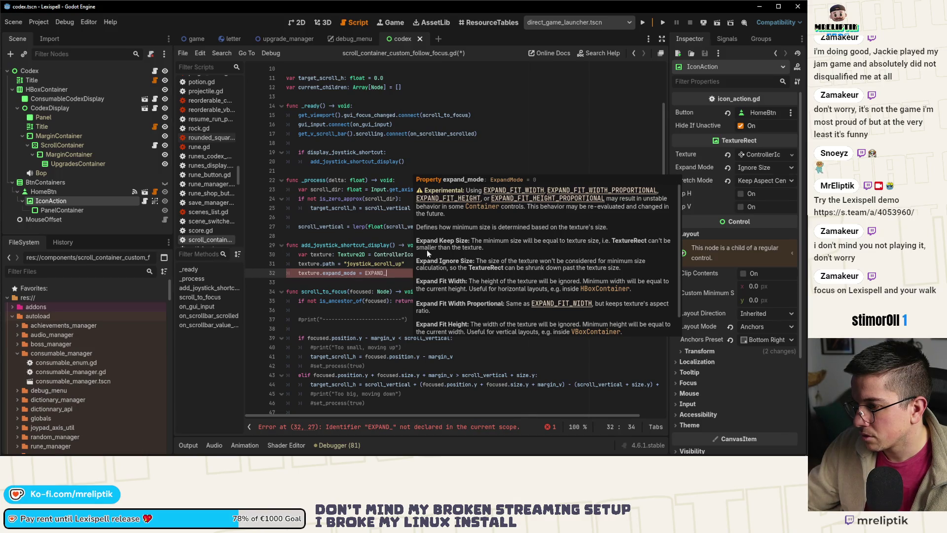
# - Set texture.expand_mode to 0, save the script, and begin a texture.stretch line below
pyautogui.press('BackSpace')
pyautogui.press('BackSpace')
pyautogui.press('BackSpace')
pyautogui.write('0')
pyautogui.hotkey('ctrl', 's')
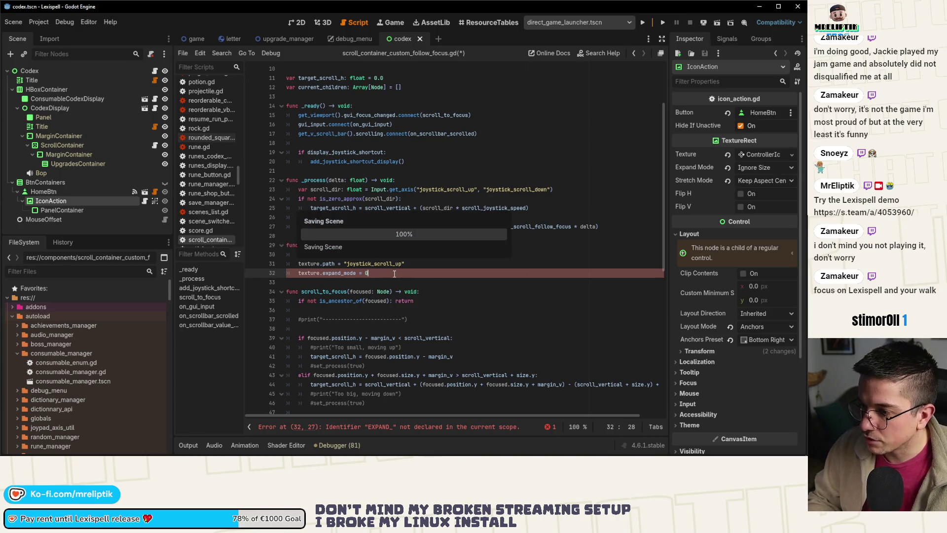
pyautogui.press('Return')
pyautogui.write('texture')
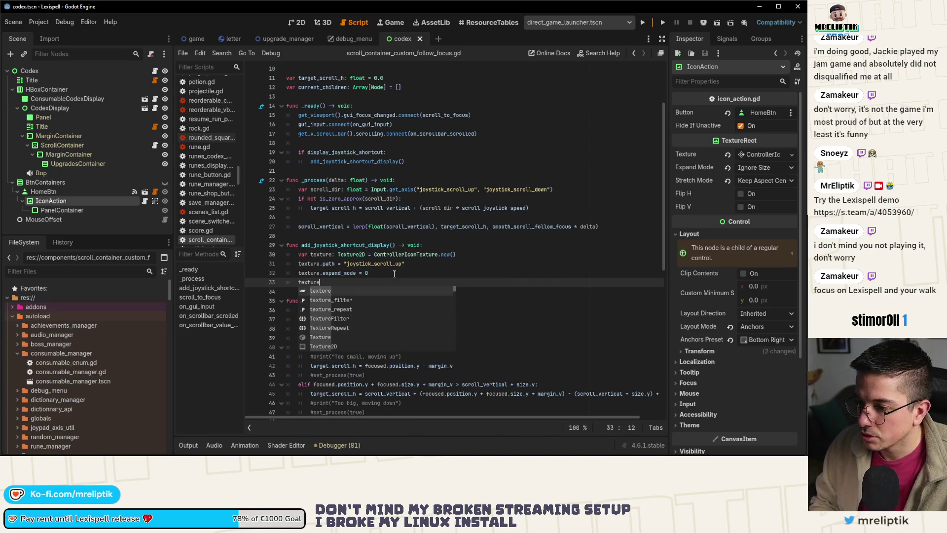
pyautogui.write('.str')
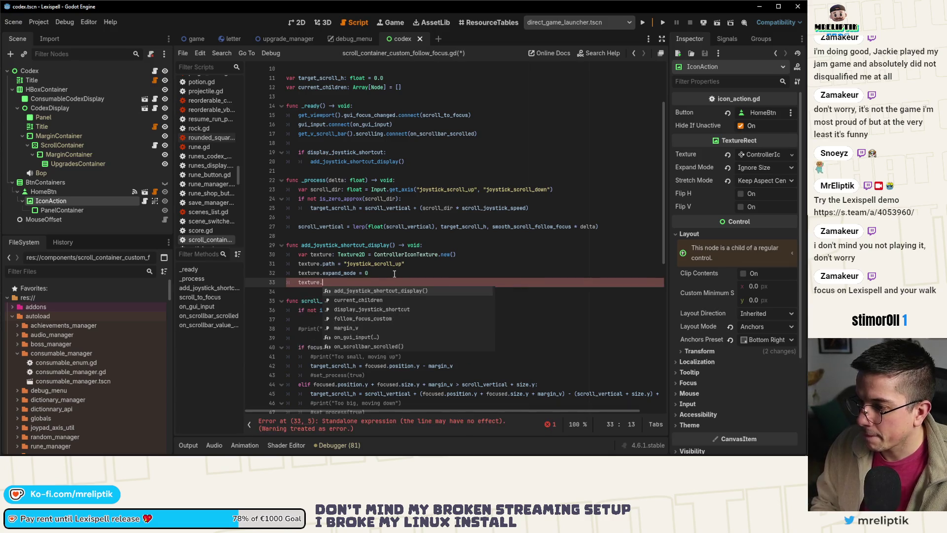
pyautogui.write('et')
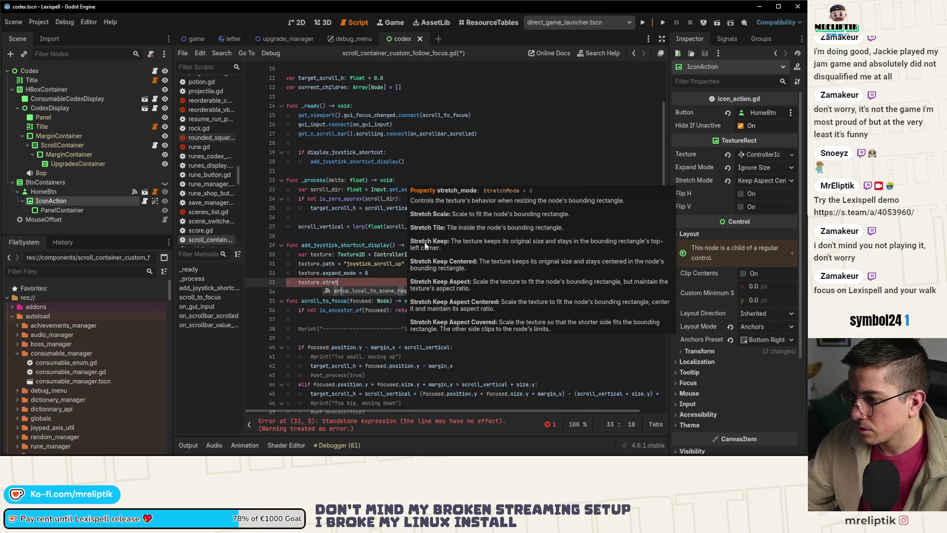
# - Change the icon variable's type on line 30 from Texture2D to TextureRect and save
pyautogui.click(348, 285)
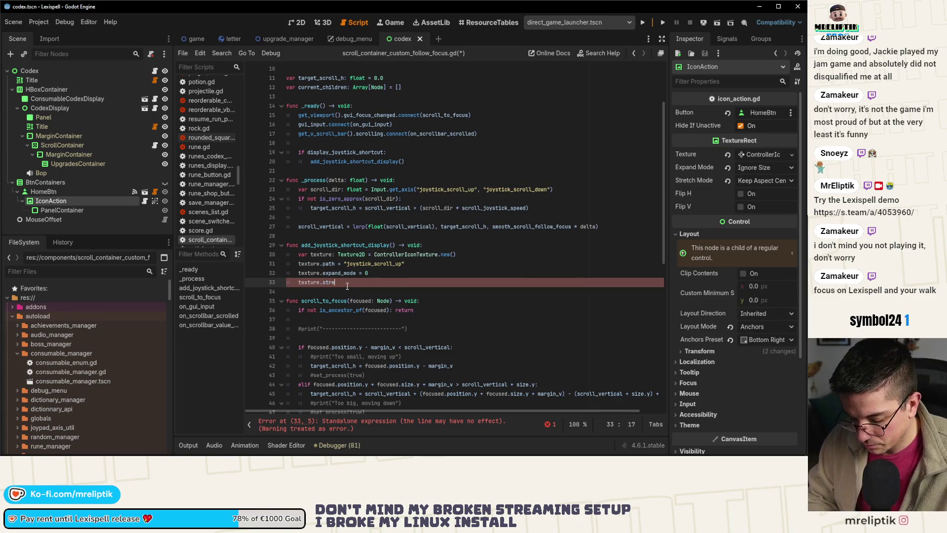
pyautogui.write('ch_mode =')
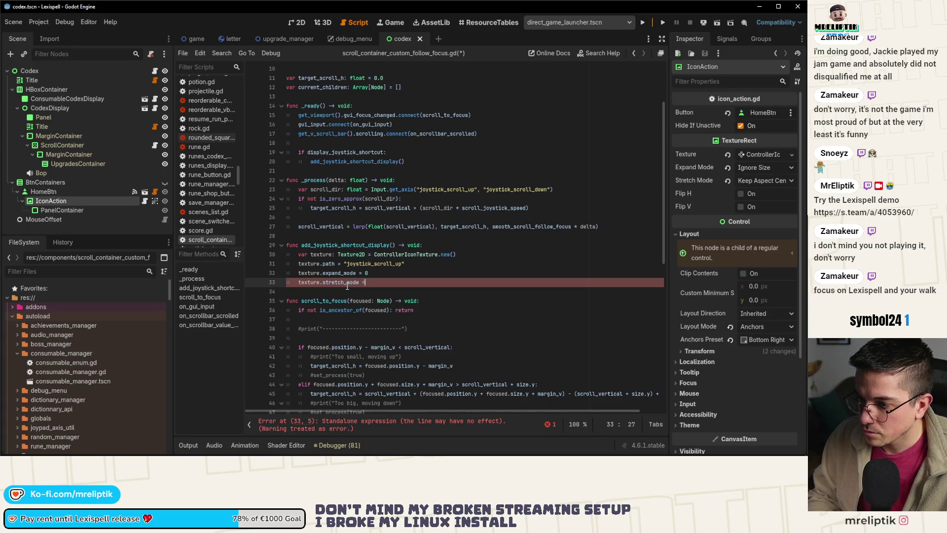
pyautogui.write(' KEEP')
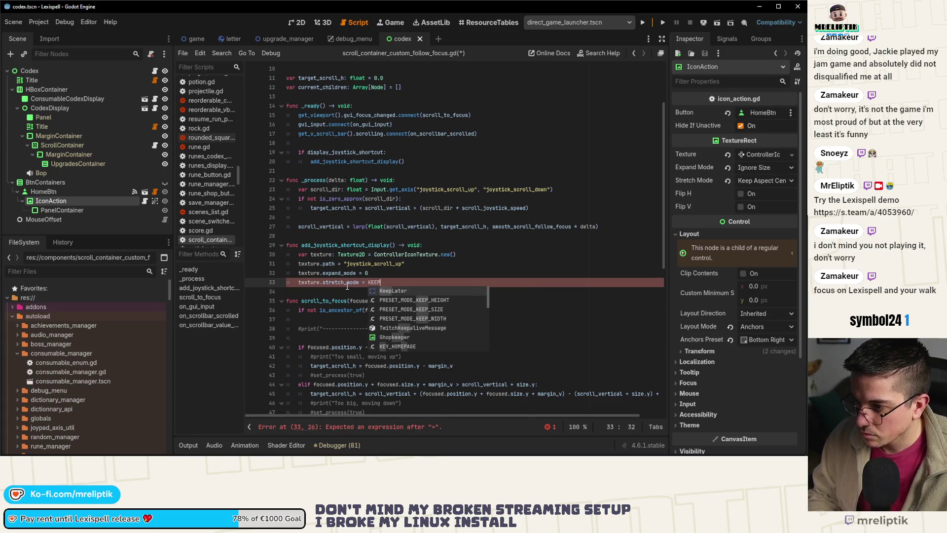
pyautogui.write('_AS')
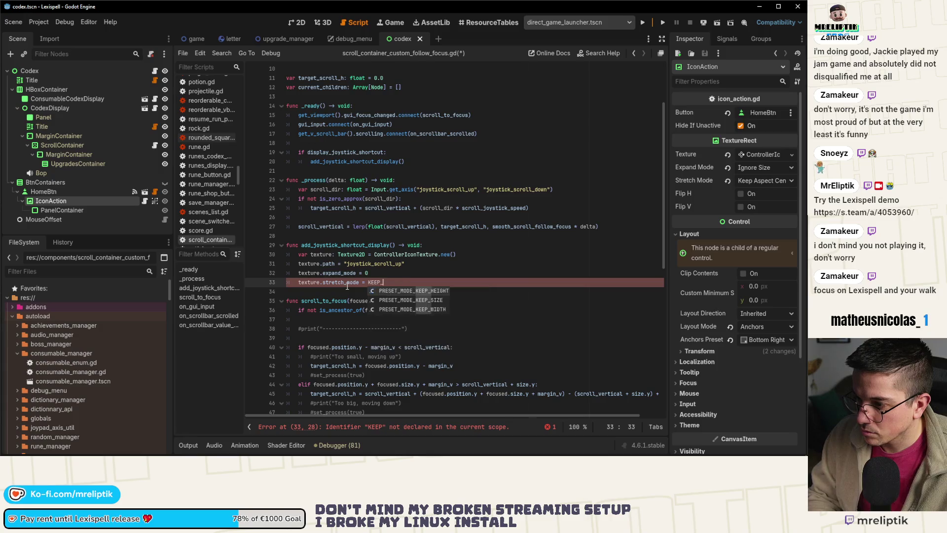
pyautogui.press('BackSpace')
pyautogui.press('BackSpace')
pyautogui.press('BackSpace')
pyautogui.press('BackSpace')
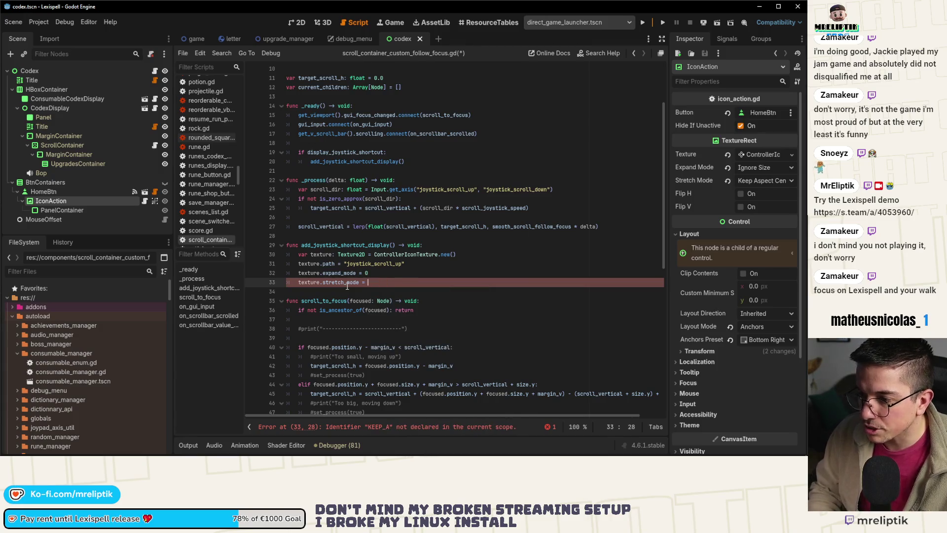
pyautogui.scroll(2, 375, 289)
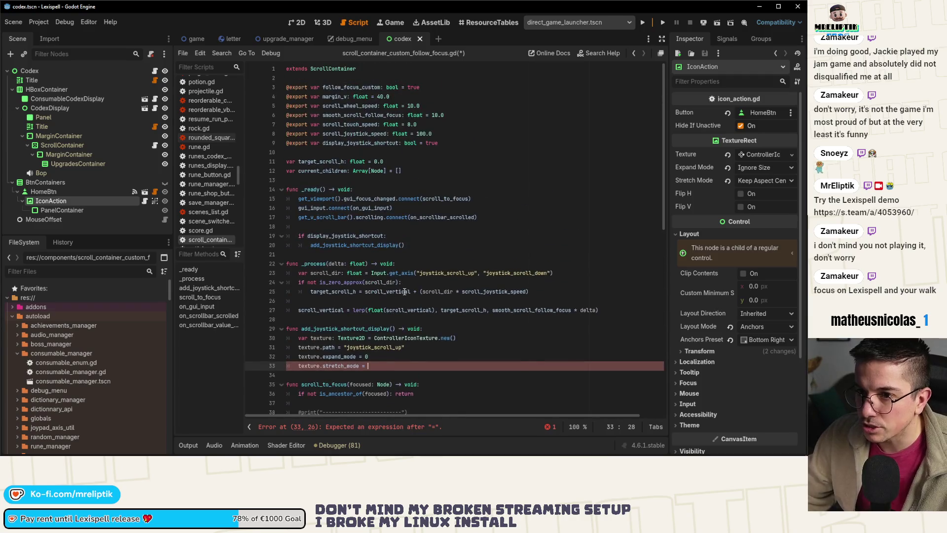
pyautogui.scroll(-6, 410, 294)
pyautogui.scroll(5, 410, 294)
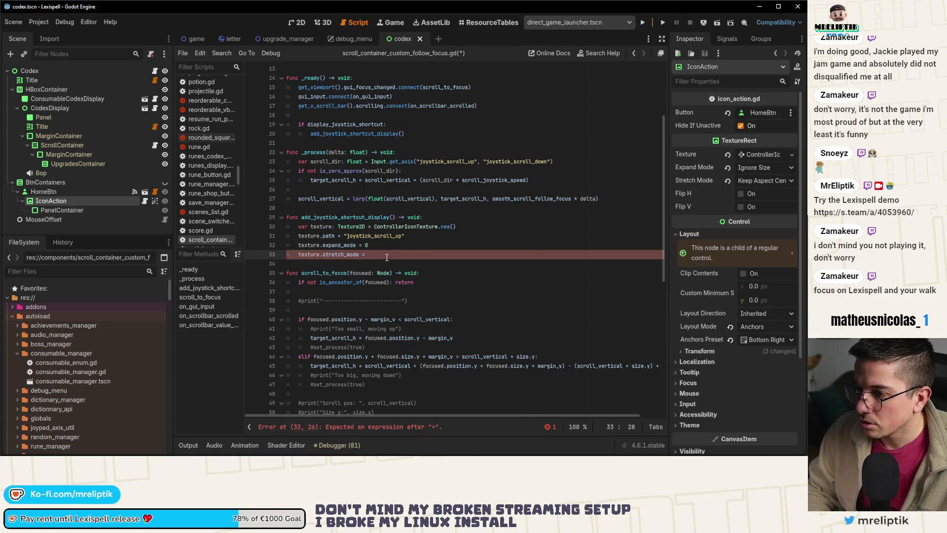
pyautogui.press('Up')
pyautogui.press('Up')
pyautogui.press('Up')
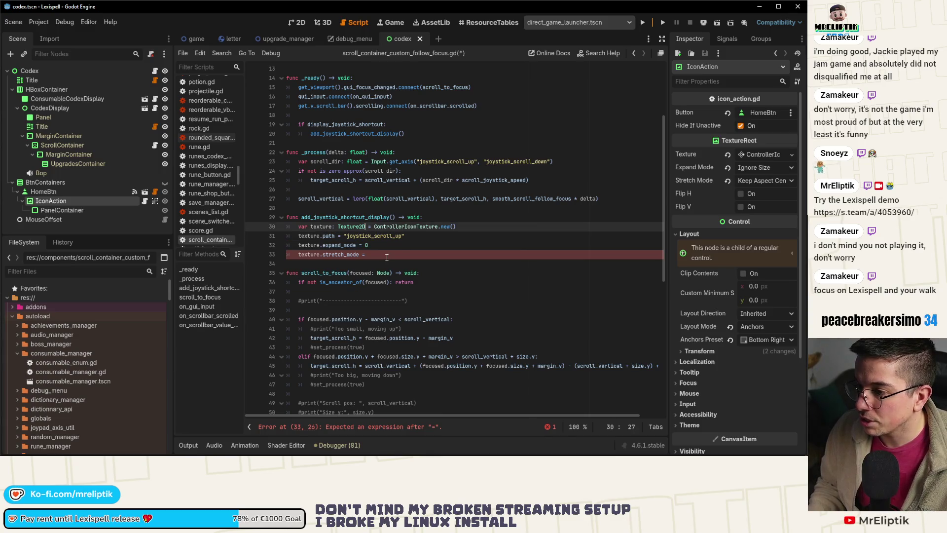
pyautogui.hotkey('ctrl', 'shift', 'Left')
pyautogui.press('BackSpace')
pyautogui.write('Text')
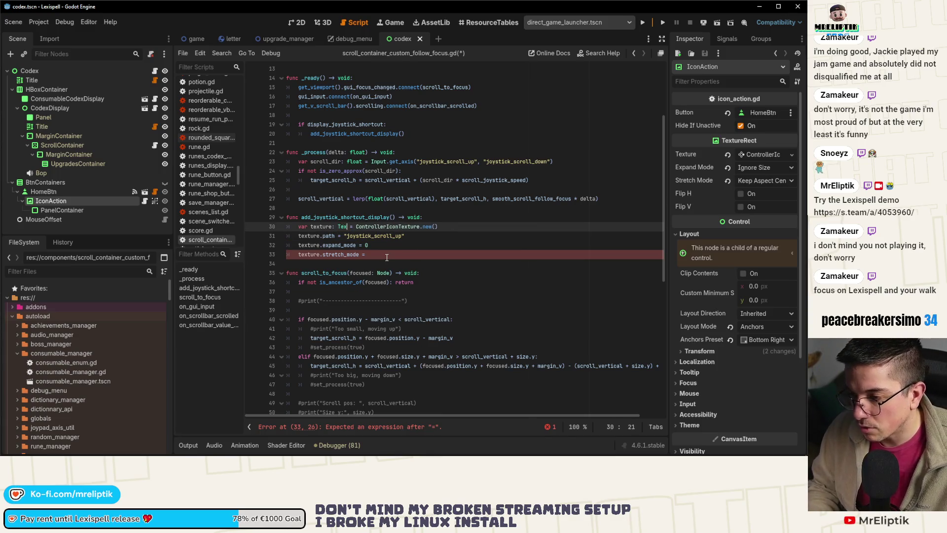
pyautogui.write('ureRe')
pyautogui.press('Return')
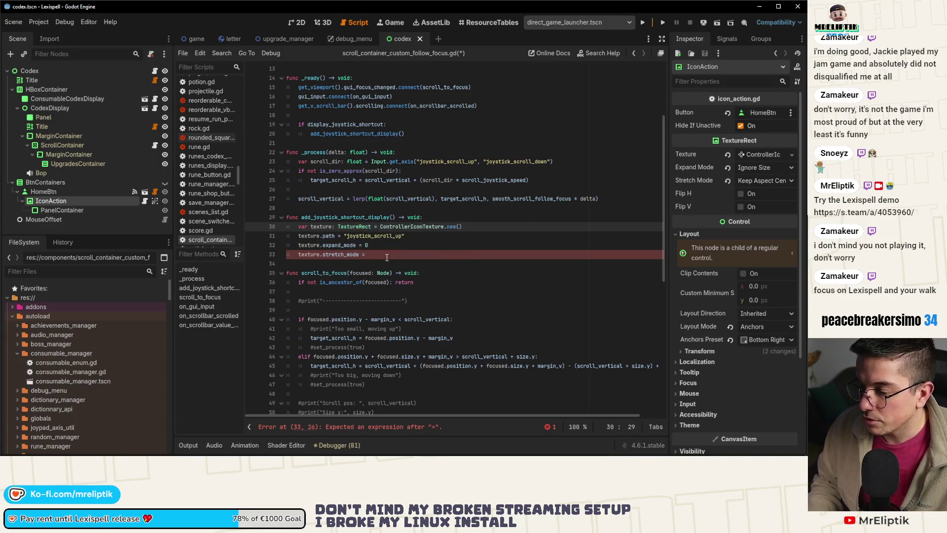
pyautogui.hotkey('ctrl', 's')
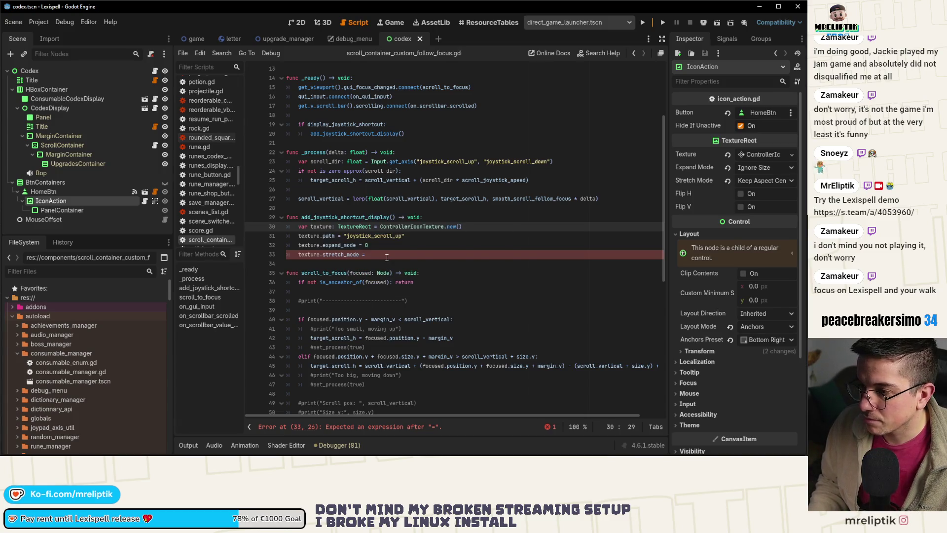
# - Replace the ControllerIconTexture constructor on line 30 with TextureRect.new() and save
pyautogui.press('End')
pyautogui.hotkey('ctrl', 'shift', 'Left')
pyautogui.hotkey('ctrl', 'shift', 'Left')
pyautogui.hotkey('ctrl', 'shift', 'Left')
pyautogui.press('BackSpace')
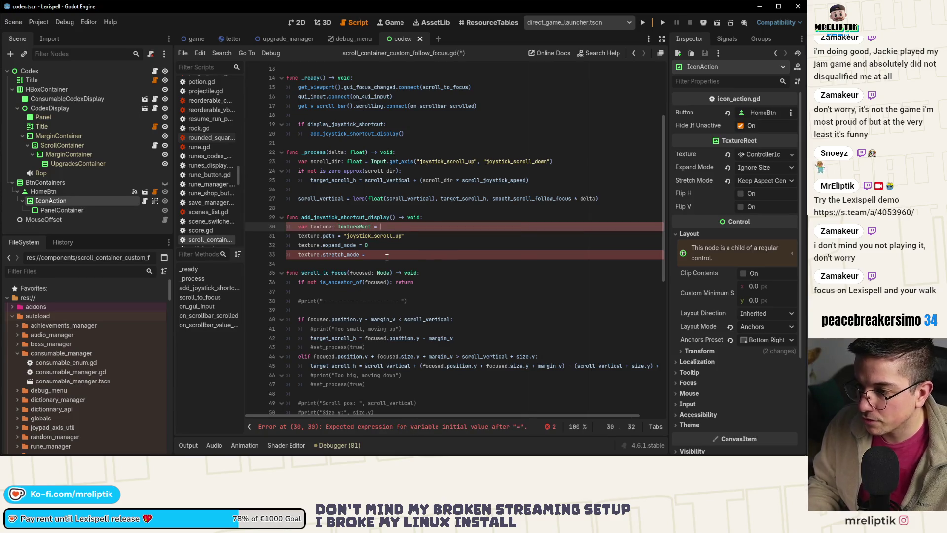
pyautogui.write('Tex')
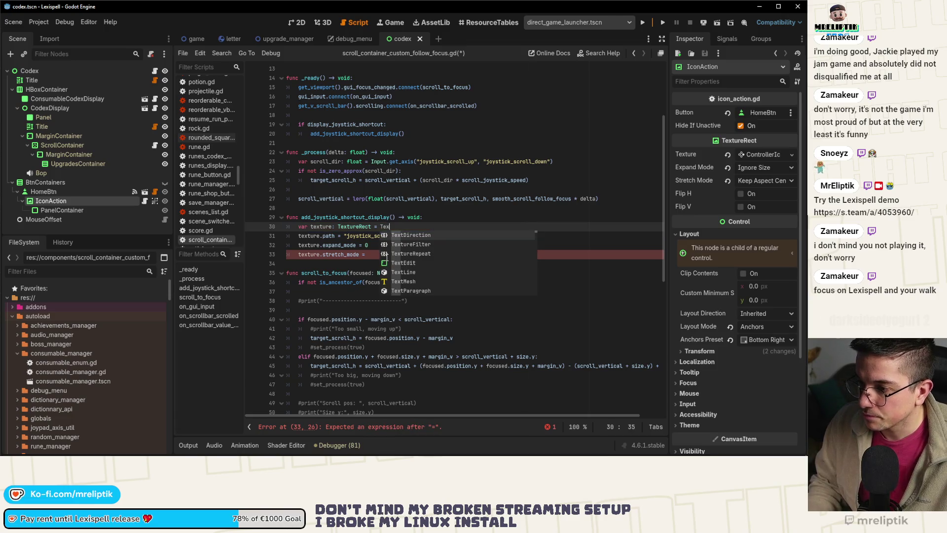
pyautogui.write('tureRep')
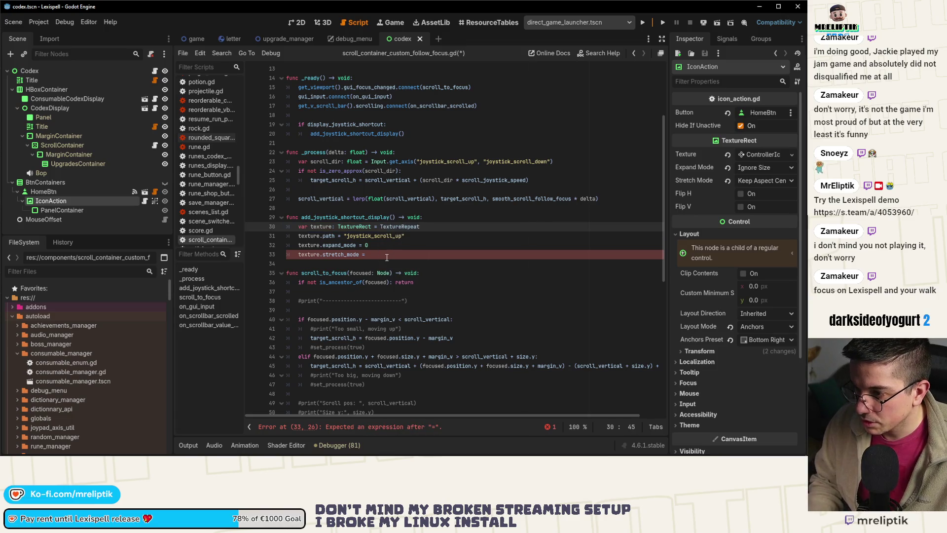
pyautogui.press('BackSpace')
pyautogui.press('BackSpace')
pyautogui.write('ct.new')
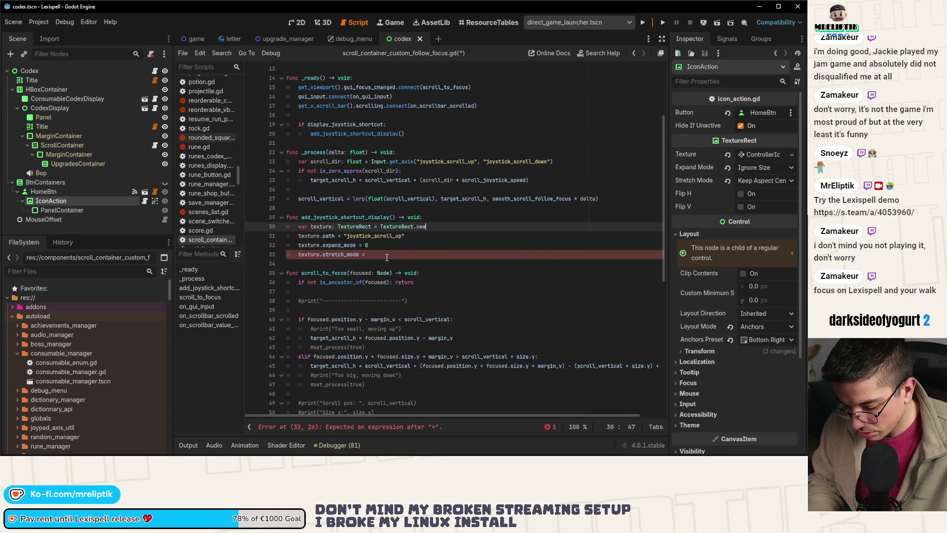
pyautogui.write('()')
pyautogui.hotkey('ctrl', 's')
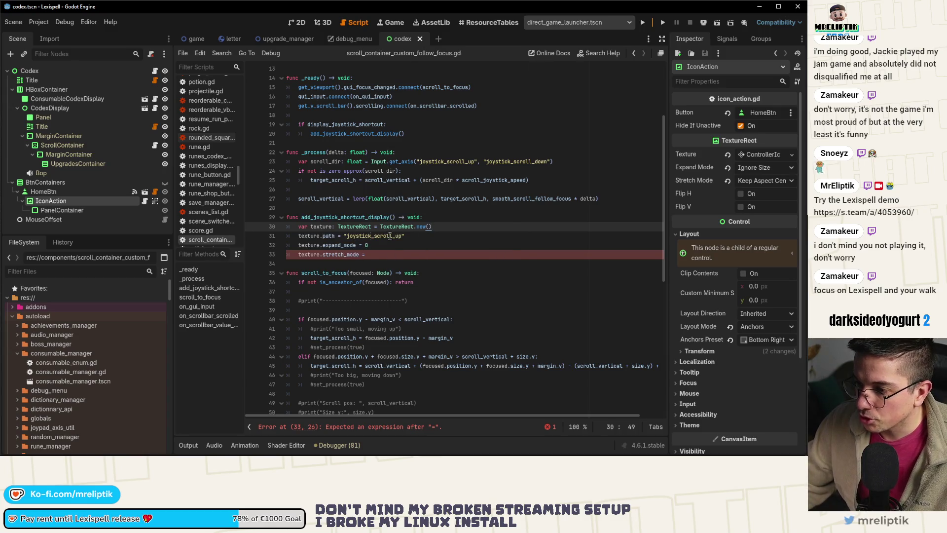
# - Add a line setting texture.texture = ControllerIconTexture.new()
pyautogui.press('Return')
pyautogui.write('text')
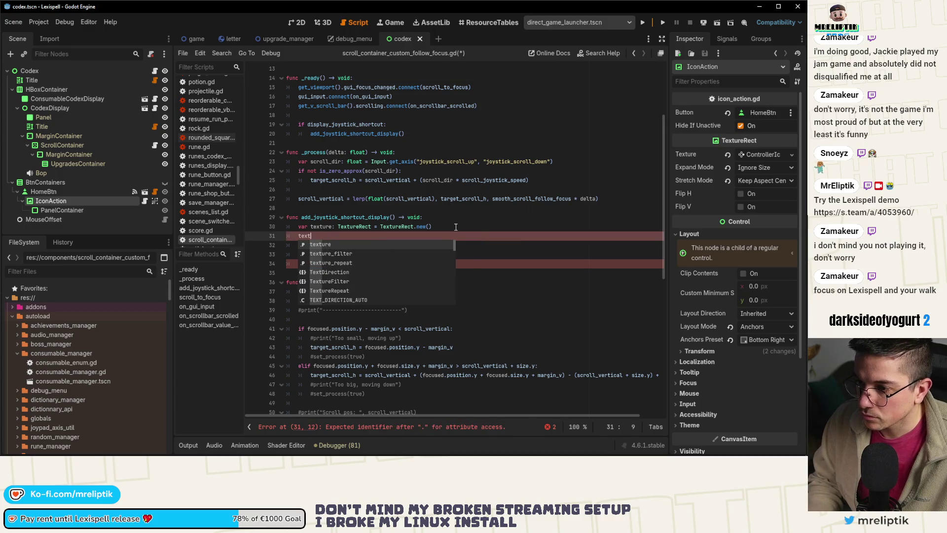
pyautogui.press('Return')
pyautogui.press('Return')
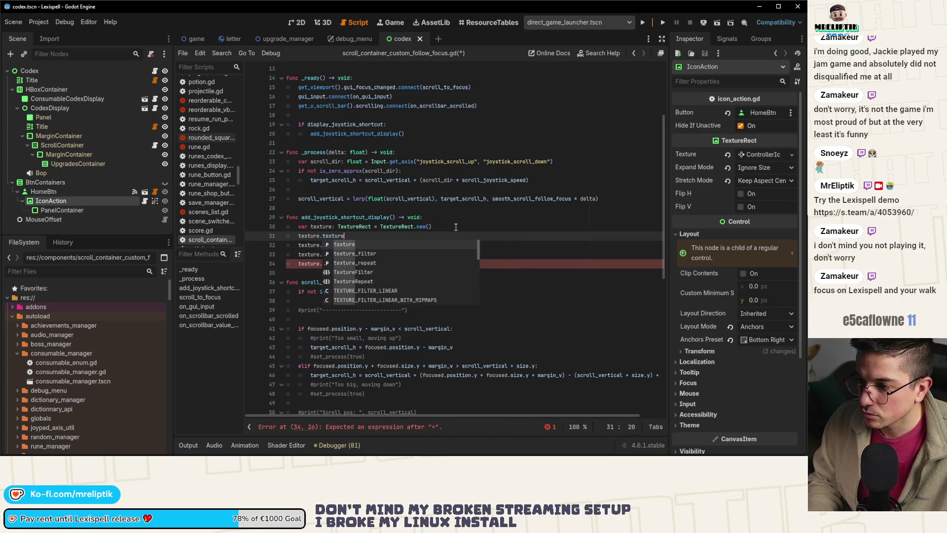
pyautogui.write('= ControllerIconTexture.new()')
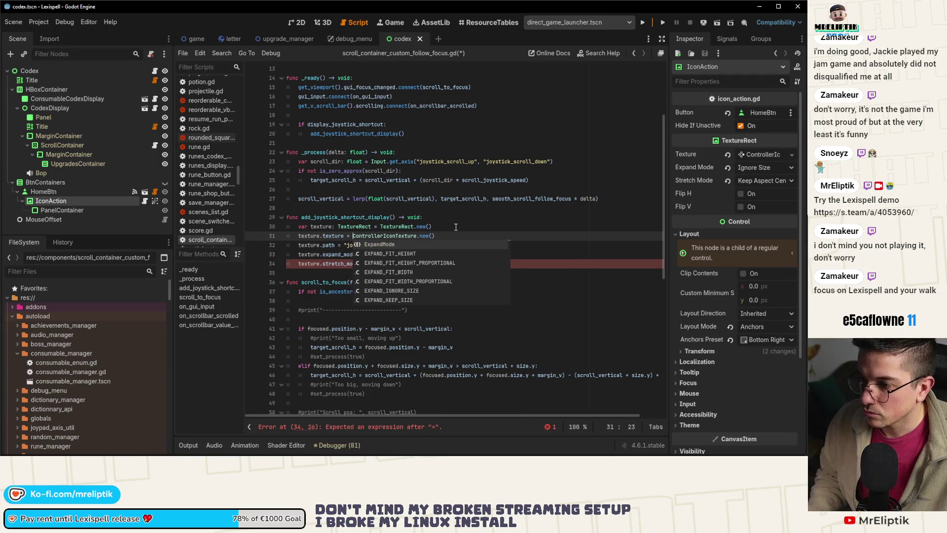
pyautogui.press('Escape')
pyautogui.press('Down')
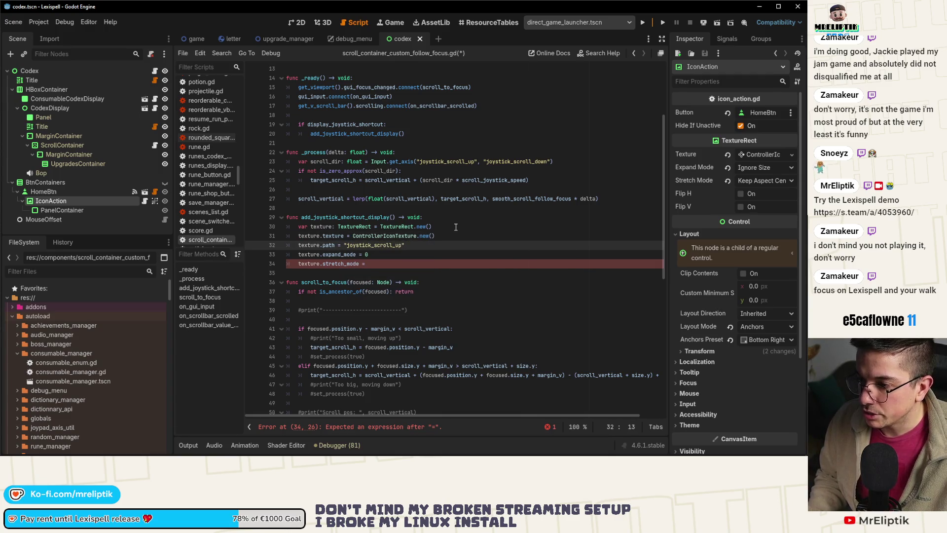
# - Set texture.stretch_mode to STRETCH_KEEP_ASPECT_CENTERED via autocomplete
pyautogui.write('teture')
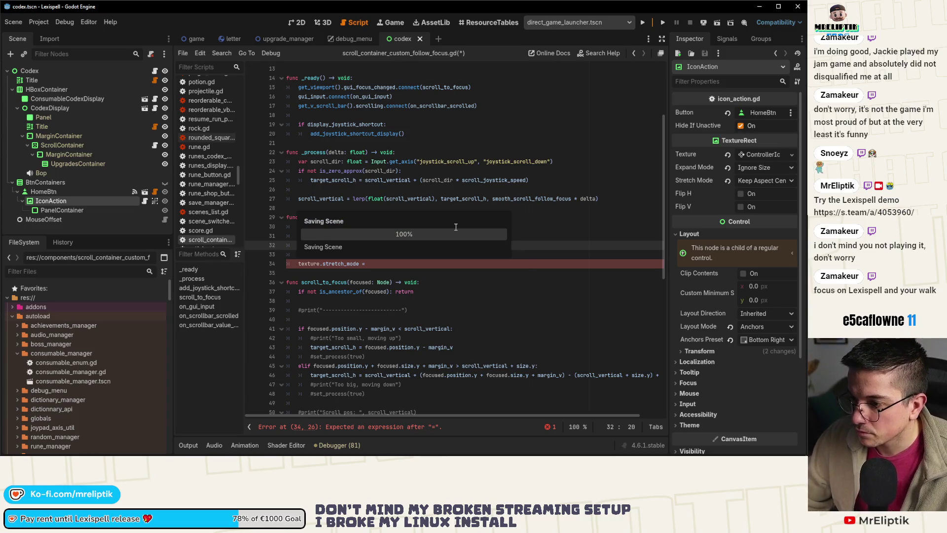
pyautogui.press('BackSpace')
pyautogui.press('BackSpace')
pyautogui.press('BackSpace')
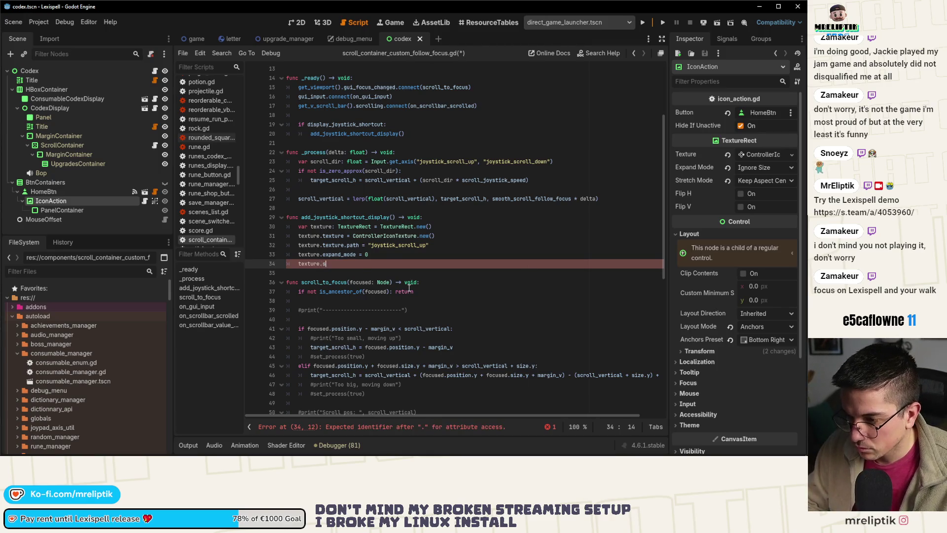
pyautogui.write('tretch_mode =')
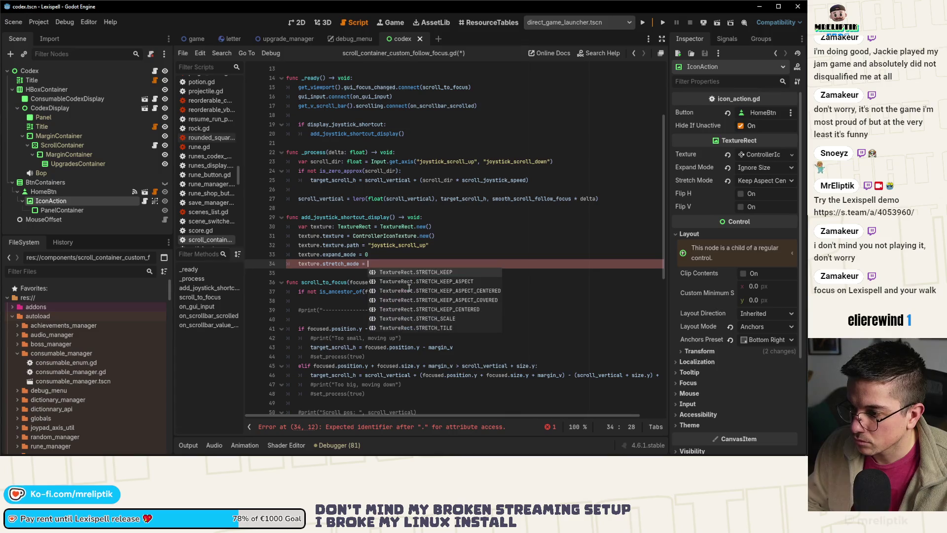
pyautogui.press('Down')
pyautogui.press('Down')
pyautogui.press('Down')
pyautogui.press('Up')
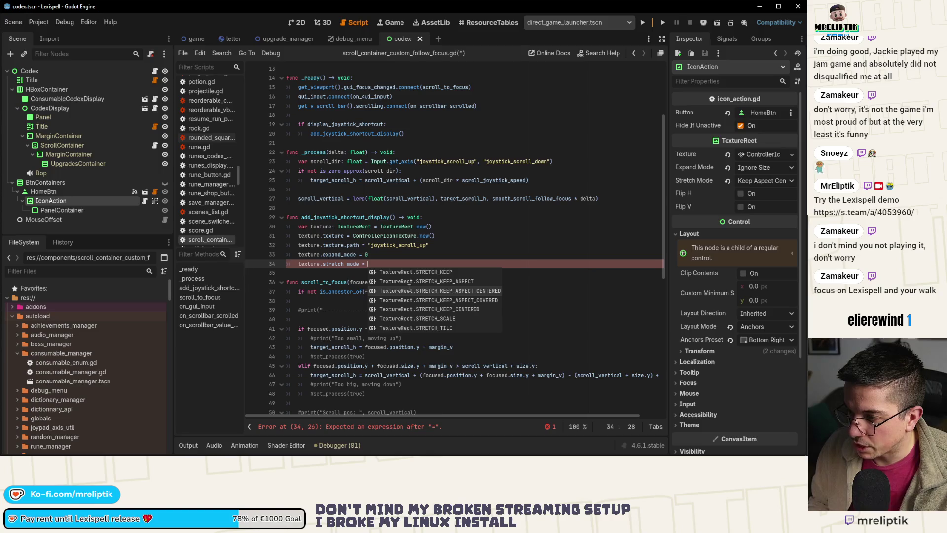
pyautogui.press('Return')
# - Replace the expand_mode value 0 with EXPAND_IGNORE_SIZE, save, and open a new line
pyautogui.press('Up')
pyautogui.press('BackSpace')
pyautogui.write('EXPADN')
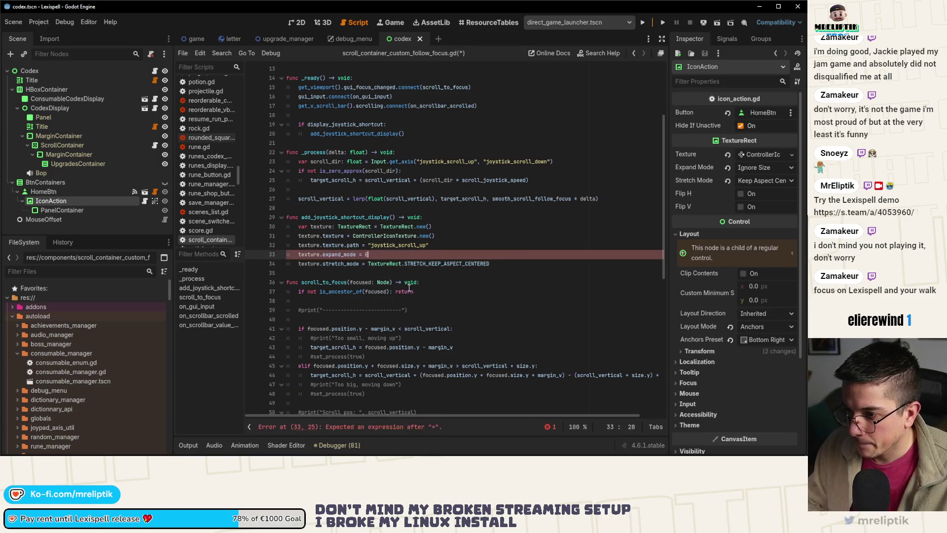
pyautogui.press('Return')
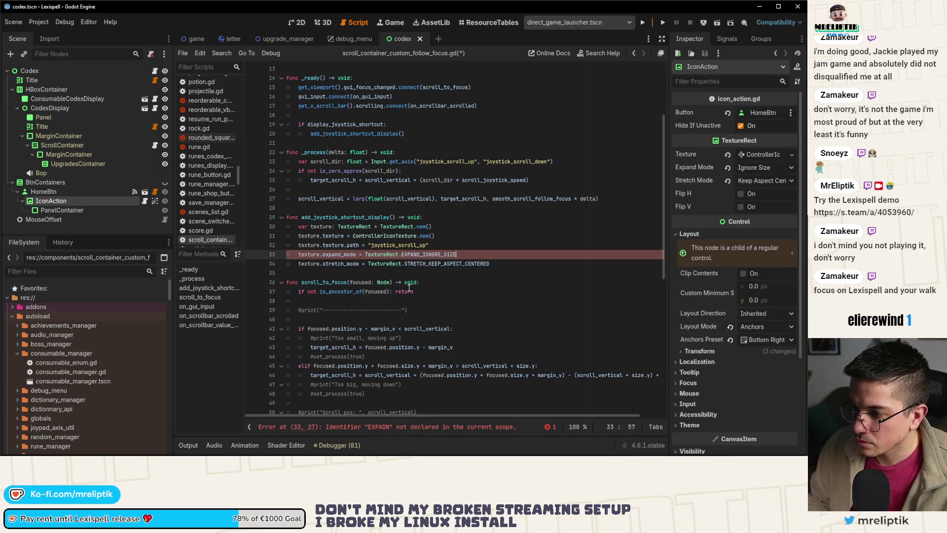
pyautogui.hotkey('ctrl', 's')
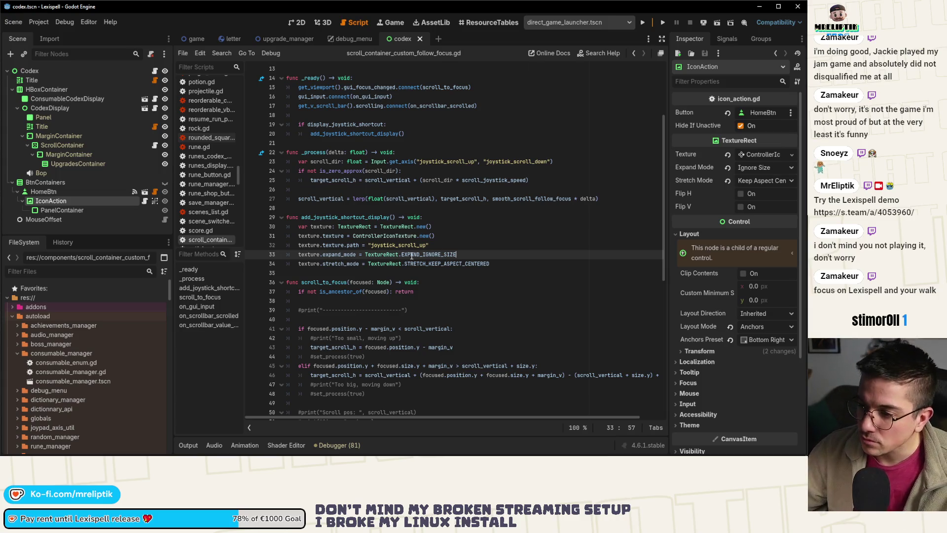
pyautogui.click(500, 265)
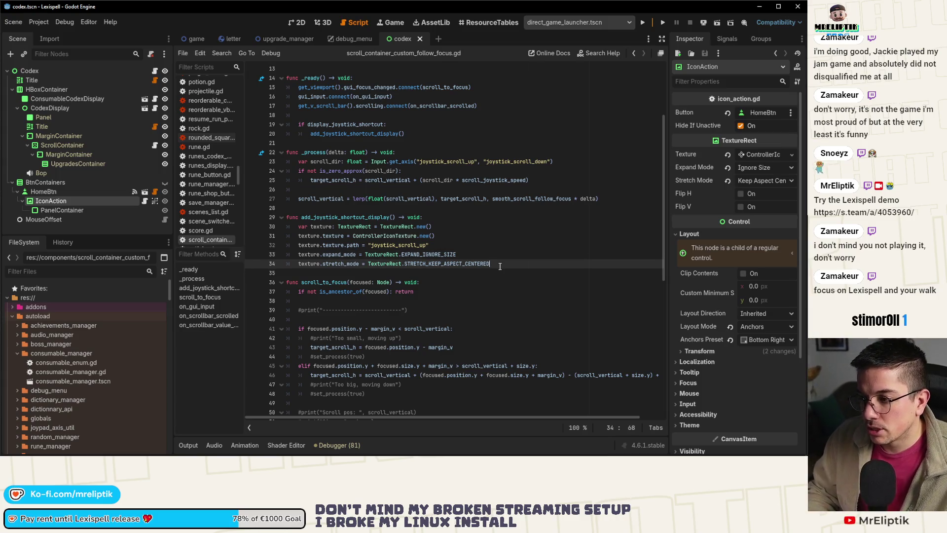
pyautogui.press('Return')
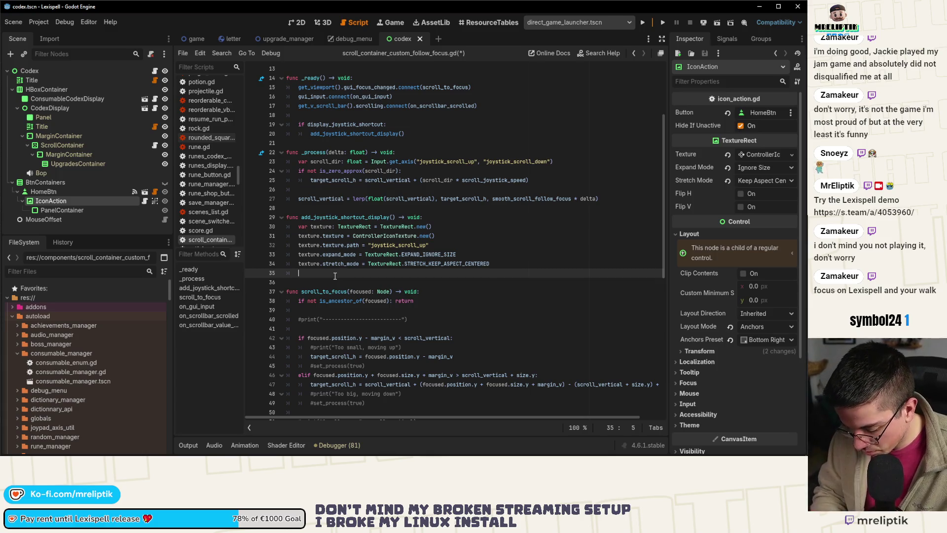
# - Add add_child(texture) and position the icon at size.x + 15.0, size.y / 2.0, then save
pyautogui.press('Return')
pyautogui.write('dd_')
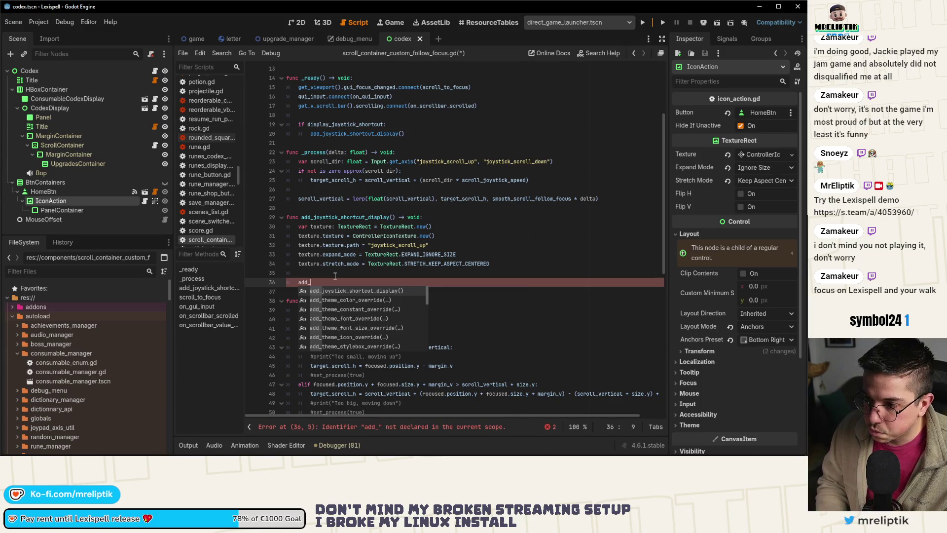
pyautogui.write('child(te')
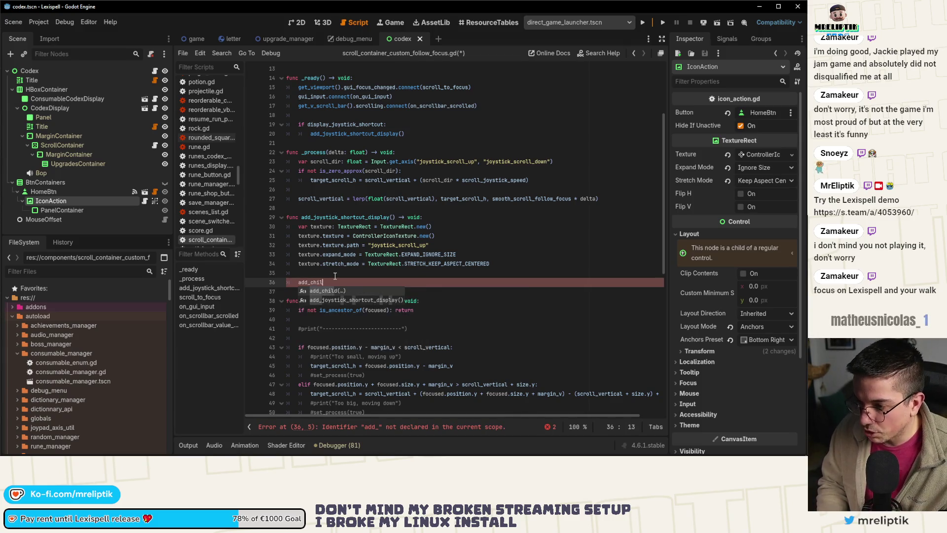
pyautogui.write('xture')
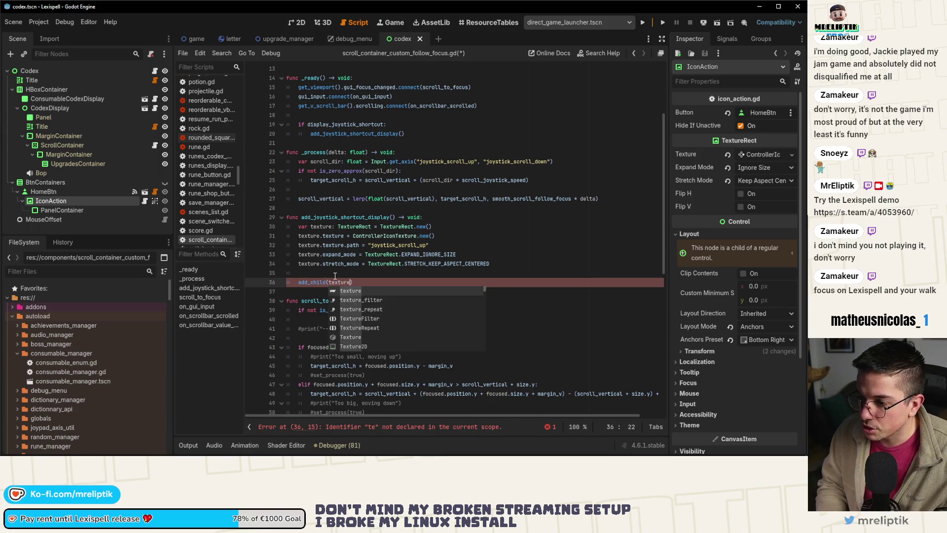
pyautogui.press('Escape')
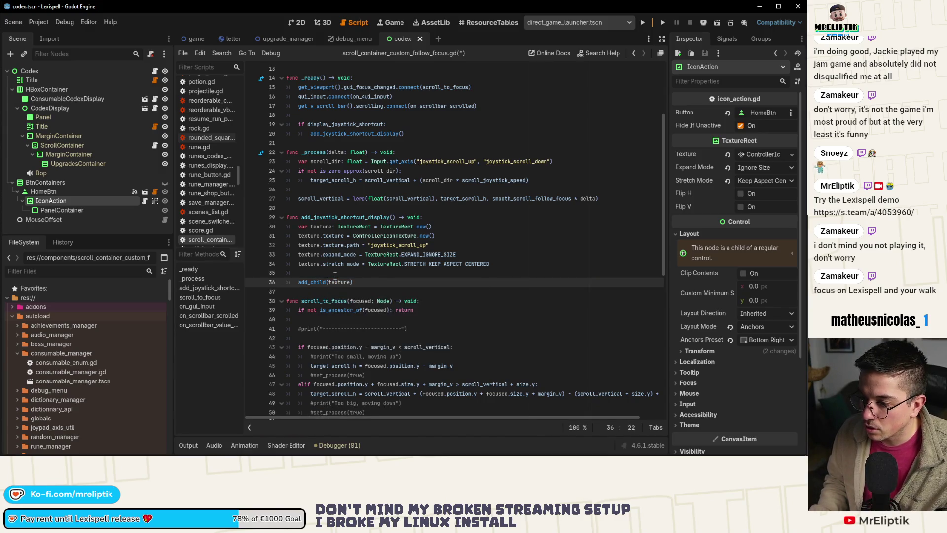
pyautogui.press('Return')
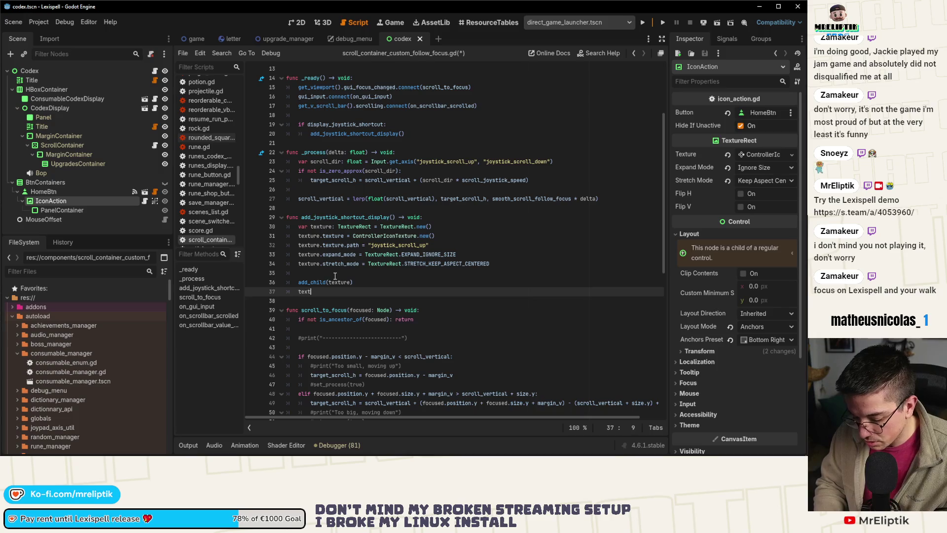
pyautogui.write('ure.position.x')
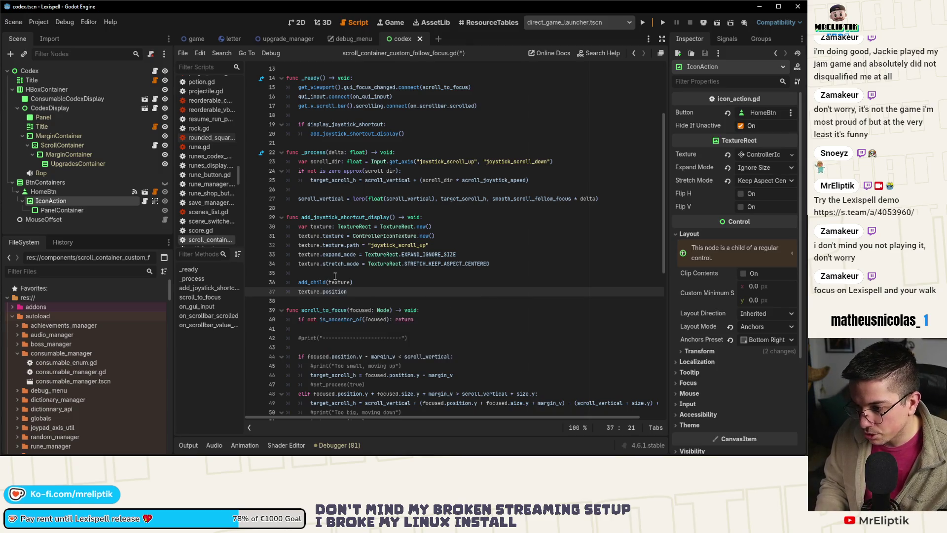
pyautogui.write(' = ')
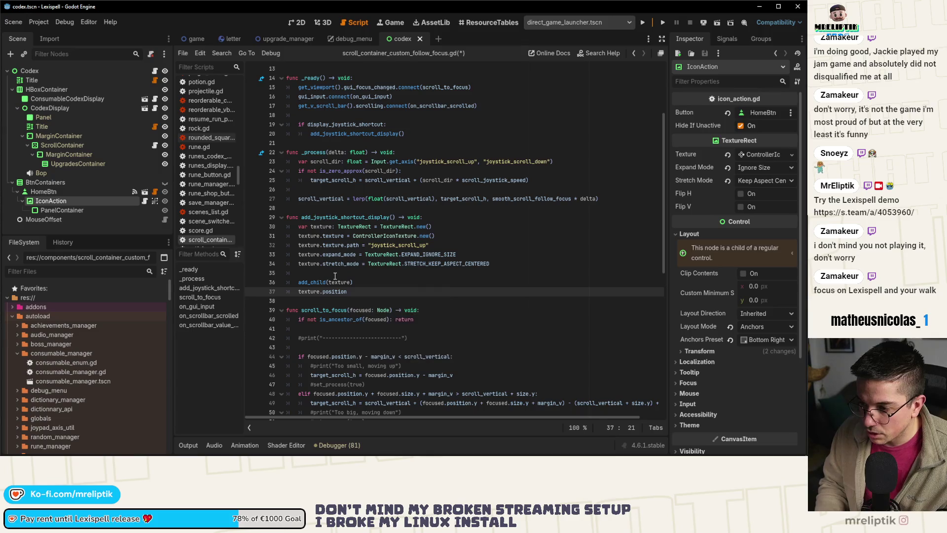
pyautogui.write('size')
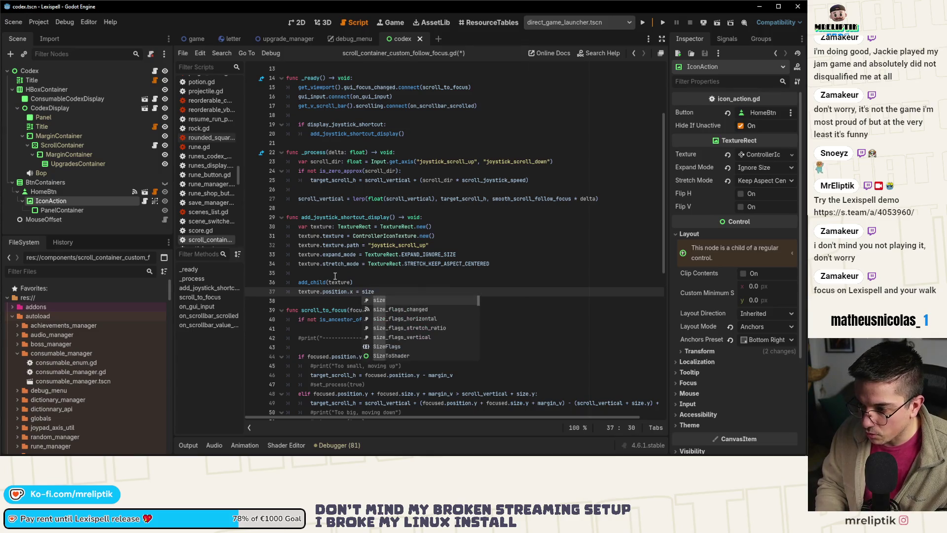
pyautogui.write('.x')
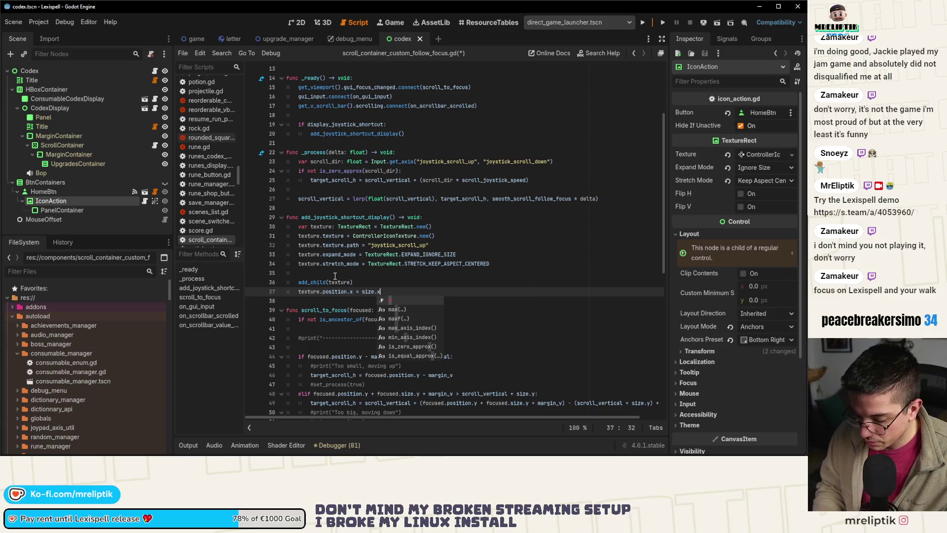
pyautogui.write(' + 15.0')
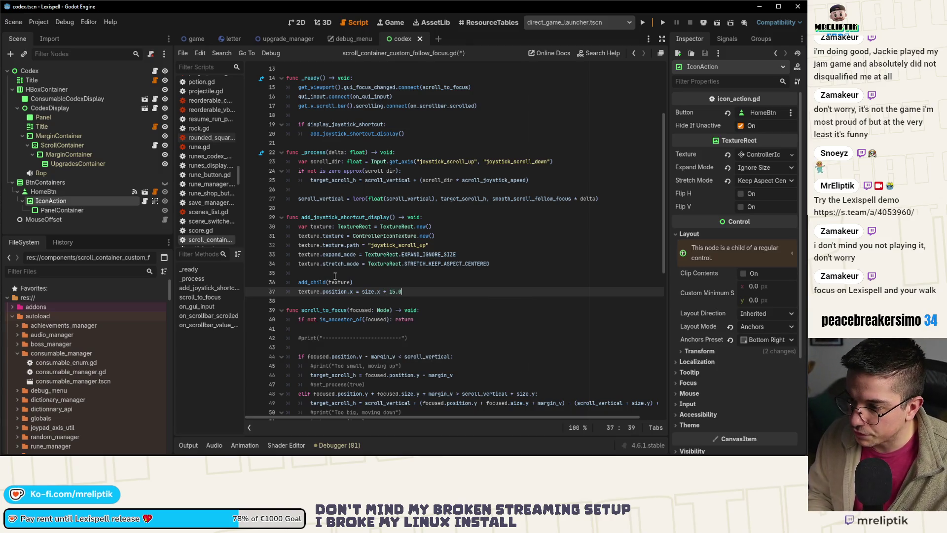
pyautogui.press('Return')
pyautogui.write('texture.position.y = si')
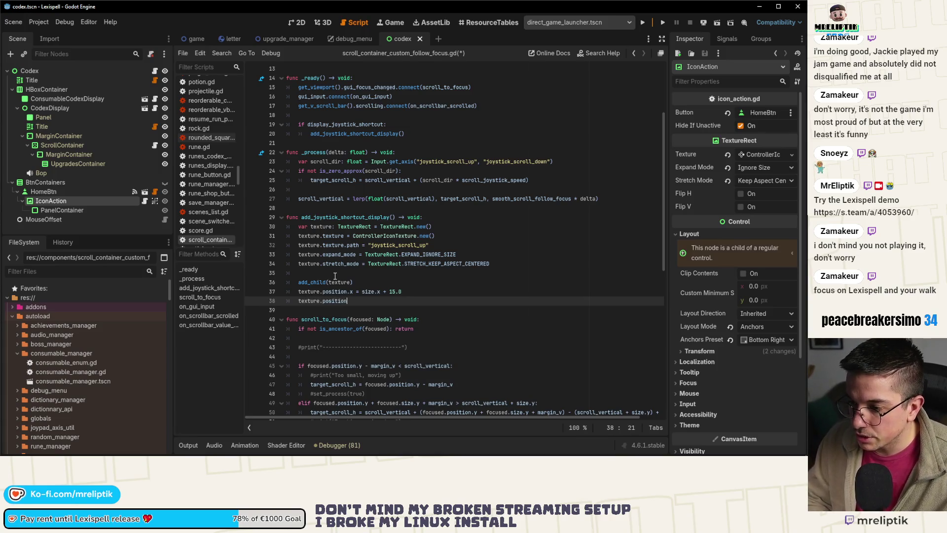
pyautogui.write('ze.y / 2.0')
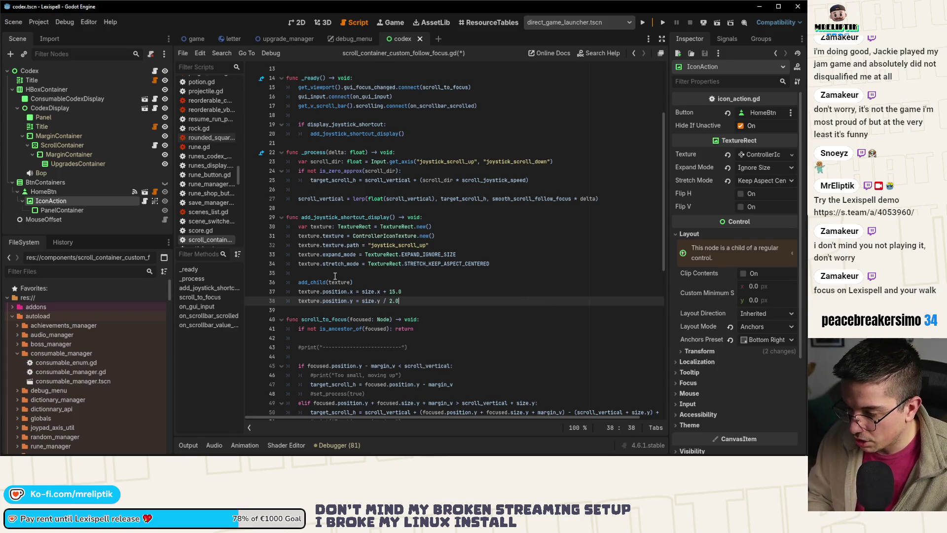
pyautogui.hotkey('ctrl', 's')
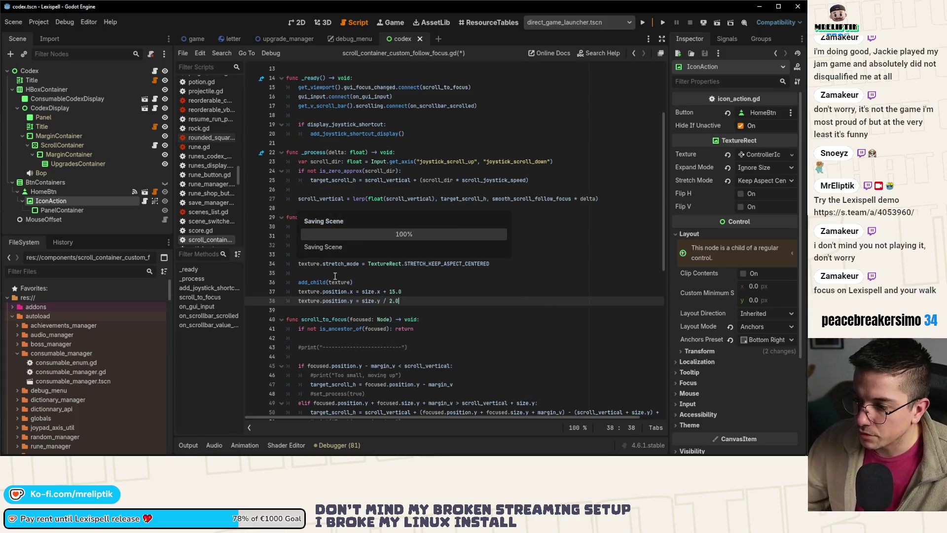
# - Check what size refers to, then launch the game to test the icon
pyautogui.click(362, 291)
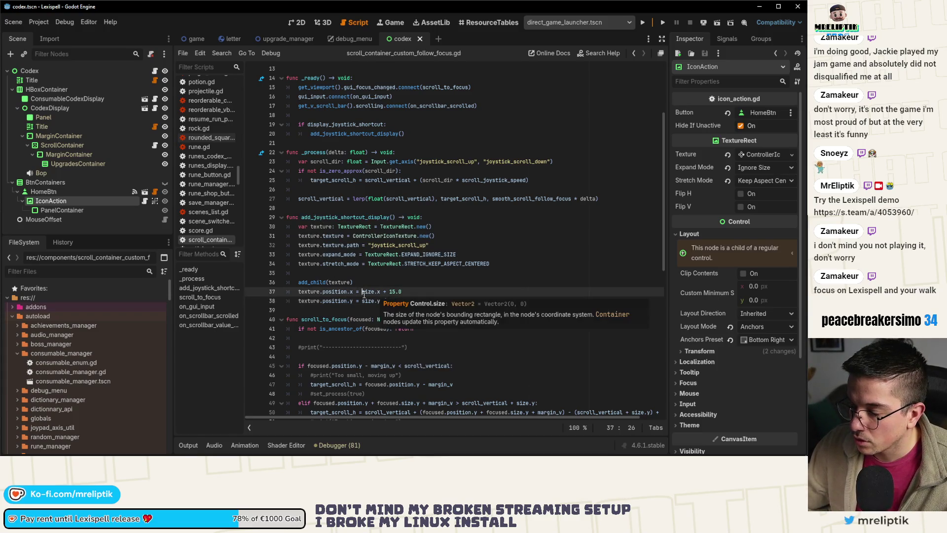
pyautogui.click(337, 274)
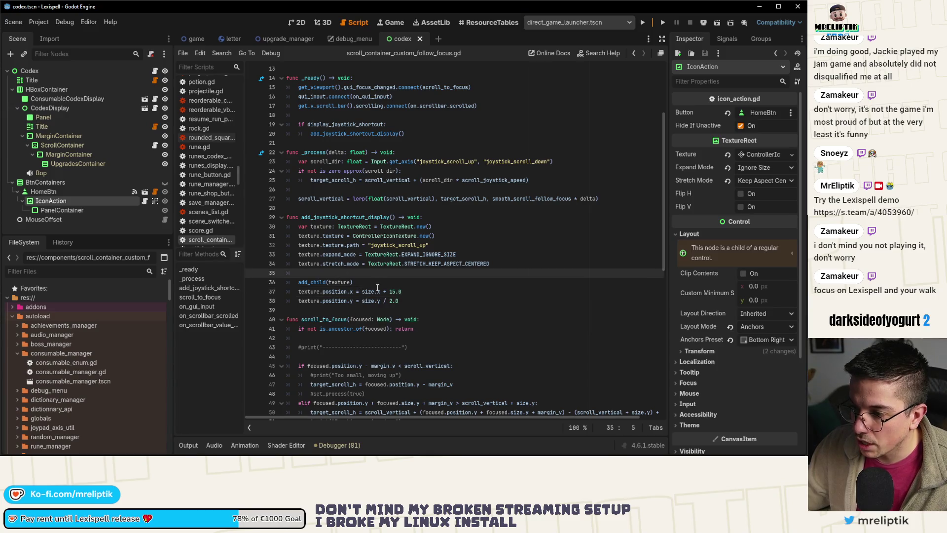
pyautogui.click(663, 22)
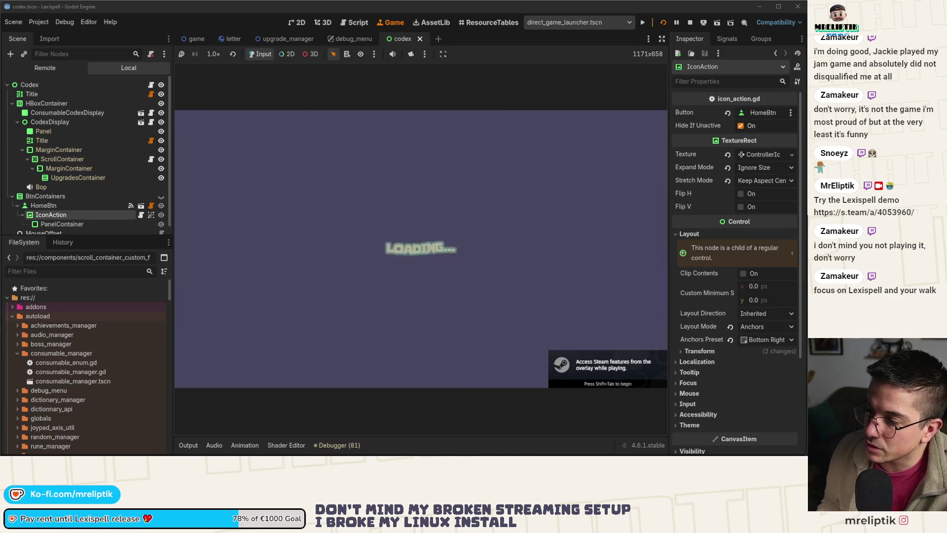
# - Open the game's Credits screen, then return to the add_joystick_shortcut_display function in the script
pyautogui.press('Down')
pyautogui.press('Down')
pyautogui.press('Down')
pyautogui.press('Return')
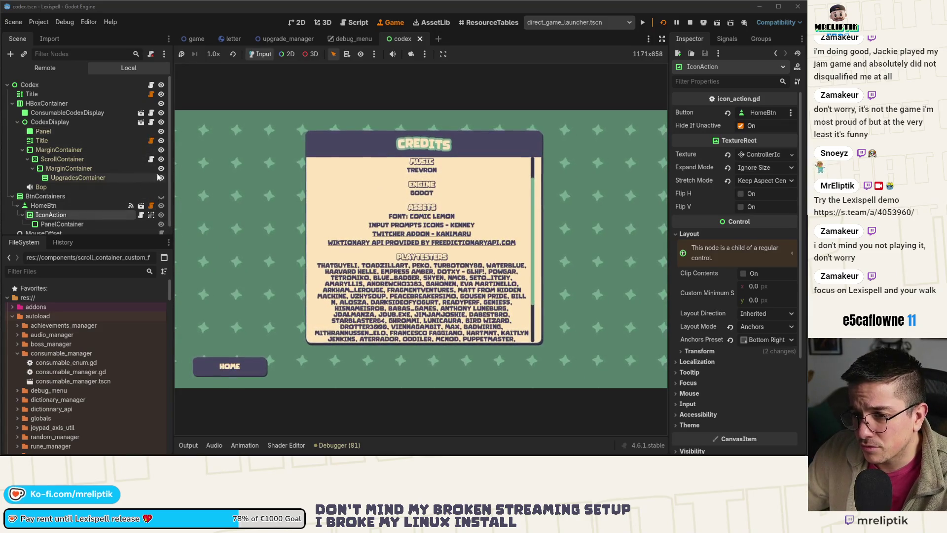
pyautogui.click(151, 159)
pyautogui.doubleClick(324, 220)
pyautogui.scroll(4, 423, 242)
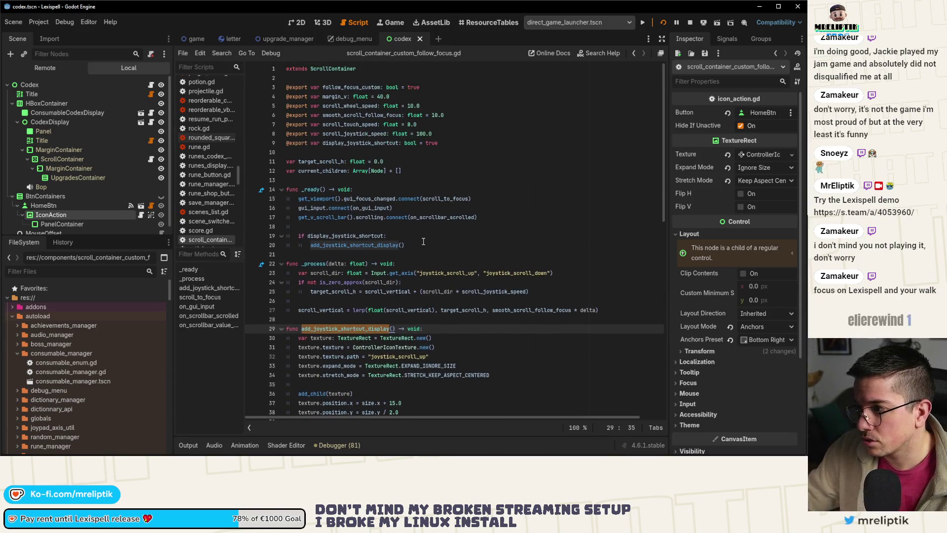
# - Select the ScrollContainer node and review the shortcut display call and add_child code
pyautogui.click(67, 206)
pyautogui.click(65, 213)
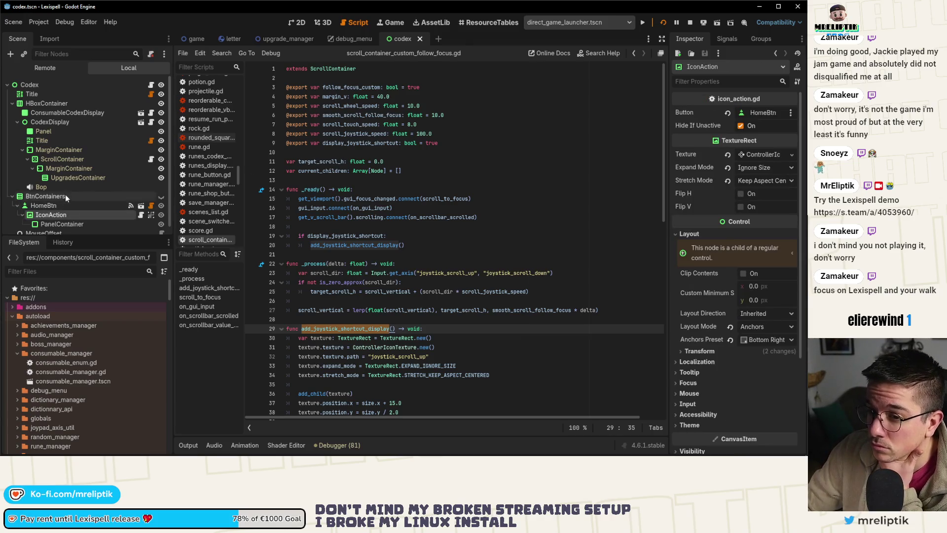
pyautogui.click(69, 161)
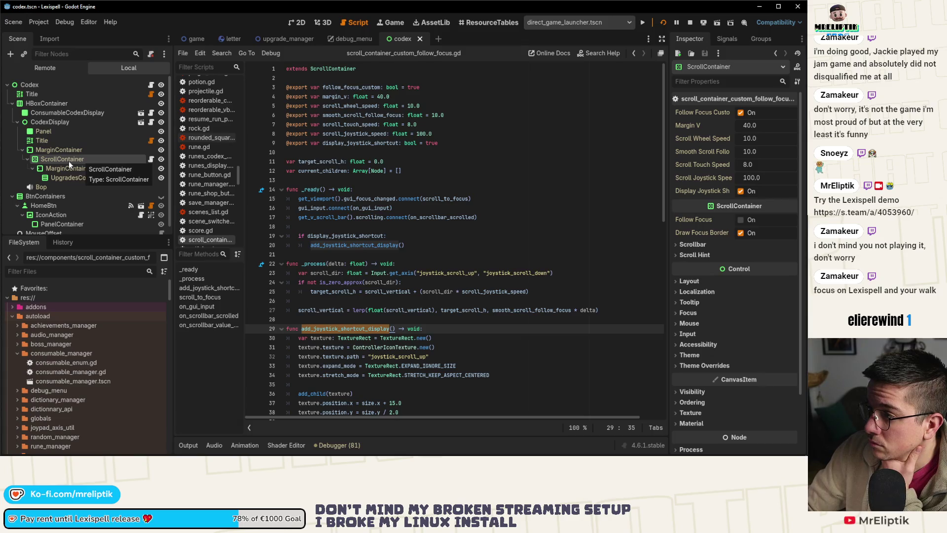
pyautogui.doubleClick(372, 245)
pyautogui.scroll(-4, 375, 247)
pyautogui.doubleClick(309, 282)
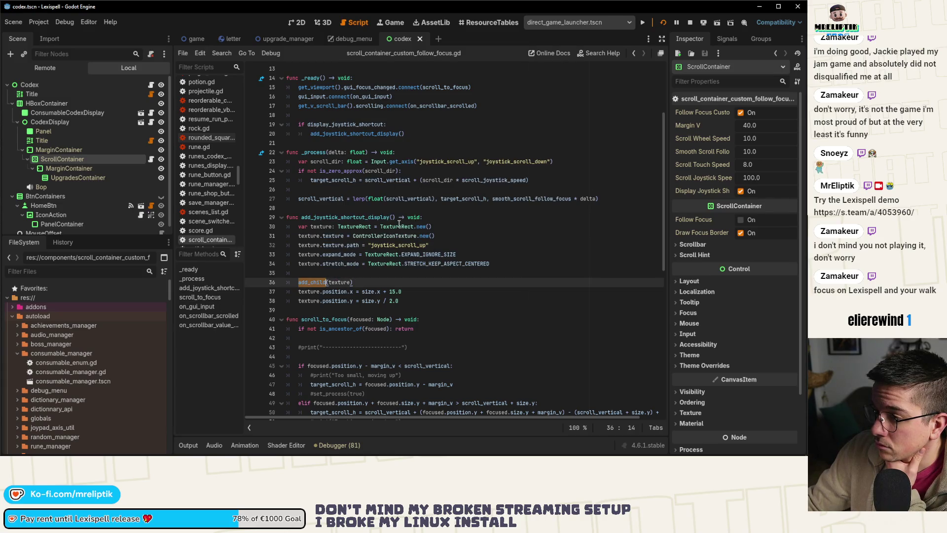
pyautogui.click(447, 226)
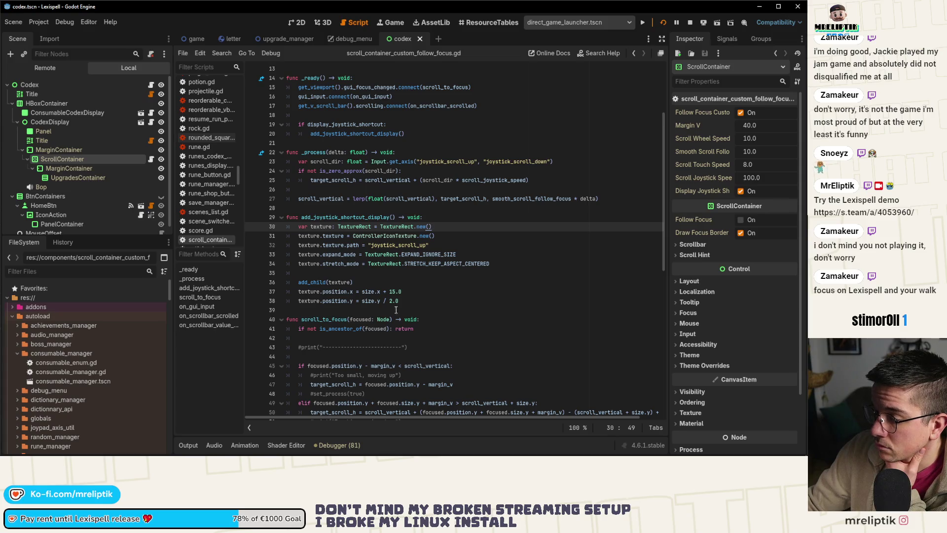
# - Switch to the 2D workspace to view the codex scene's layout
pyautogui.moveTo(313, 285)
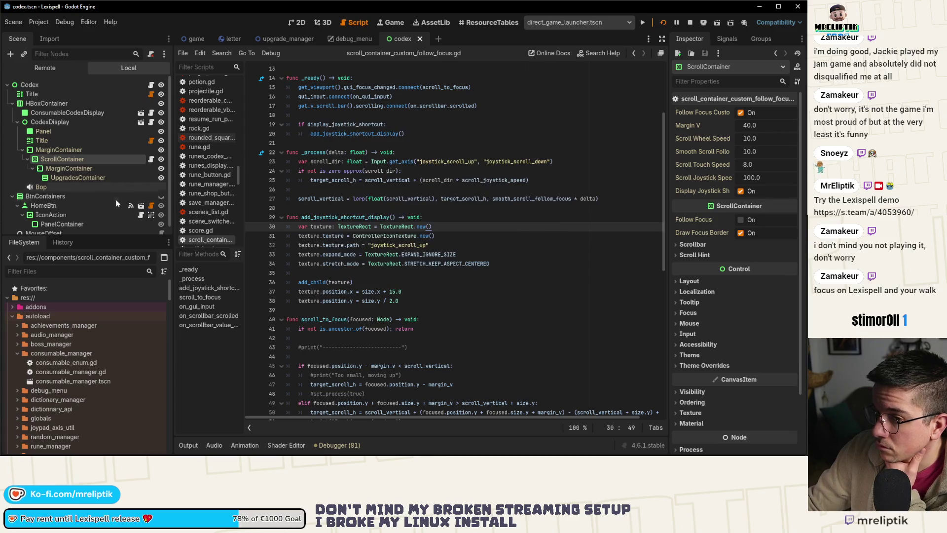
pyautogui.click(304, 22)
pyautogui.scroll(-5, 275, 175)
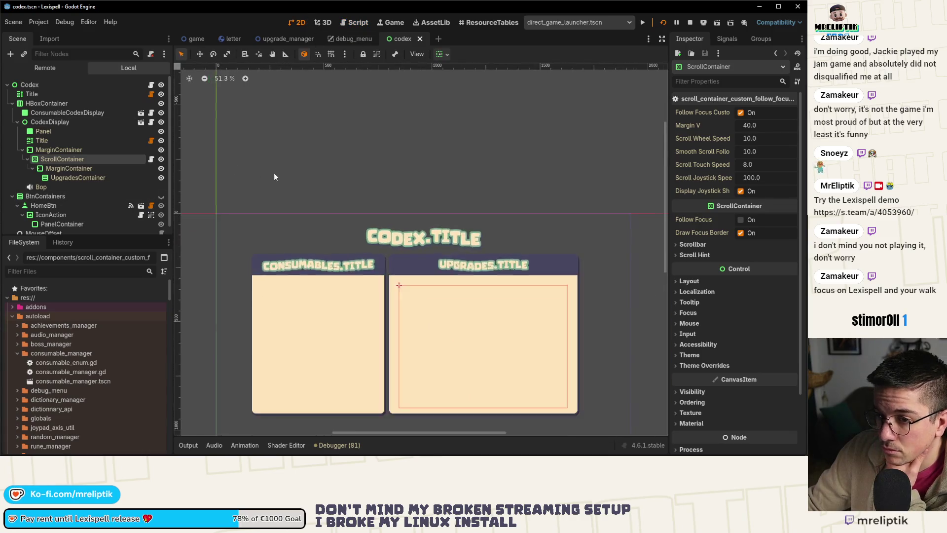
# - Add a TextureRect child node under the ScrollContainer
pyautogui.rightClick(64, 163)
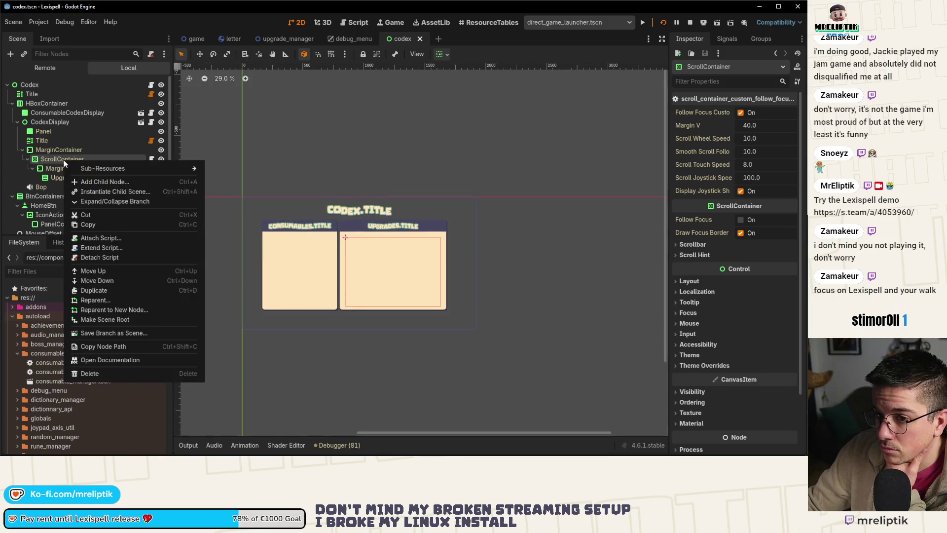
pyautogui.click(109, 191)
pyautogui.write('texture')
pyautogui.press('Return')
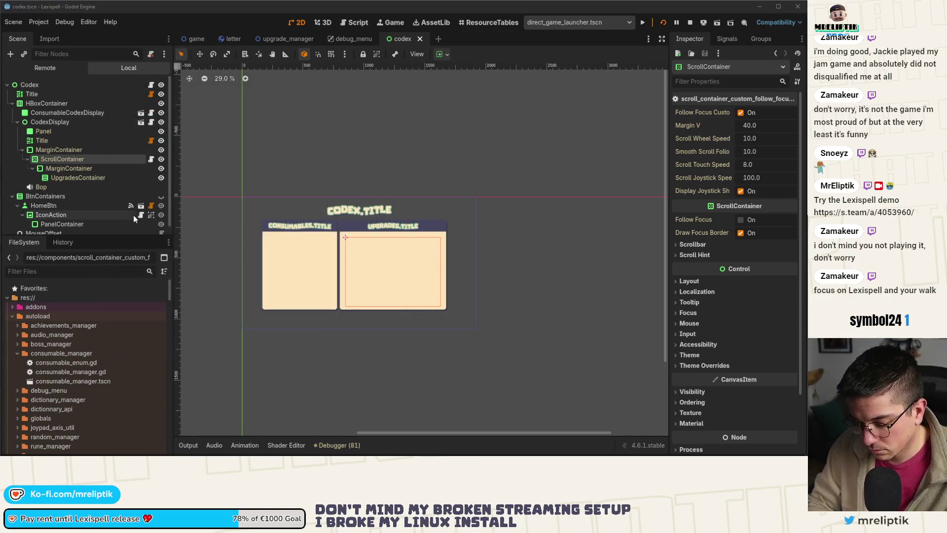
pyautogui.hotkey('ctrl', 'a')
pyautogui.write('texture')
pyautogui.press('Return')
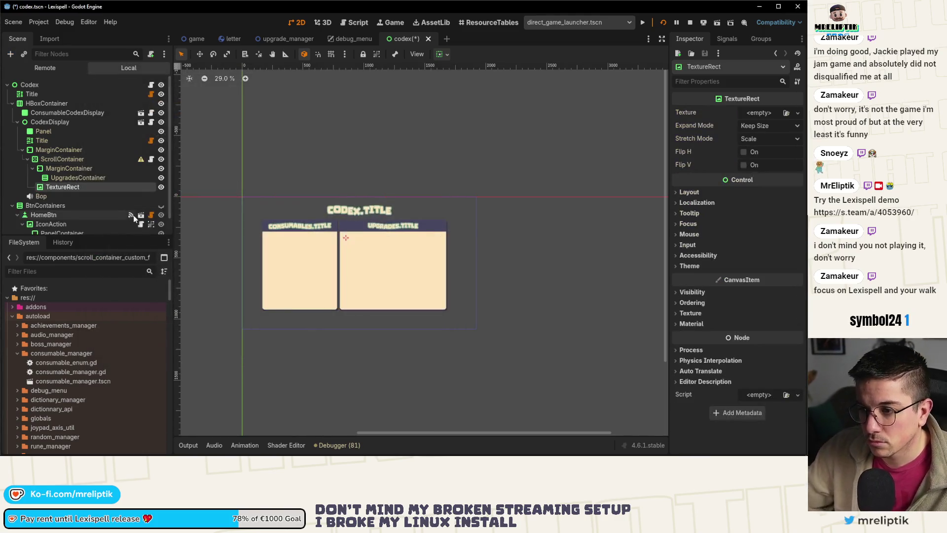
# - Set the TextureRect's Texture to a new ControllerIconTexture, then return to the script
pyautogui.scroll(1, 641, 119)
pyautogui.click(760, 114)
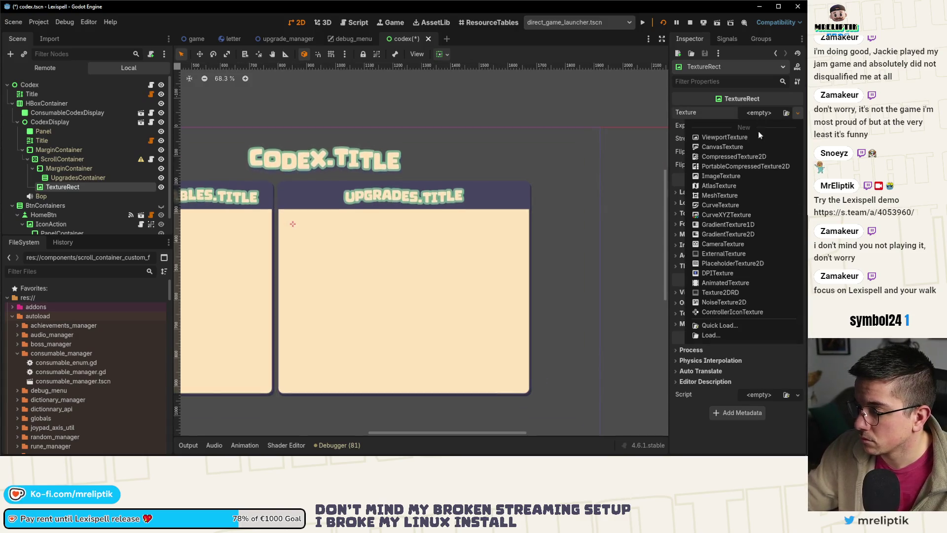
pyautogui.click(738, 312)
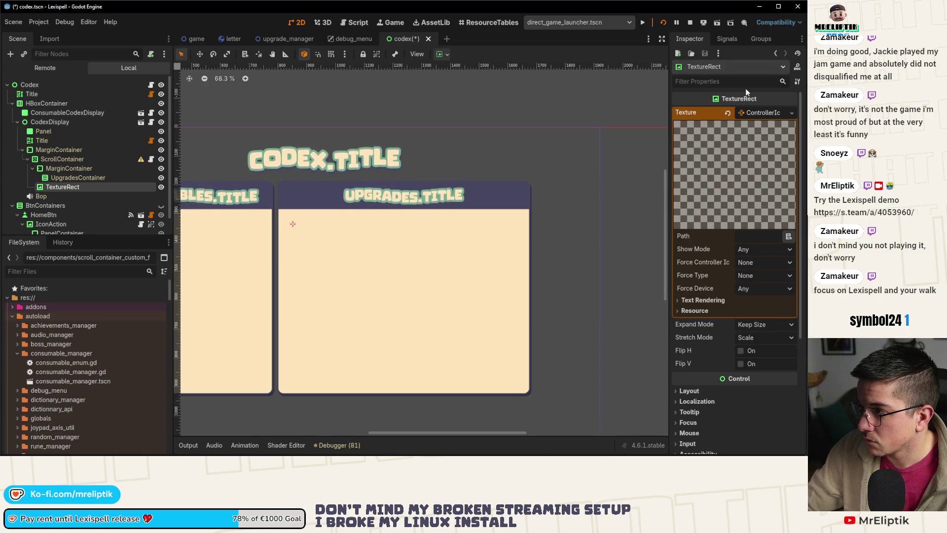
pyautogui.click(762, 112)
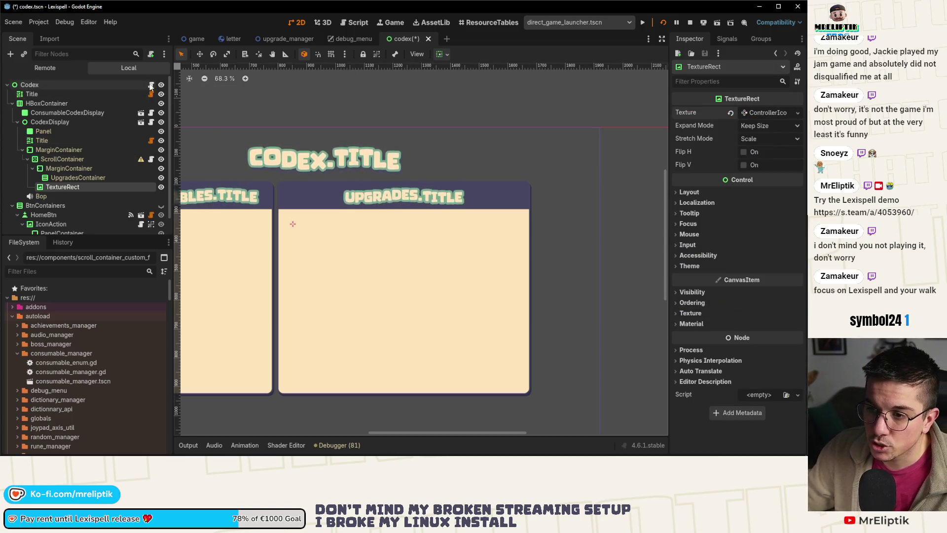
pyautogui.click(151, 159)
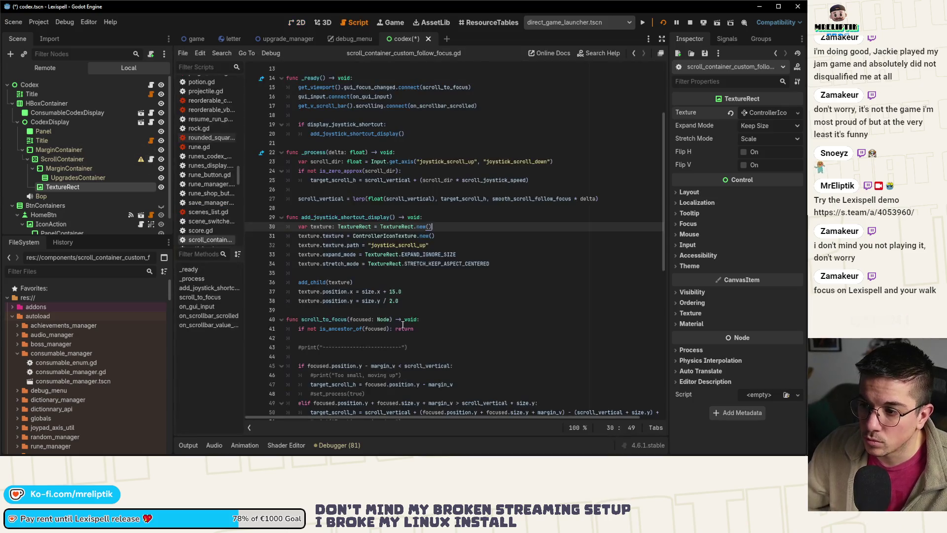
# - Add texture.custom_minimum_size = Vector2(40.0, 40.0) to the shortcut function and save
pyautogui.click(460, 235)
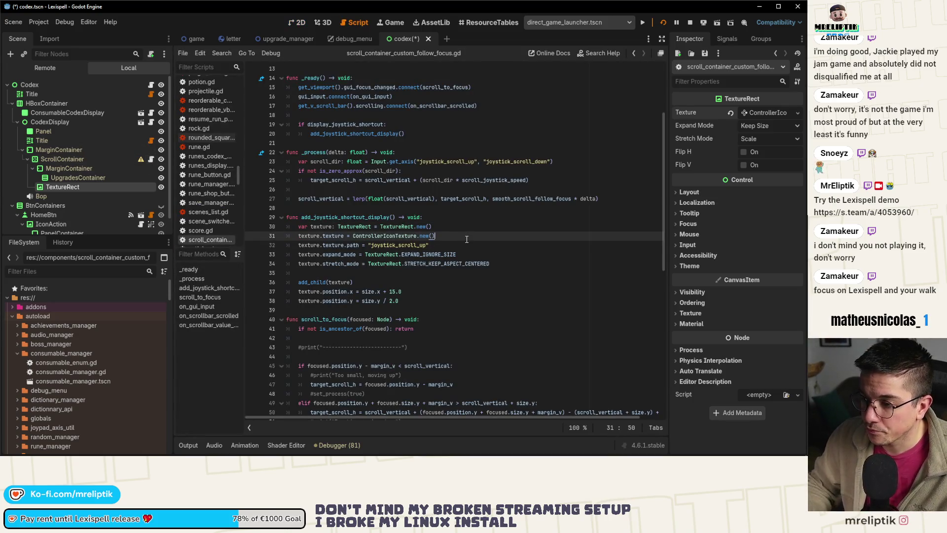
pyautogui.hotkey('ctrl', 'shift', 'Return')
pyautogui.write('texture.custom')
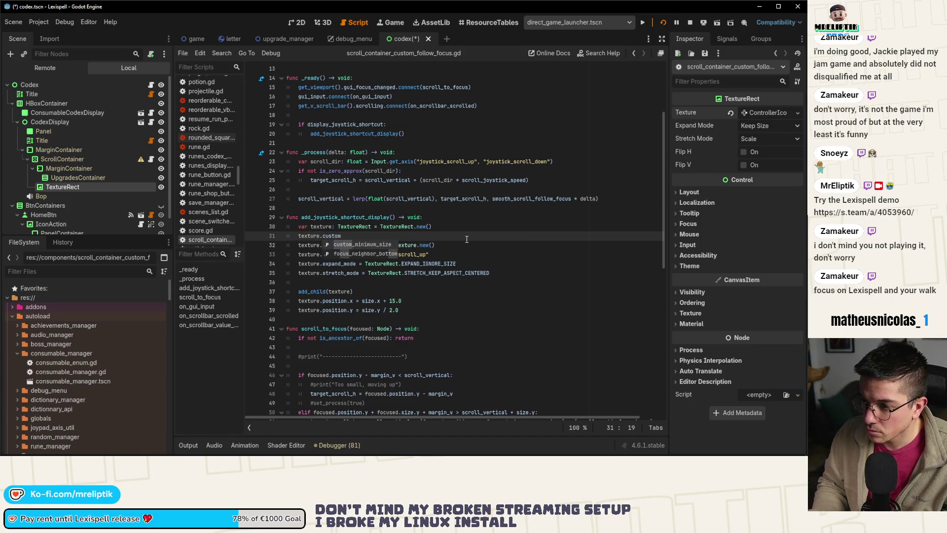
pyautogui.press('Return')
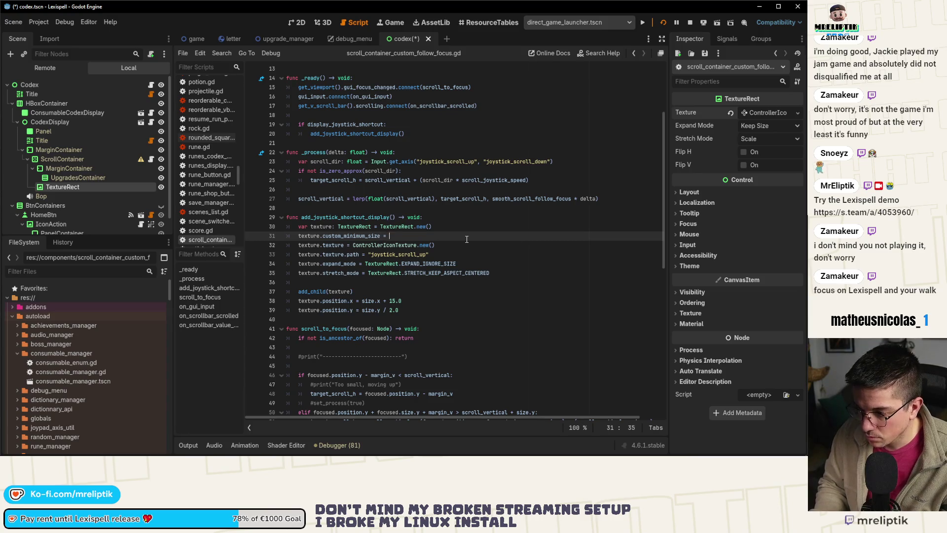
pyautogui.write('Vec')
pyautogui.press('Return')
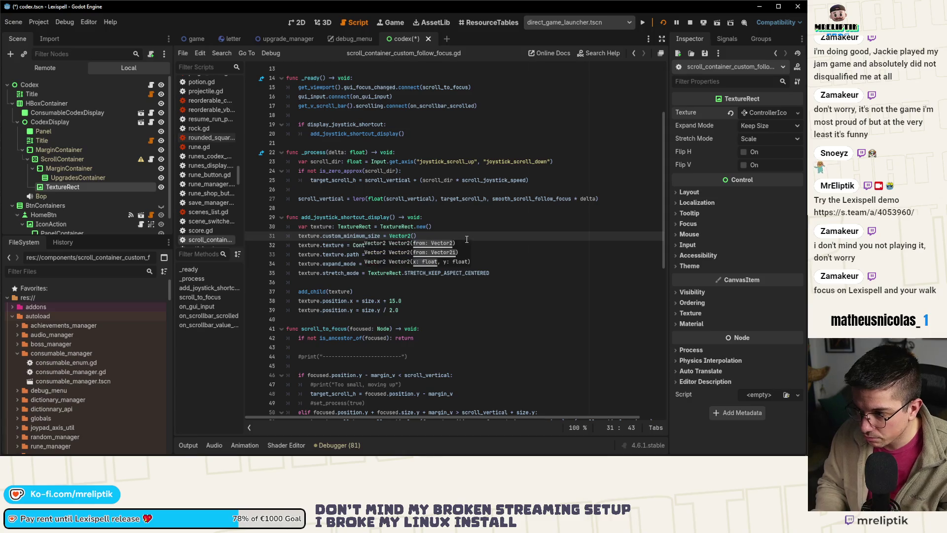
pyautogui.write('40.0, 40')
pyautogui.write('.0')
pyautogui.hotkey('ctrl', 's')
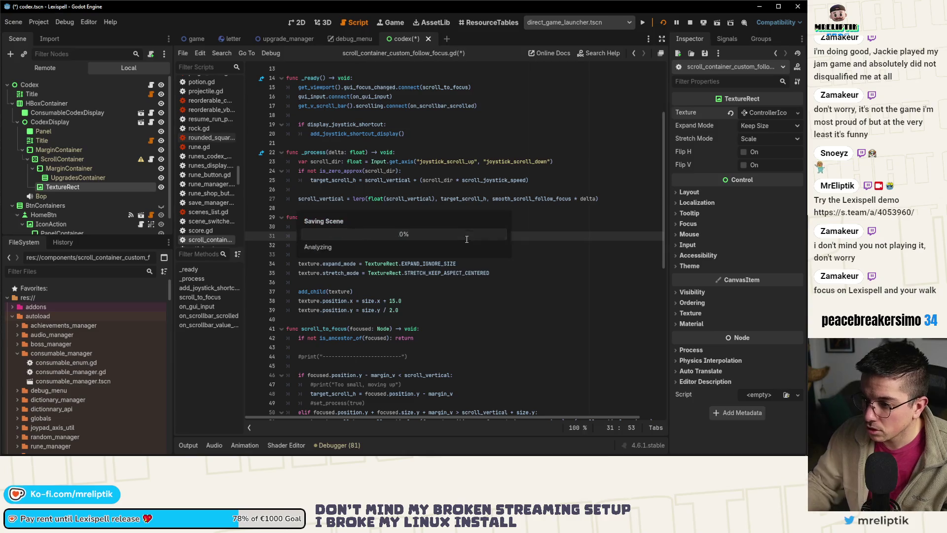
# - Delete the test TextureRect node, save the scene, and relaunch the game
pyautogui.click(467, 208)
pyautogui.click(67, 196)
pyautogui.click(67, 187)
pyautogui.press('Delete')
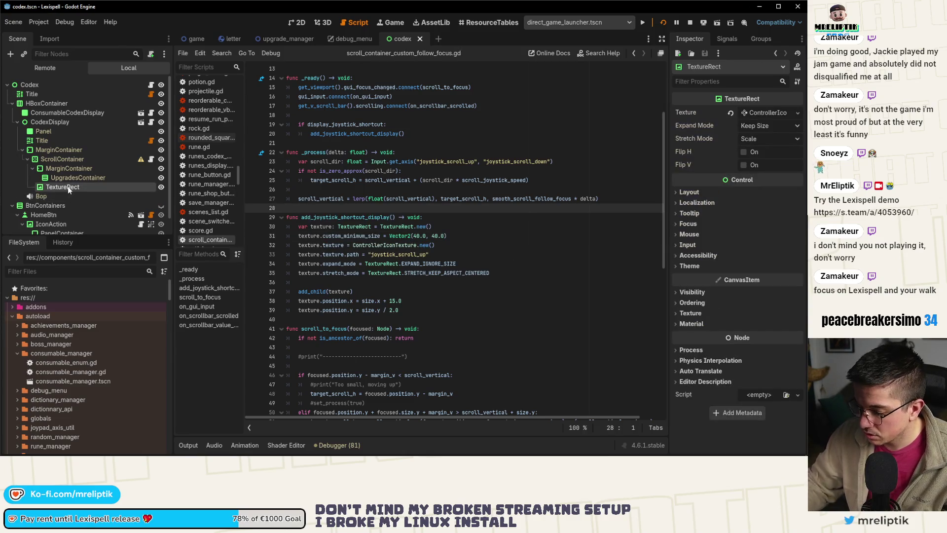
pyautogui.hotkey('ctrl', 's')
pyautogui.click(664, 22)
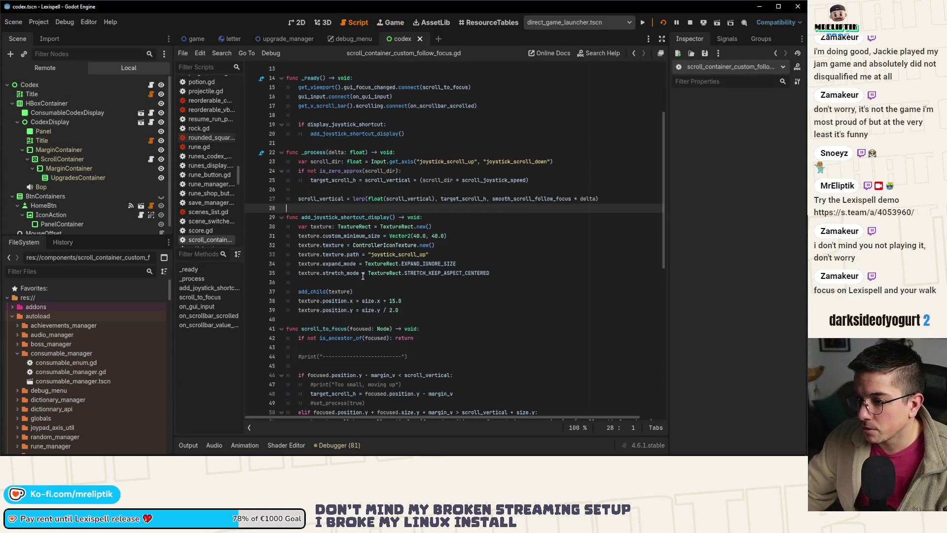
# - Start a new texture.texture. line below the texture path line
pyautogui.click(345, 254)
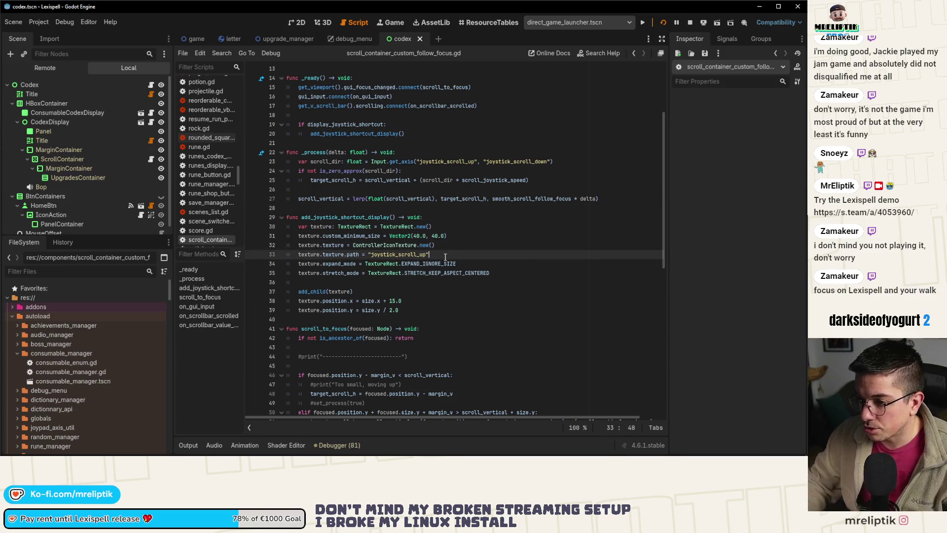
pyautogui.press('Return')
pyautogui.write('ture.texture')
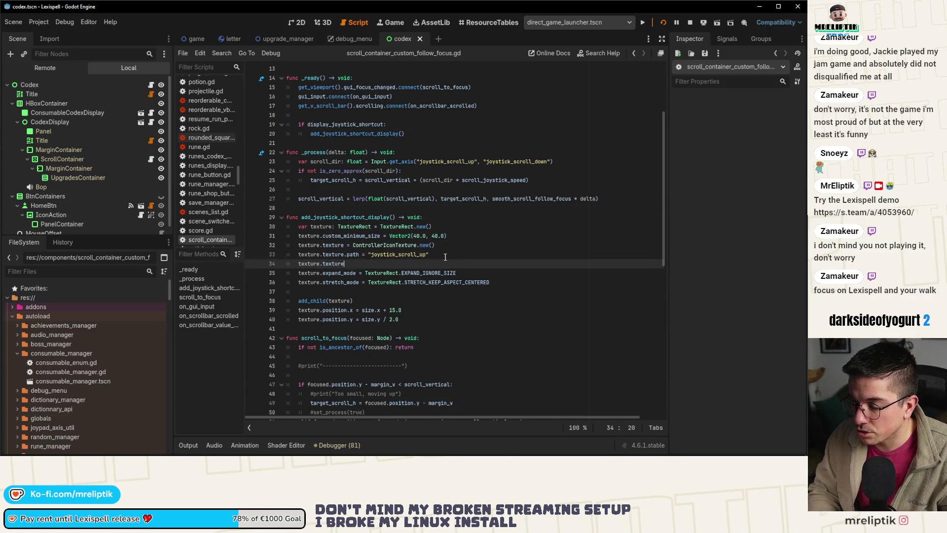
pyautogui.write('.')
pyautogui.press('Down')
pyautogui.press('Down')
pyautogui.press('Down')
pyautogui.press('Down')
pyautogui.press('Down')
pyautogui.press('Down')
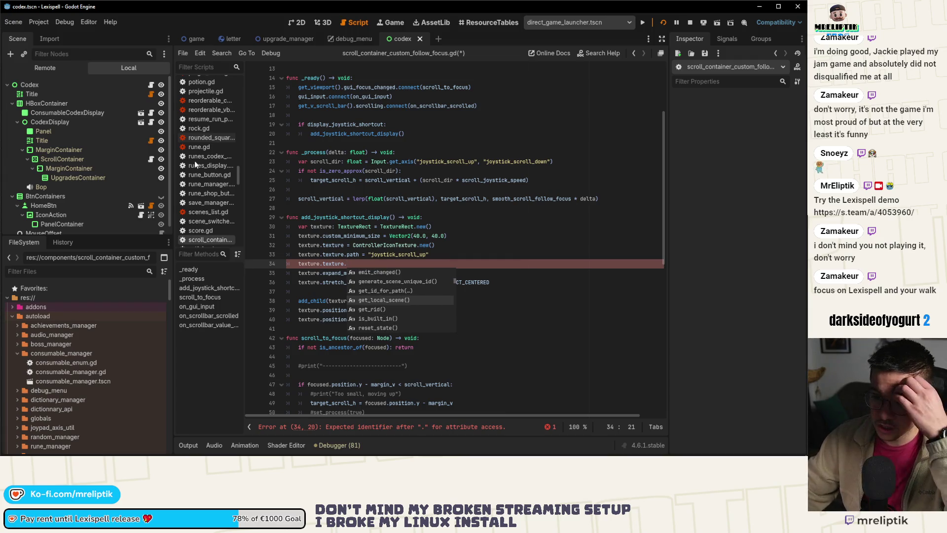
# - Begin adding a child node under the Codex root node
pyautogui.click(72, 158)
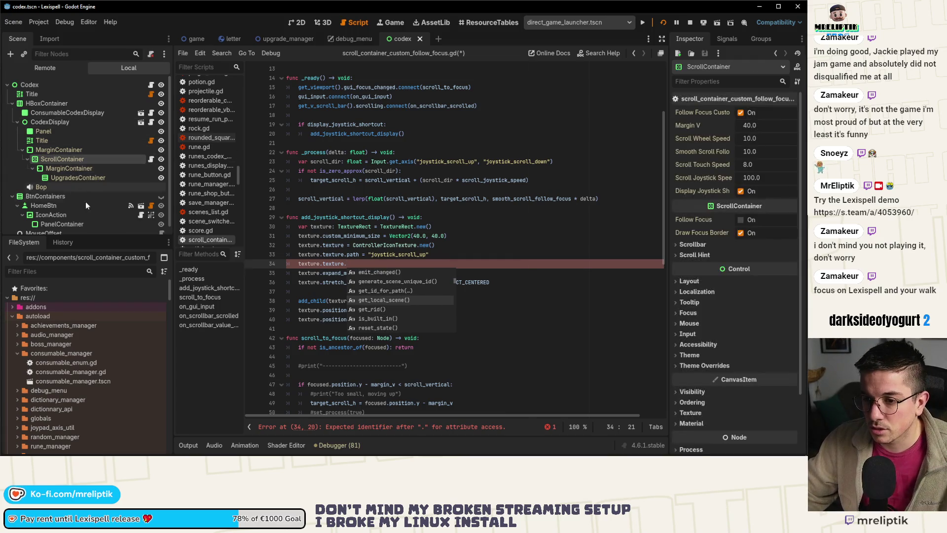
pyautogui.rightClick(87, 85)
pyautogui.click(86, 102)
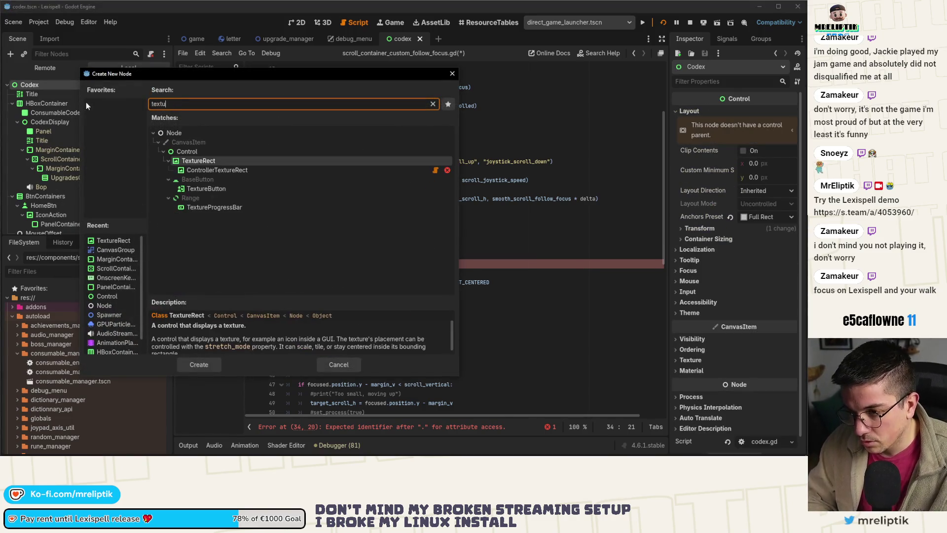
# - Create the TextureRect under Codex and give it a new ControllerIconTexture
pyautogui.press('Return')
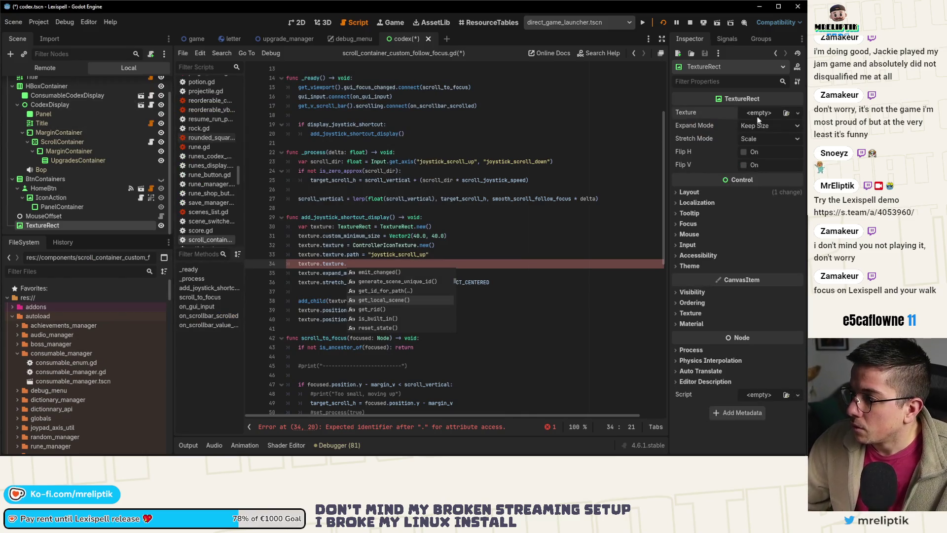
pyautogui.click(797, 112)
pyautogui.click(716, 312)
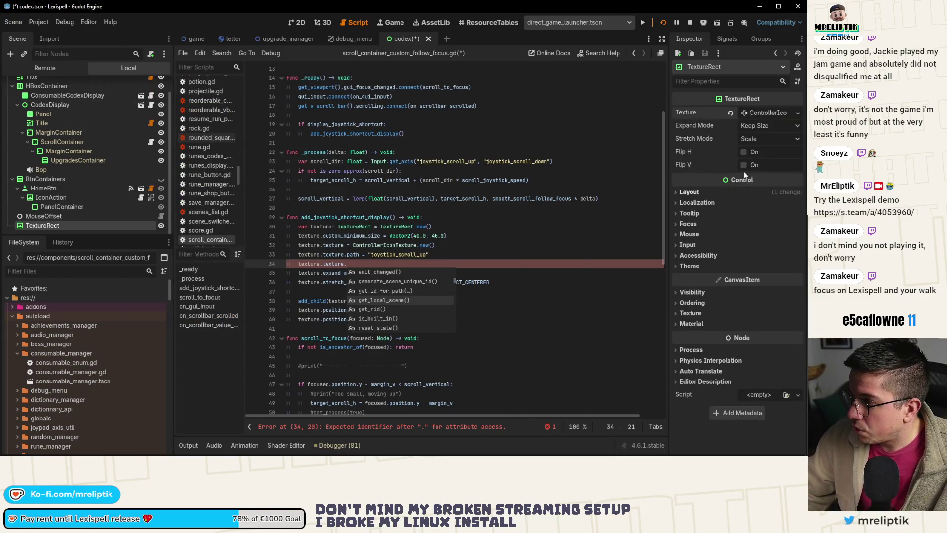
pyautogui.click(762, 113)
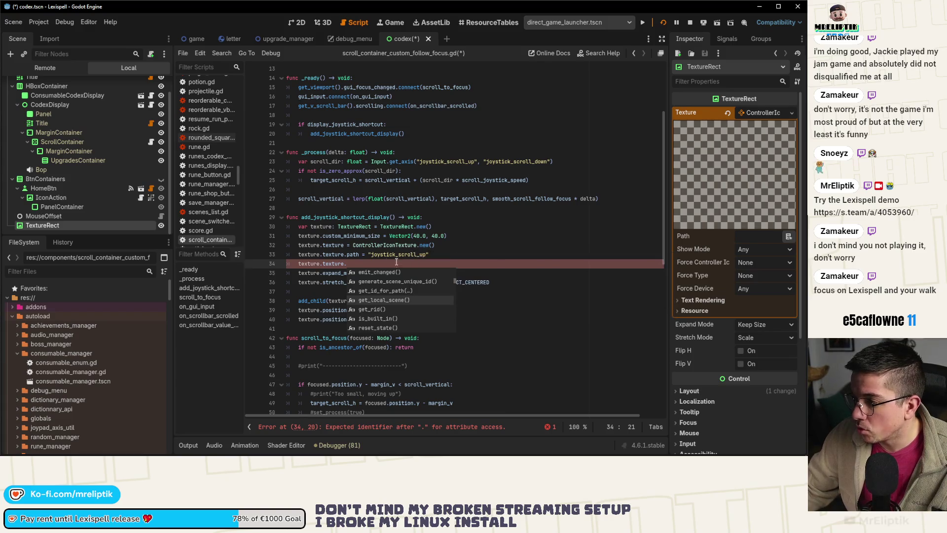
# - Set texture.texture.show_mode to ControllerIconTexture.ShowMode.CONTROLLER on line 34
pyautogui.click(371, 267)
pyautogui.write('how_mode ')
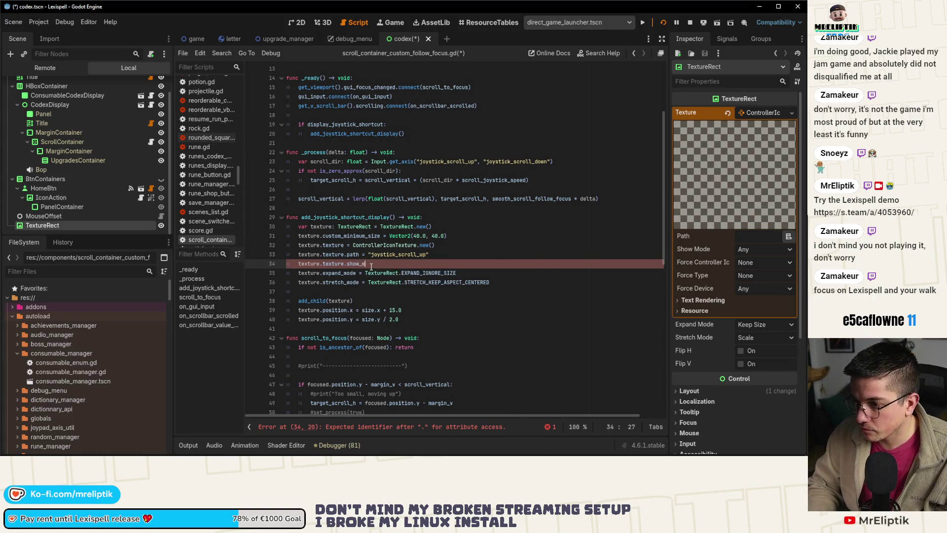
pyautogui.write('=')
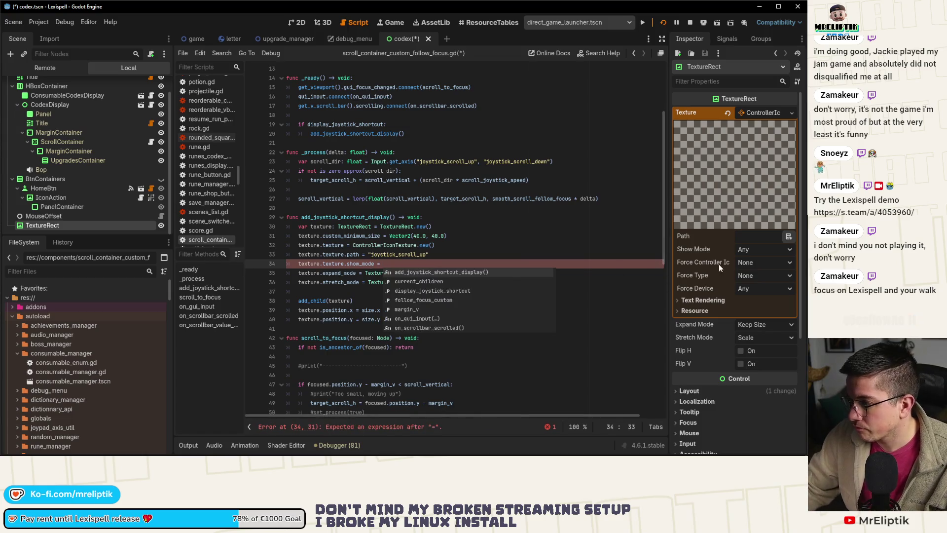
pyautogui.moveTo(690, 248)
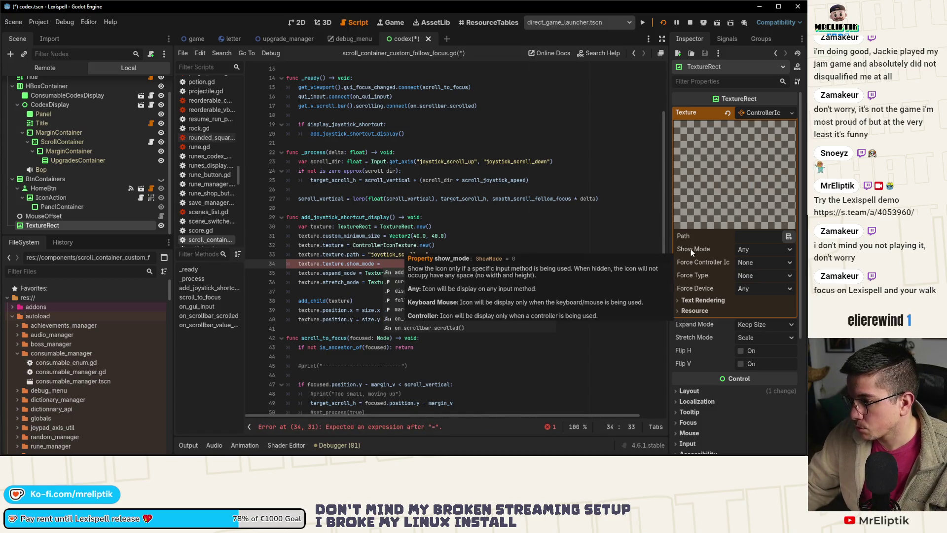
pyautogui.click(748, 252)
pyautogui.click(743, 250)
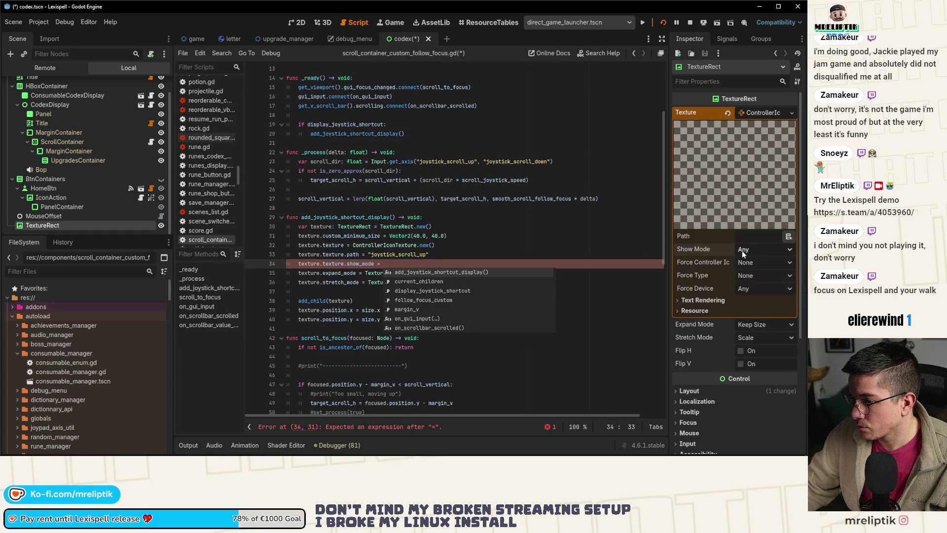
pyautogui.click(386, 264)
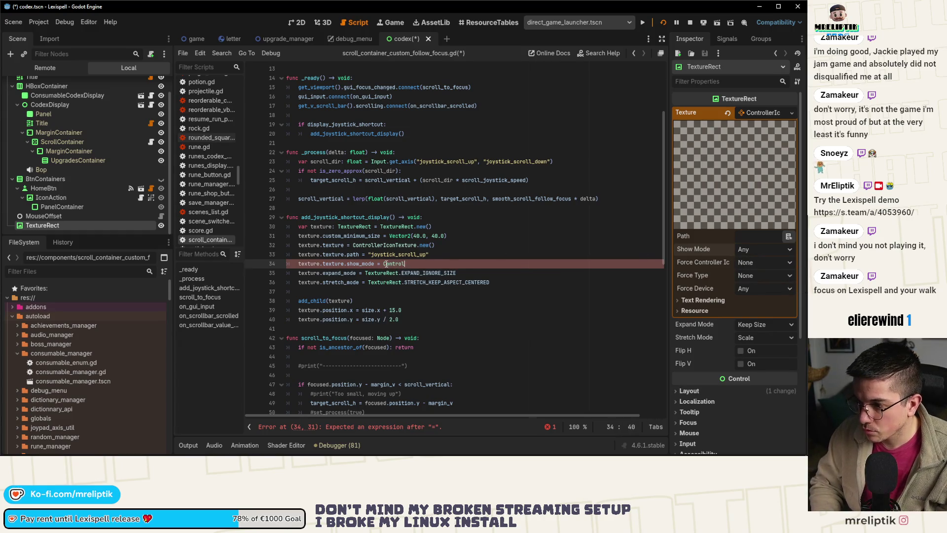
pyautogui.write('lerIc')
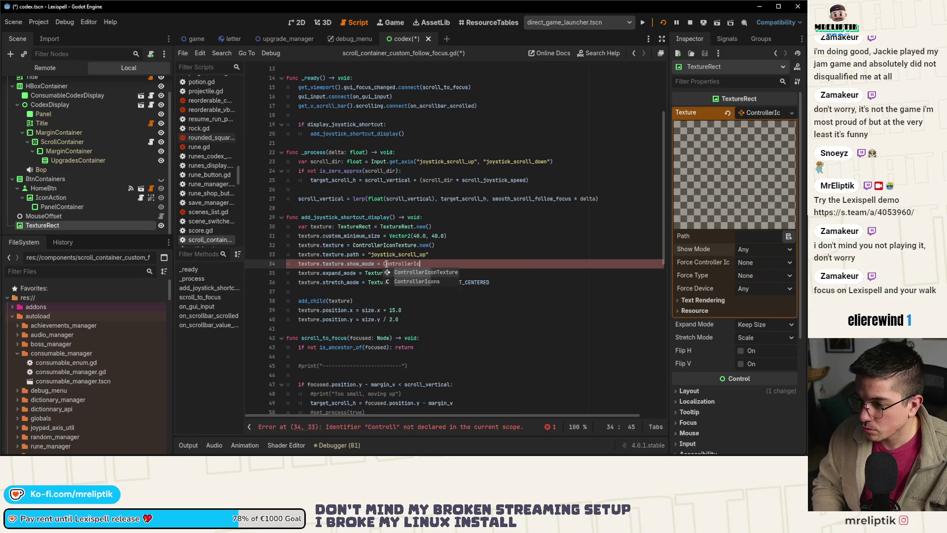
pyautogui.press('Return')
pyautogui.write('.ShowMode')
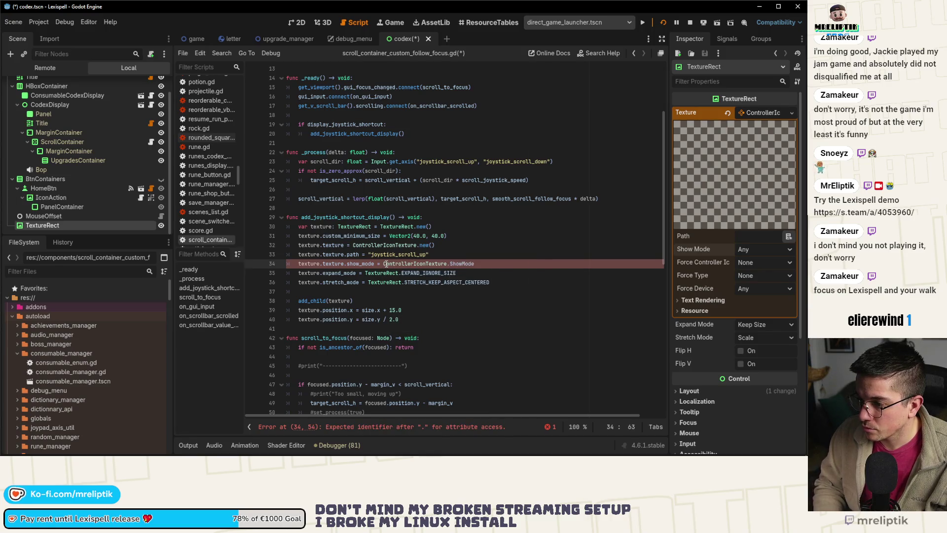
pyautogui.write('.')
pyautogui.press('Down')
pyautogui.press('Down')
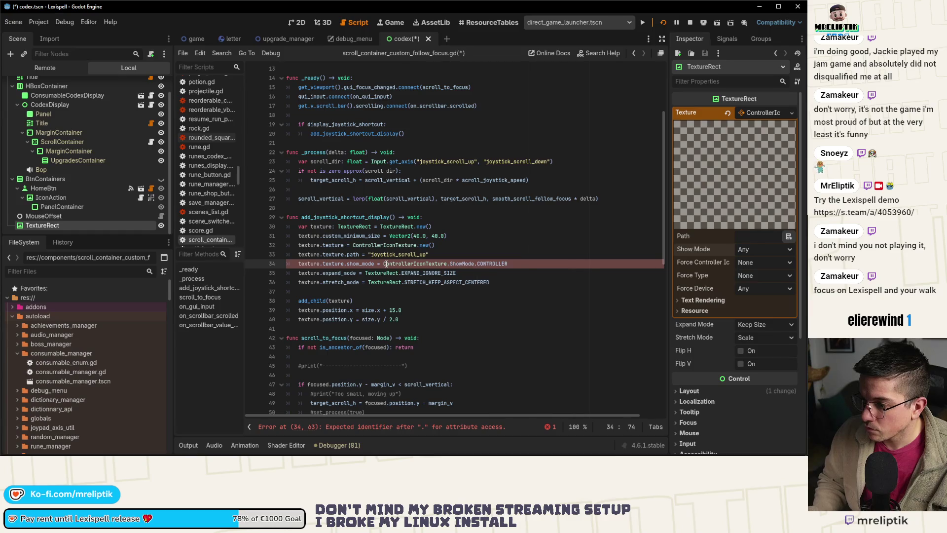
pyautogui.press('Return')
# - Duplicate that line as force_type = ControllerIconTexture.ForceType.CONTROLLER and save
pyautogui.hotkey('ctrl', 'shift', 'd')
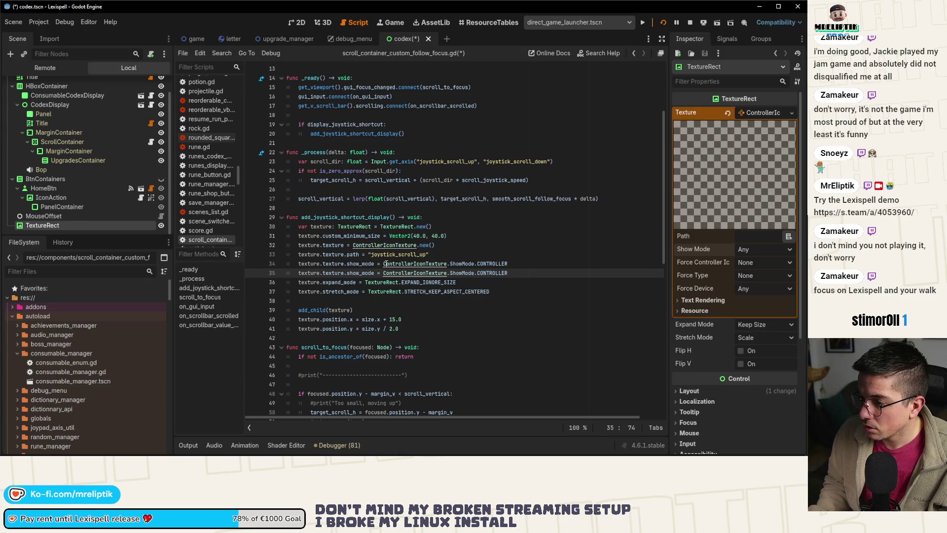
pyautogui.hotkey('ctrl', 'shift', 'Left')
pyautogui.hotkey('ctrl', 'shift', 'Left')
pyautogui.hotkey('ctrl', 'shift', 'Left')
pyautogui.press('Left')
pyautogui.hotkey('ctrl', 'Left')
pyautogui.hotkey('ctrl', 'Left')
pyautogui.hotkey('ctrl', 'shift', 'Right')
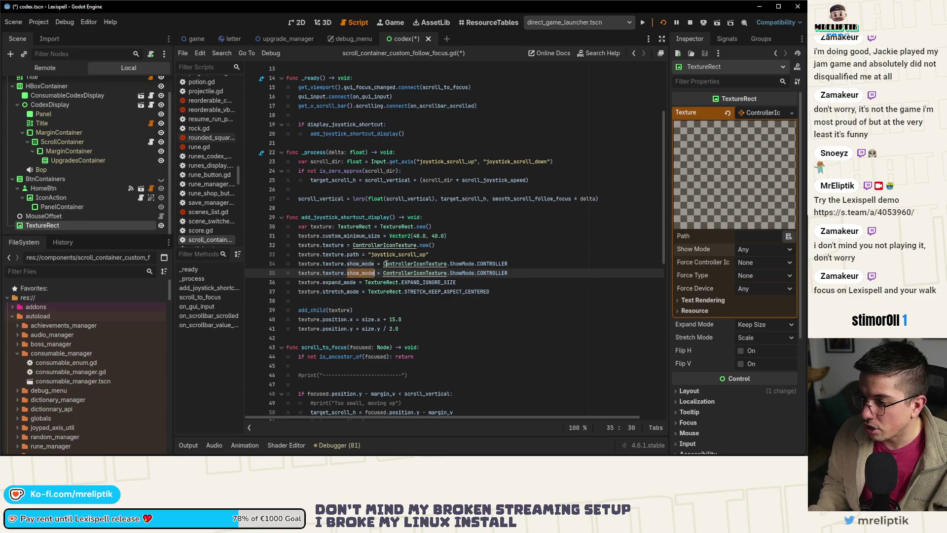
pyautogui.write('force')
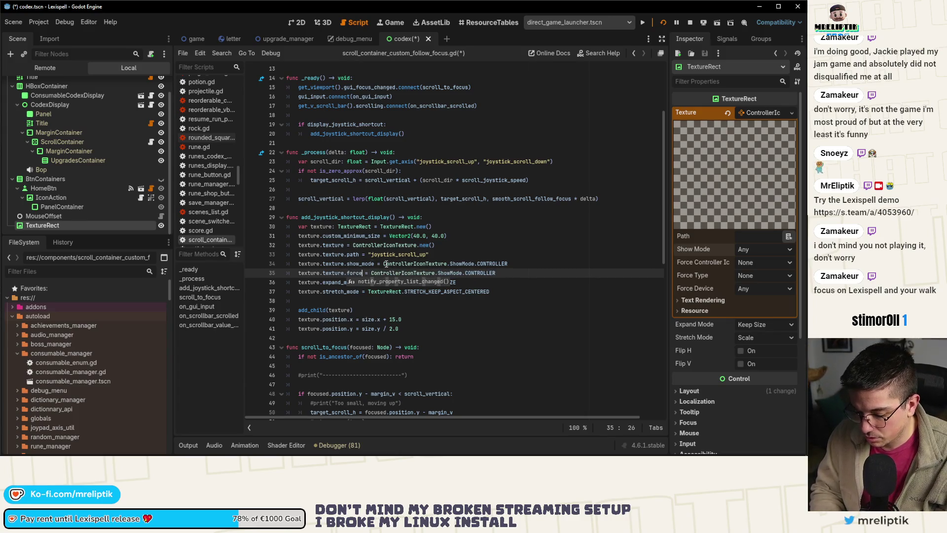
pyautogui.write('_type')
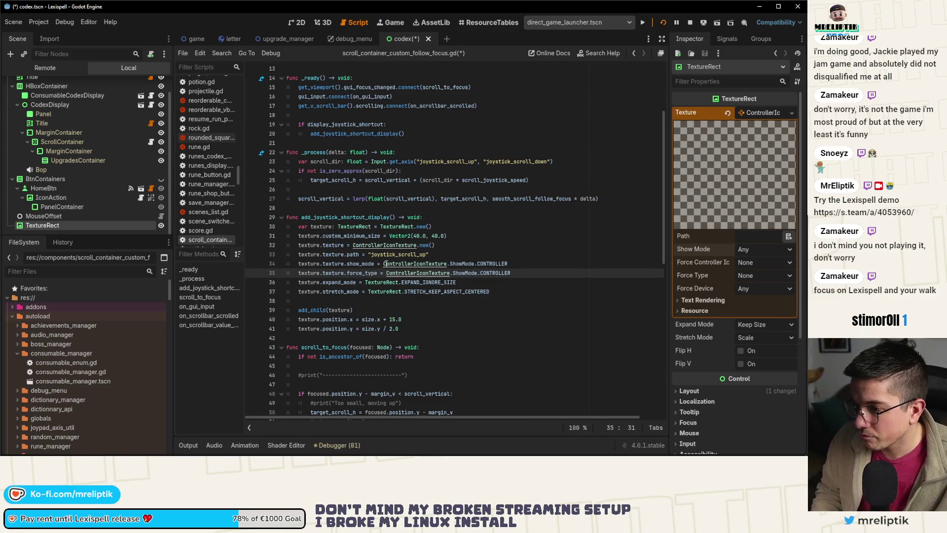
pyautogui.hotkey('ctrl', 'shift', 'Right')
pyautogui.hotkey('ctrl', 'shift', 'Right')
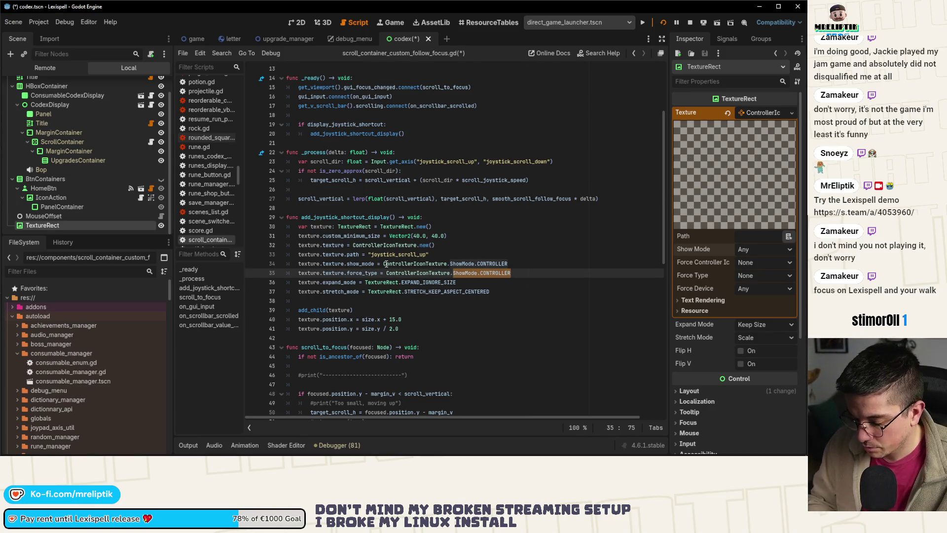
pyautogui.write('.ForceTyp')
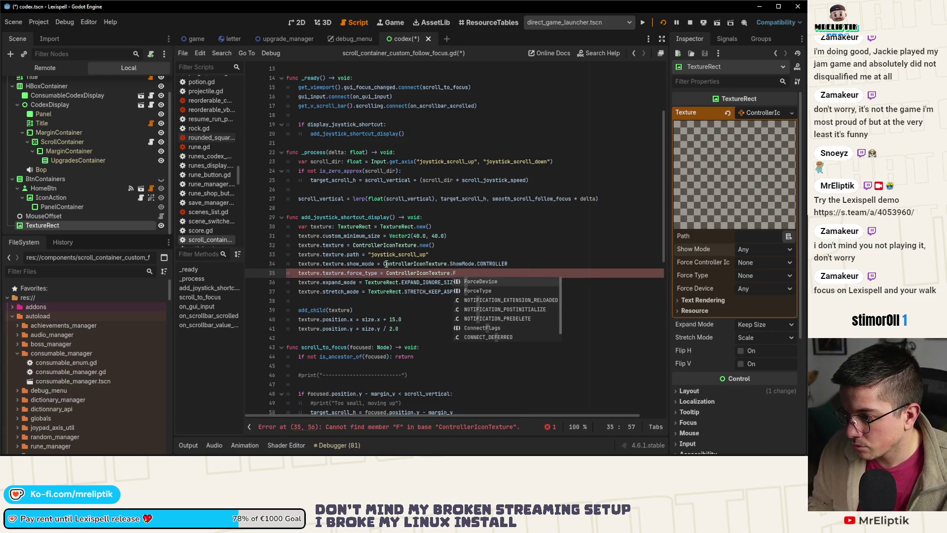
pyautogui.press('Down')
pyautogui.press('Return')
pyautogui.press('Down')
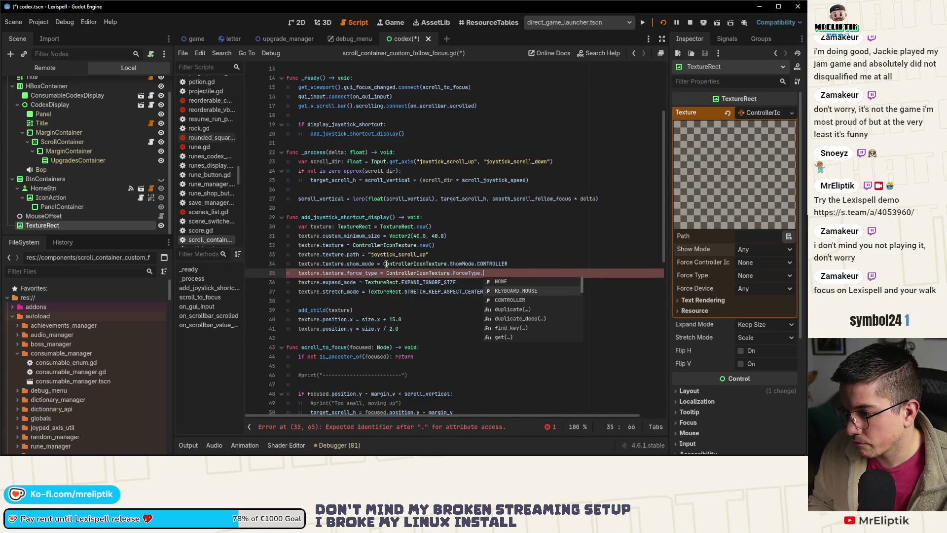
pyautogui.press('Return')
pyautogui.hotkey('ctrl', 's')
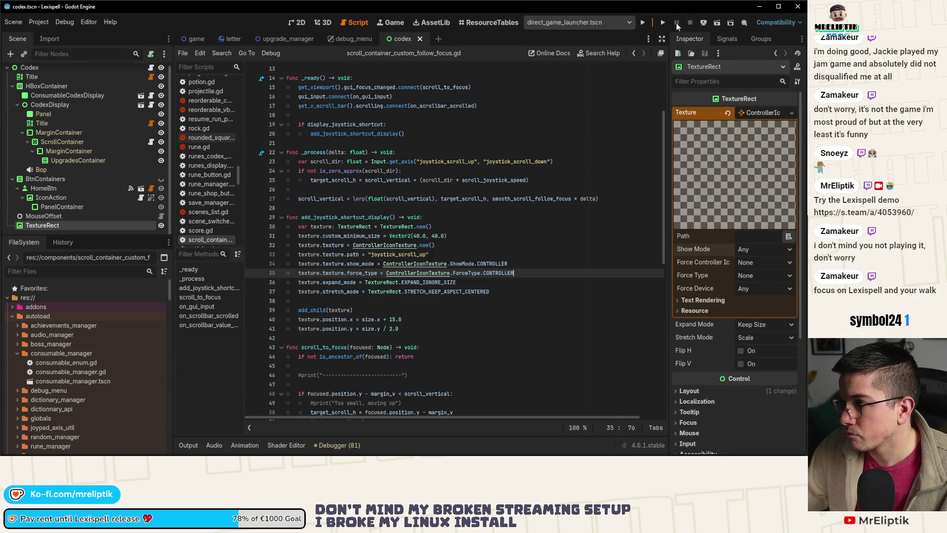
# - Save and run the game, dismiss the welcome message, and open Credits
pyautogui.click(663, 22)
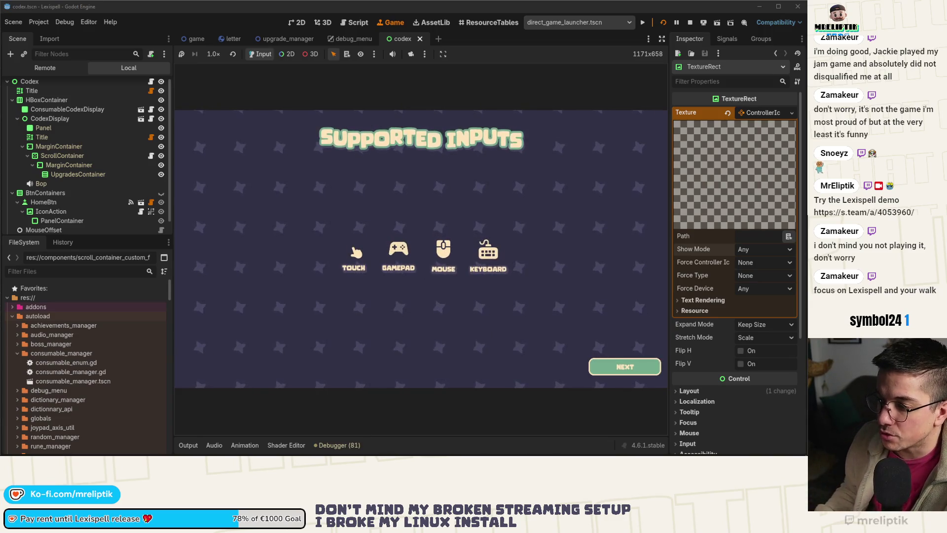
pyautogui.press('Return')
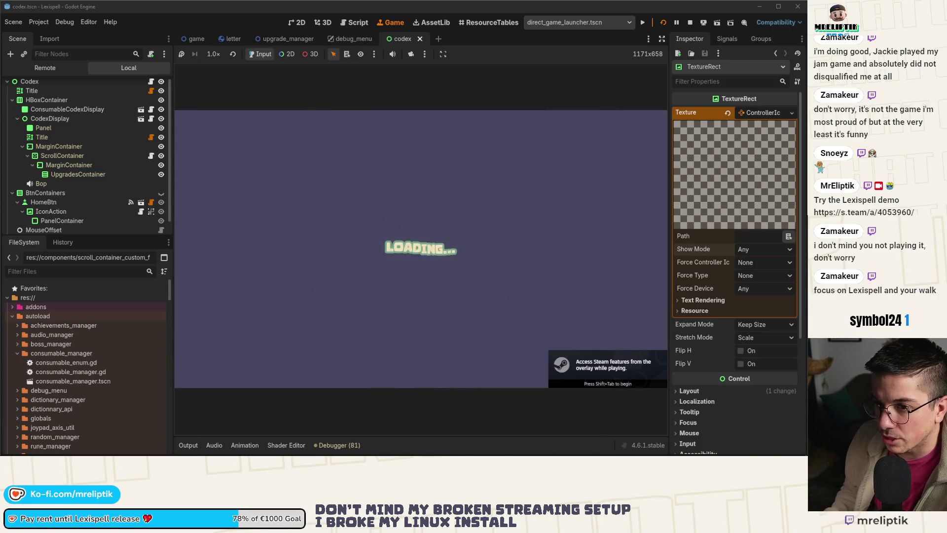
pyautogui.press('Left')
pyautogui.press('Down')
pyautogui.press('Down')
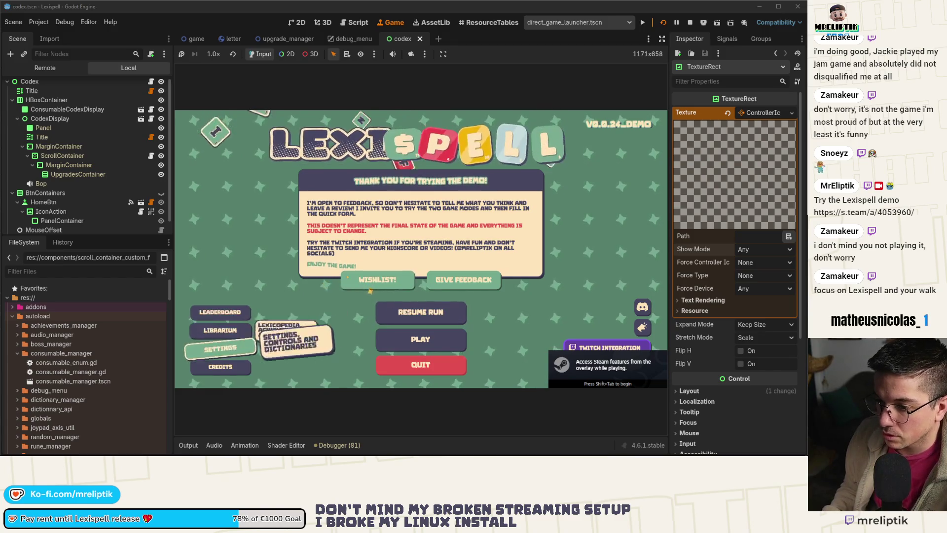
pyautogui.press('Return')
# - Scroll the credits list with joystick input, then stop the game with F8
pyautogui.press('Down')
pyautogui.press('Up')
pyautogui.press('Down')
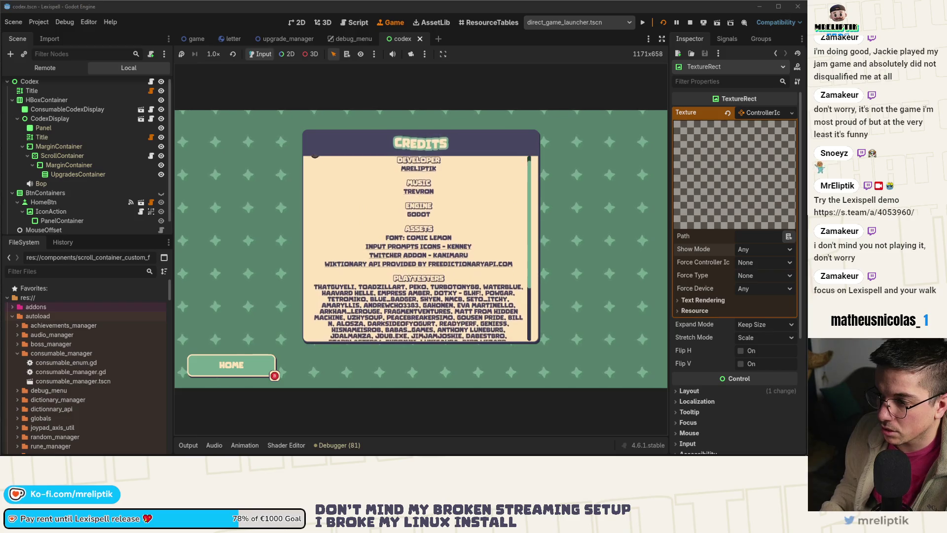
pyautogui.scroll(-2, 315, 161)
pyautogui.scroll(3, 314, 161)
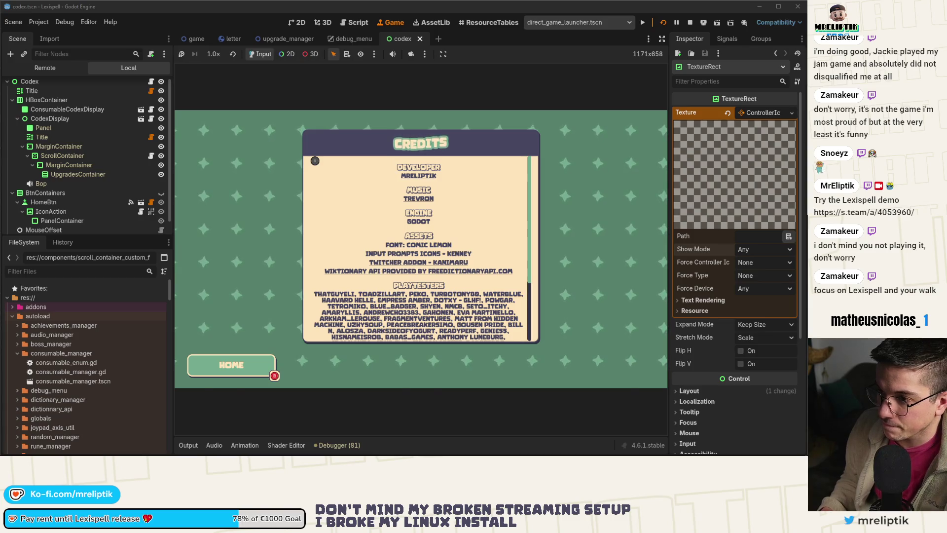
pyautogui.press('Down')
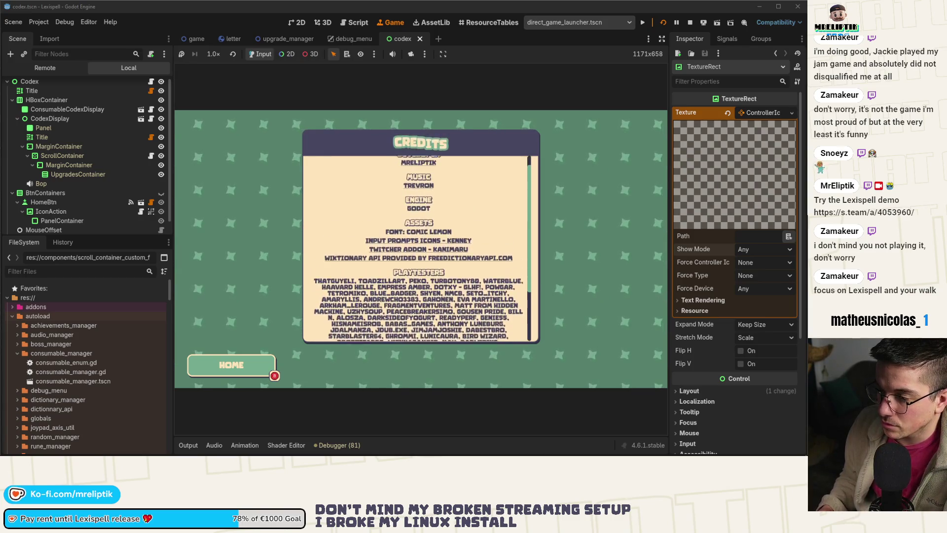
pyautogui.scroll(-2, 315, 161)
pyautogui.scroll(3, 314, 161)
pyautogui.press('Down')
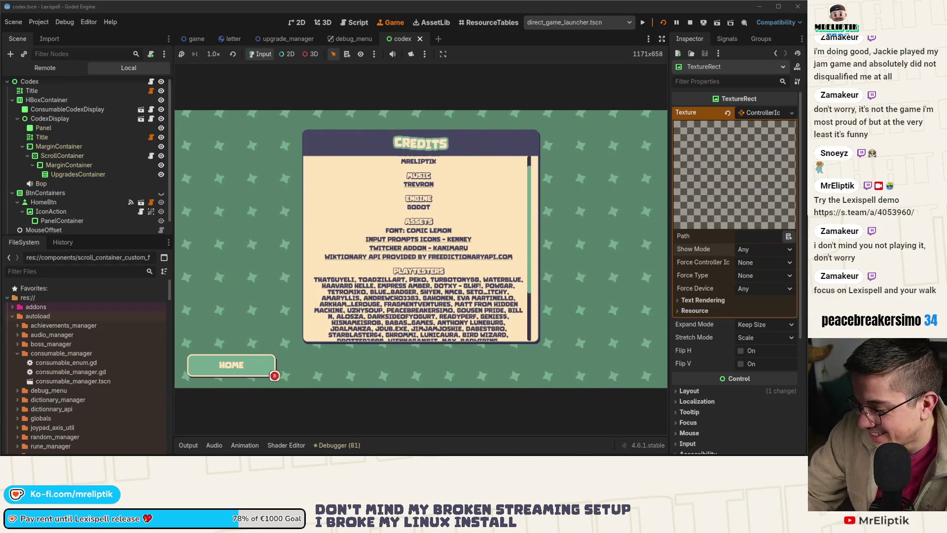
pyautogui.press('F8')
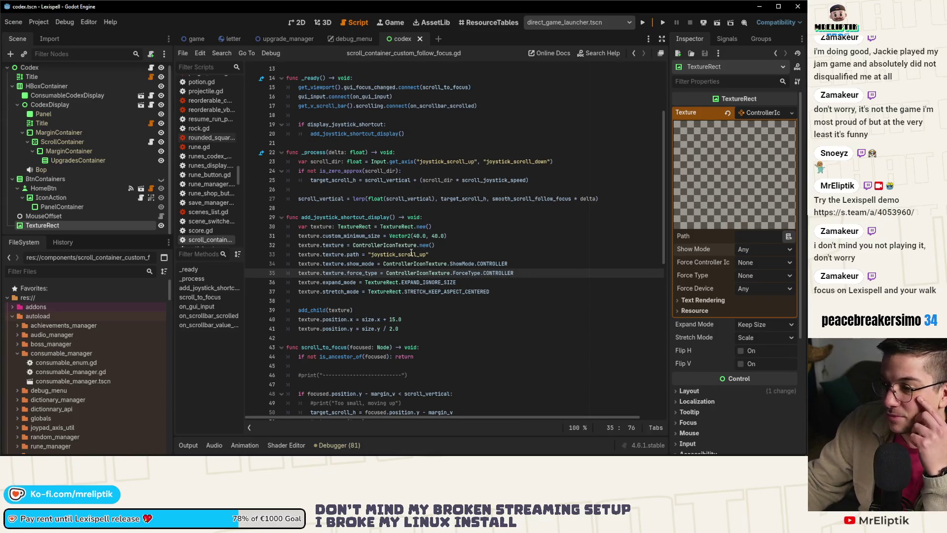
# - Select the ScrollContainer node in the codex scene and open its custom follow-focus script
pyautogui.click(58, 132)
pyautogui.click(299, 22)
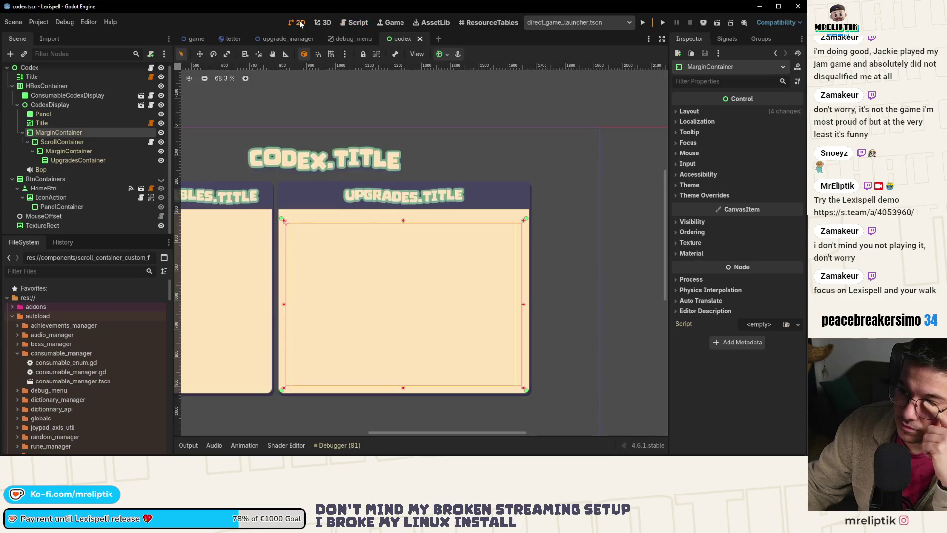
pyautogui.click(58, 142)
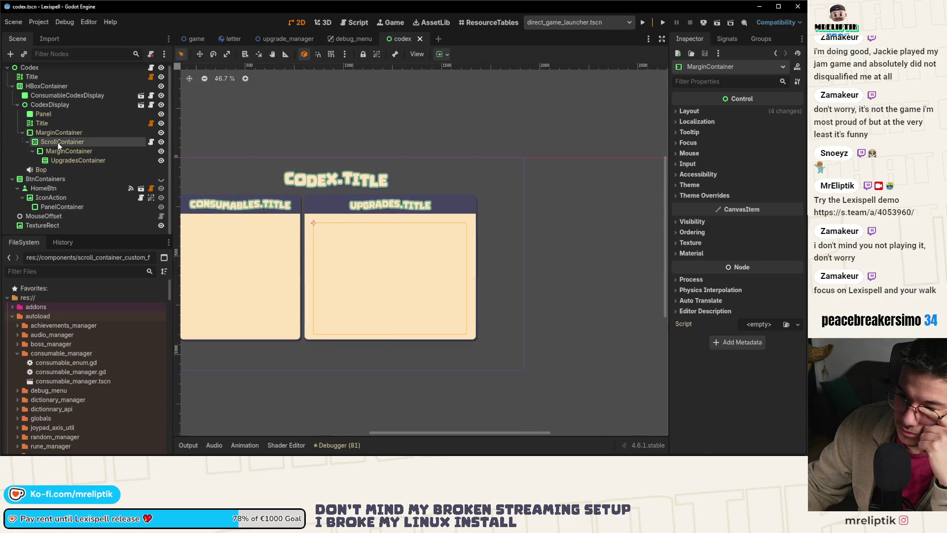
pyautogui.click(59, 132)
pyautogui.click(58, 141)
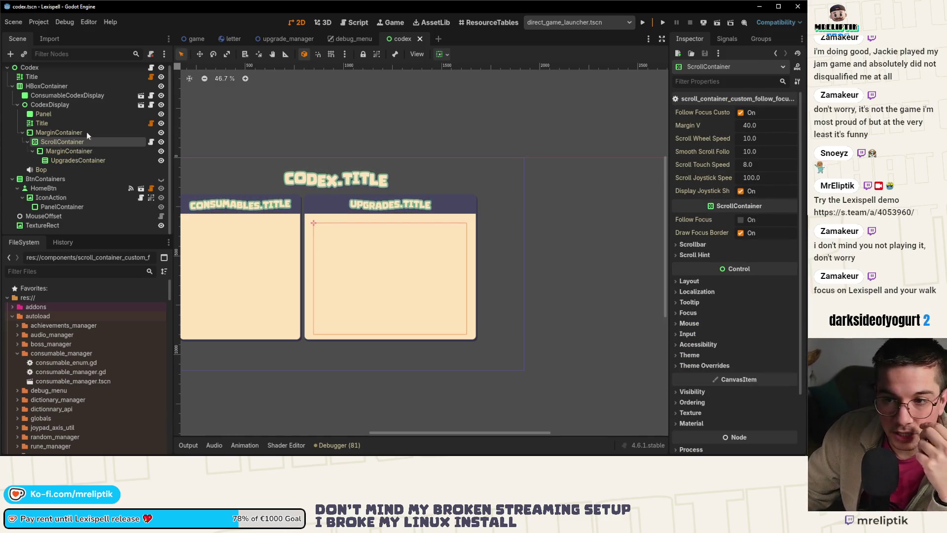
pyautogui.click(152, 106)
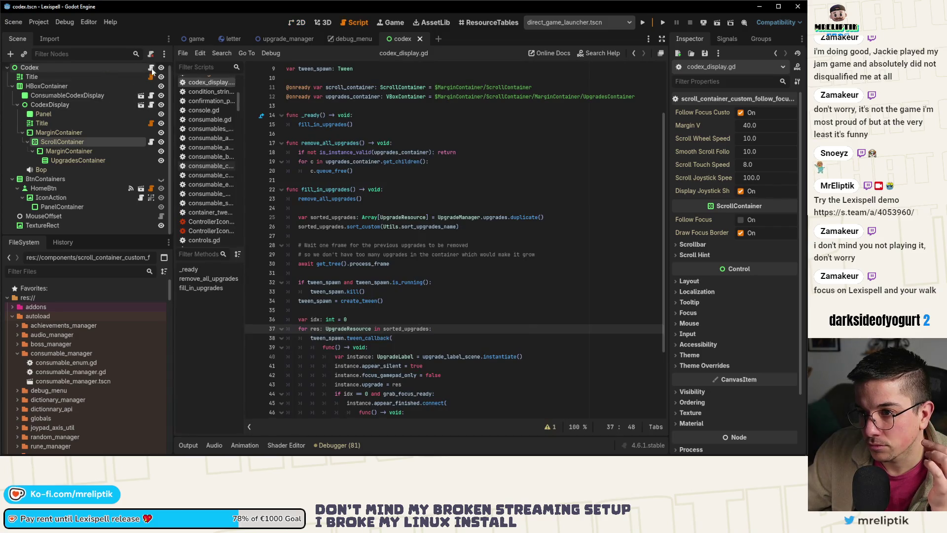
pyautogui.click(152, 142)
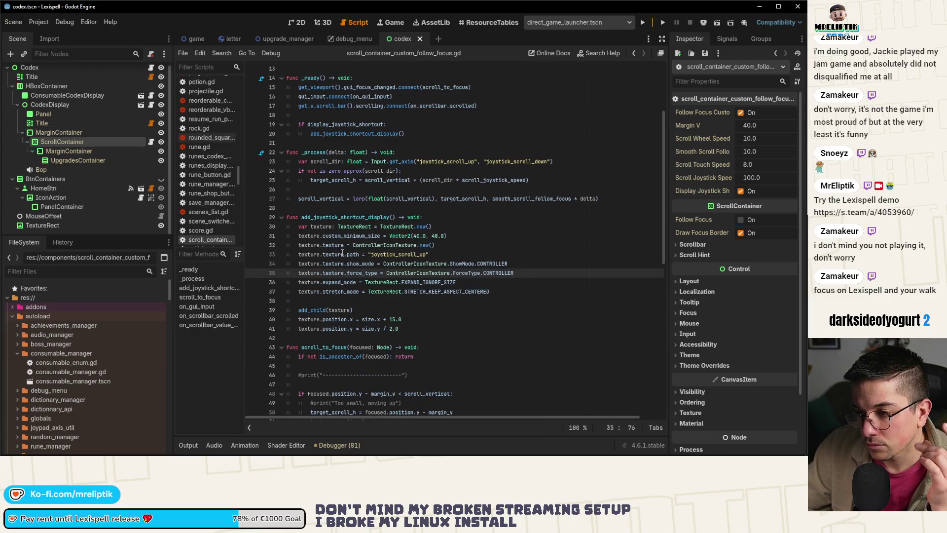
# - After add_child(texture), add texture.top_level = true to the joystick icon setup and save
pyautogui.click(344, 236)
pyautogui.click(342, 302)
pyautogui.click(378, 311)
pyautogui.press('Return')
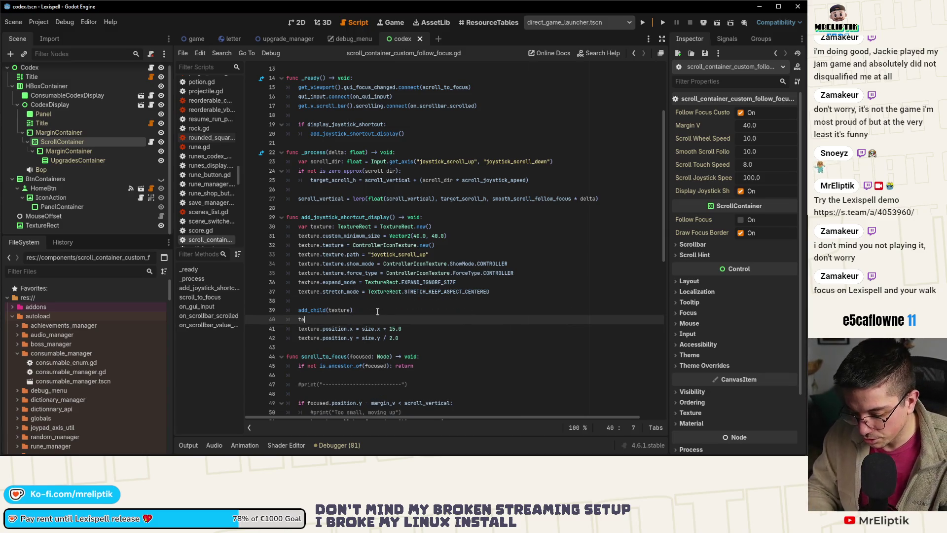
pyautogui.write('et_aas')
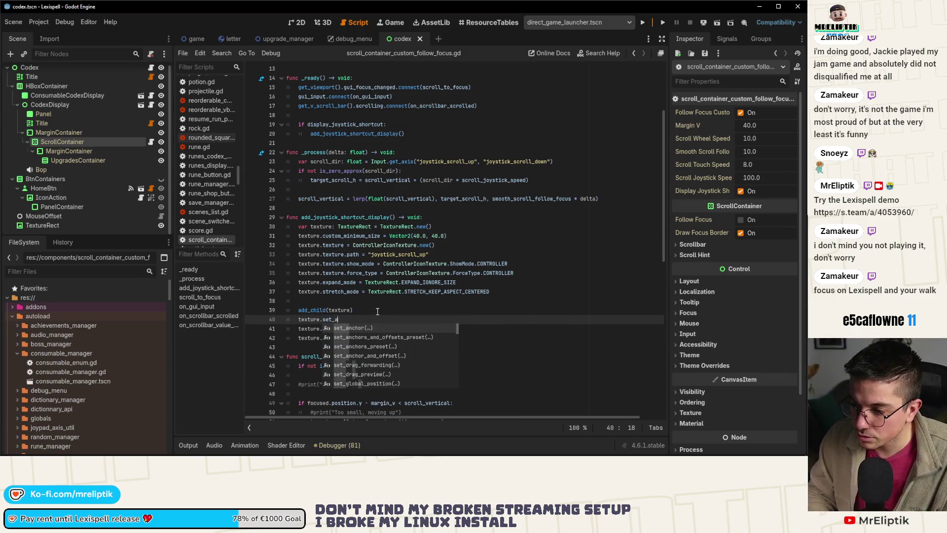
pyautogui.press('BackSpace')
pyautogui.press('BackSpace')
pyautogui.press('BackSpace')
pyautogui.write('trop')
pyautogui.press('BackSpace')
pyautogui.press('BackSpace')
pyautogui.press('BackSpace')
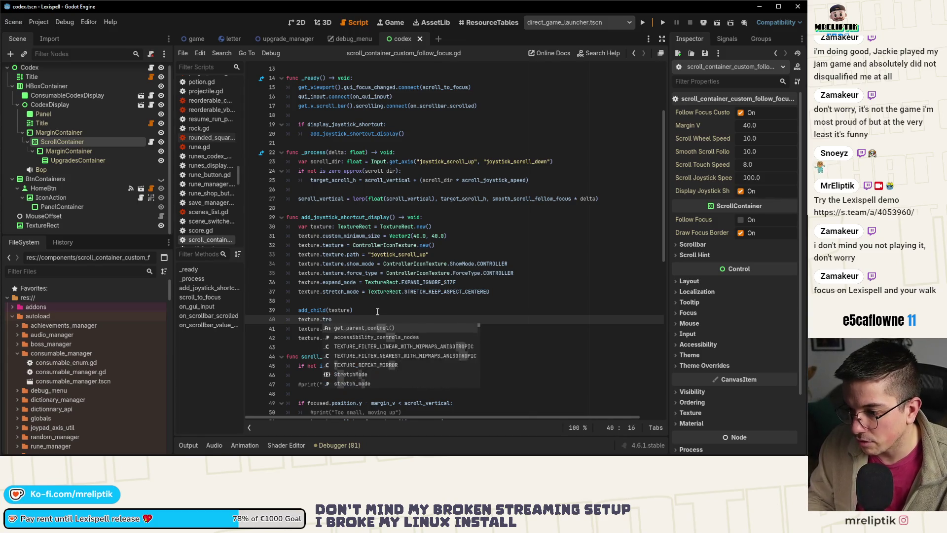
pyautogui.write('op')
pyautogui.press('Return')
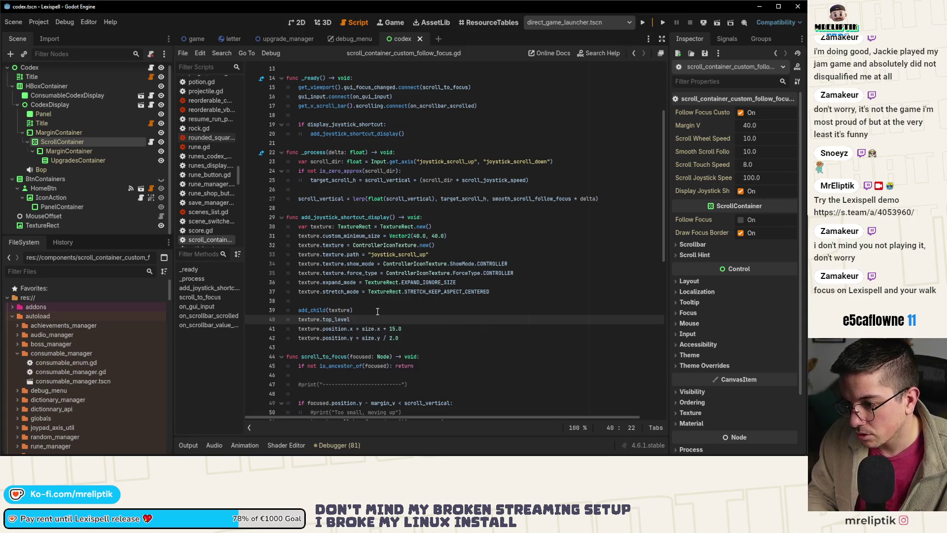
pyautogui.write('rue')
pyautogui.hotkey('ctrl', 's')
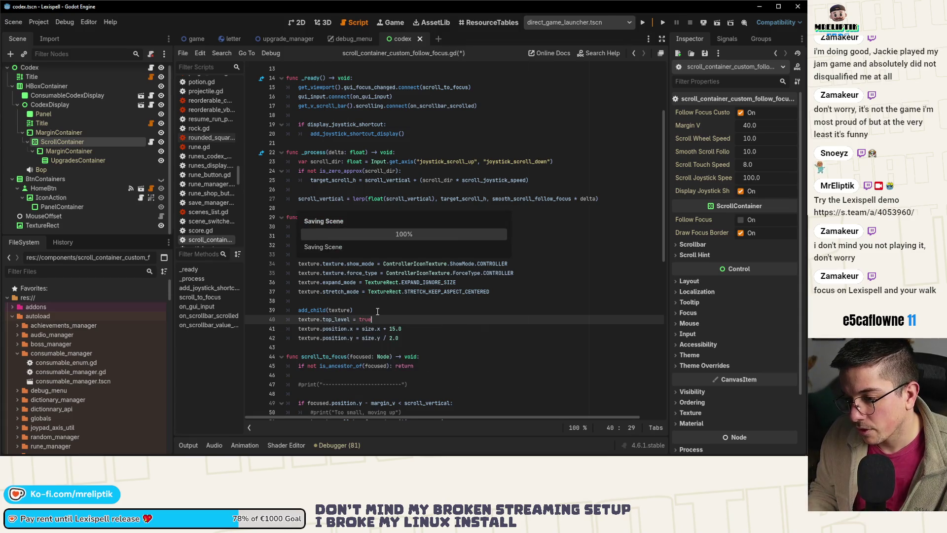
# - Set texture.global_position to global_position + Vector2(size.x + 15.0, size.y / 2.0), replacing the old position lines; save and relaunch
pyautogui.press('Return')
pyautogui.write('tu')
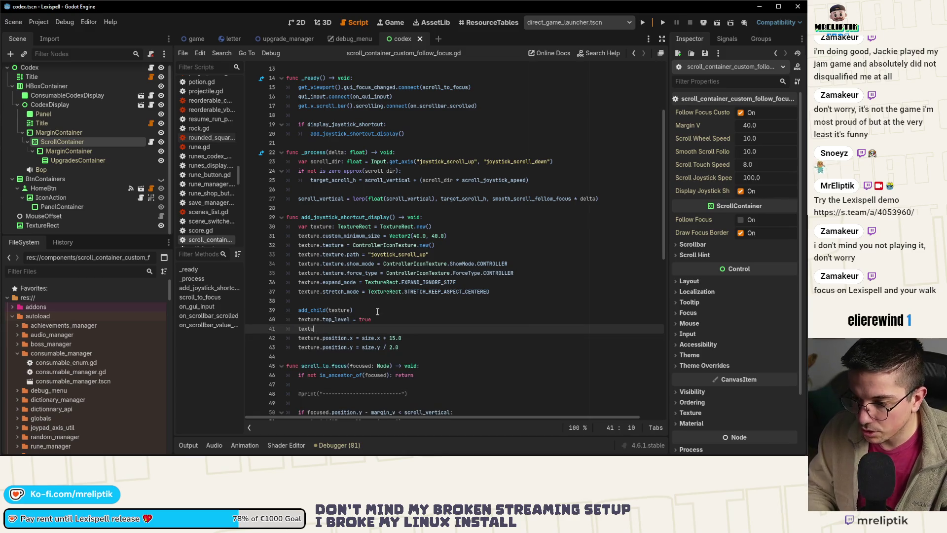
pyautogui.write('re.global_position')
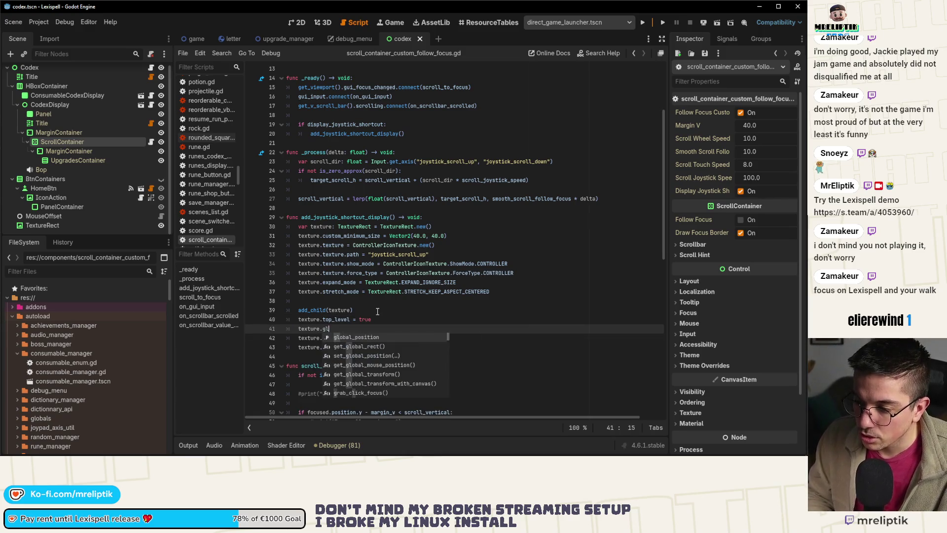
pyautogui.write(' = ')
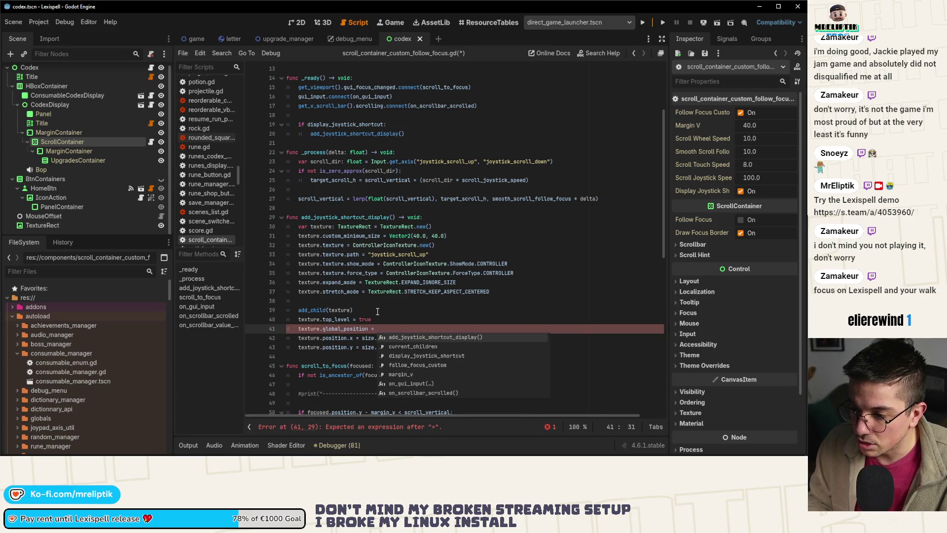
pyautogui.write('global_position.')
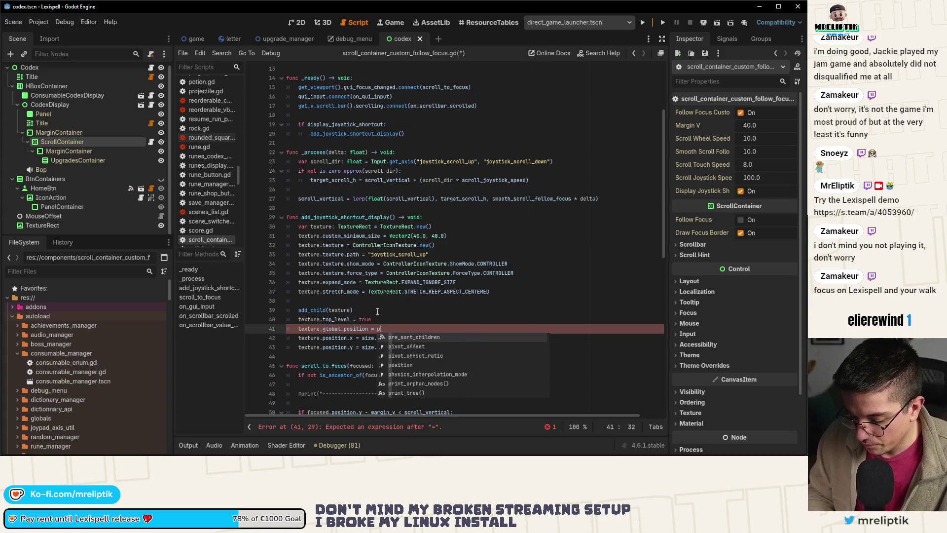
pyautogui.press('BackSpace')
pyautogui.write('+ Vector2( size.x + 15.0,')
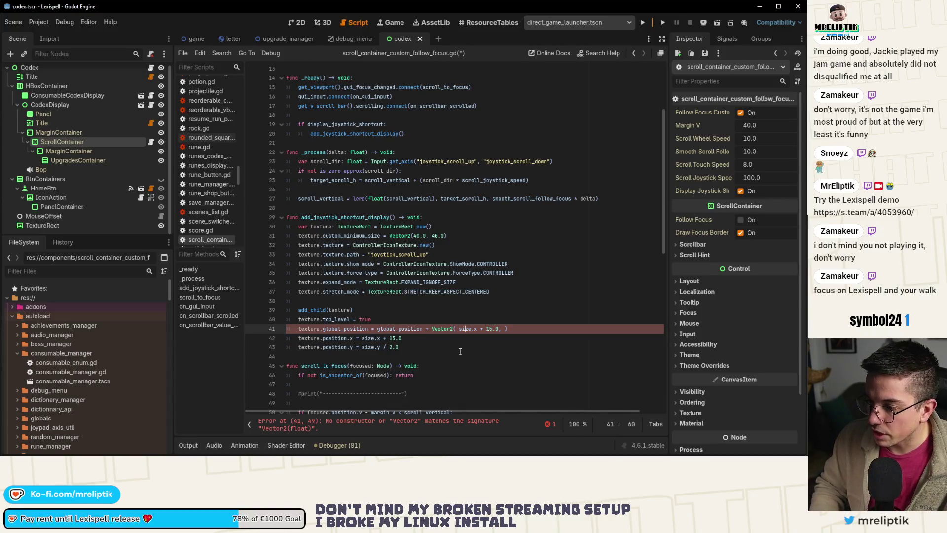
pyautogui.press('BackSpace')
pyautogui.press('Right')
pyautogui.press('Right')
pyautogui.press('Right')
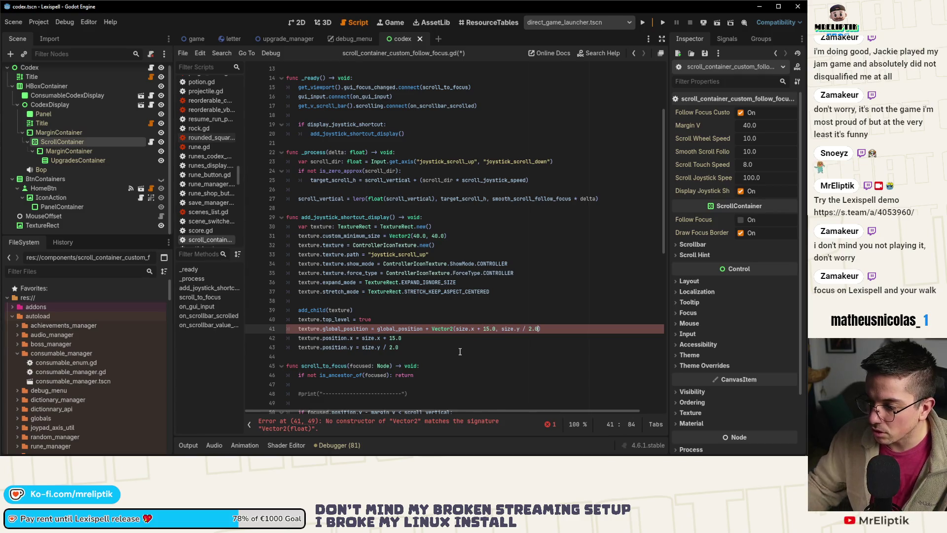
pyautogui.press('Down')
pyautogui.hotkey('ctrl', 'shift', 'k')
pyautogui.hotkey('ctrl', 'shift', 'k')
pyautogui.hotkey('ctrl', 's')
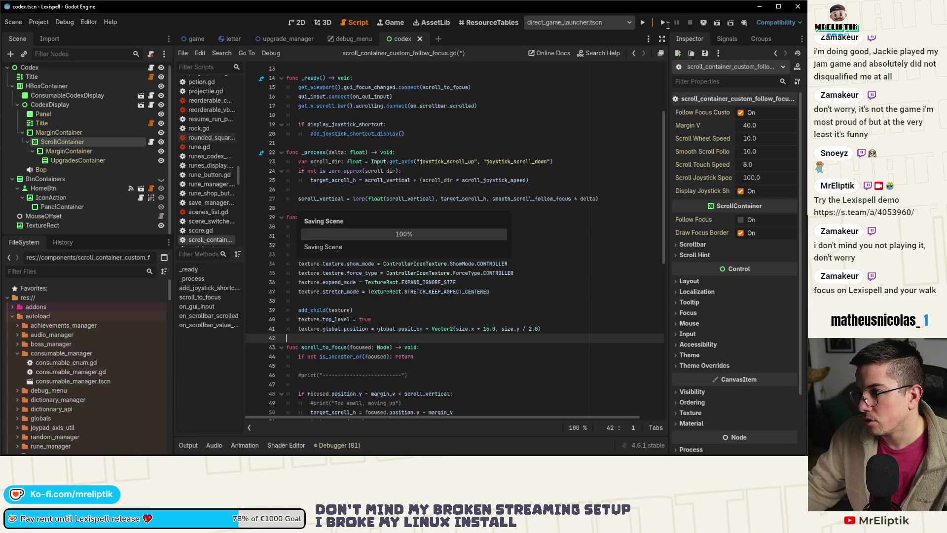
pyautogui.click(665, 23)
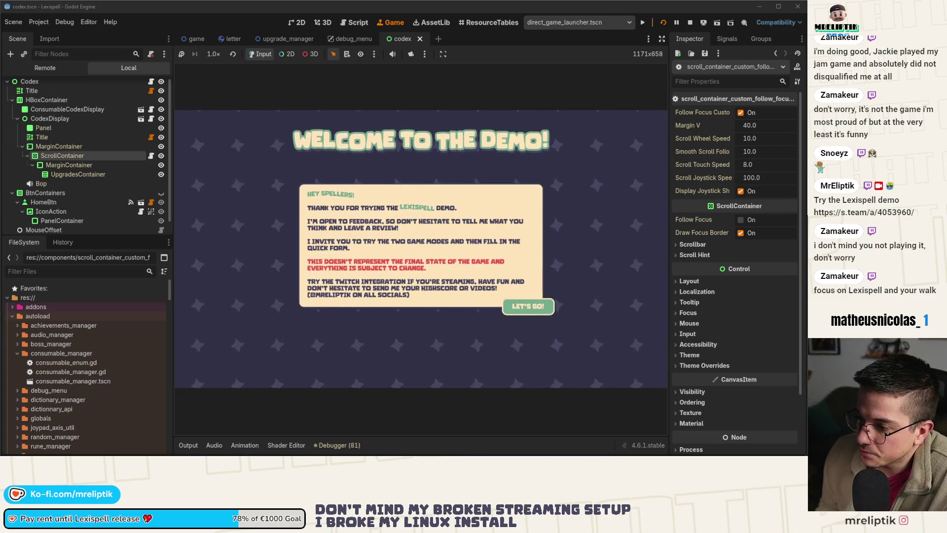
# - In the running game, pass the welcome message and test scrolling on the Credits screen
pyautogui.press('Return')
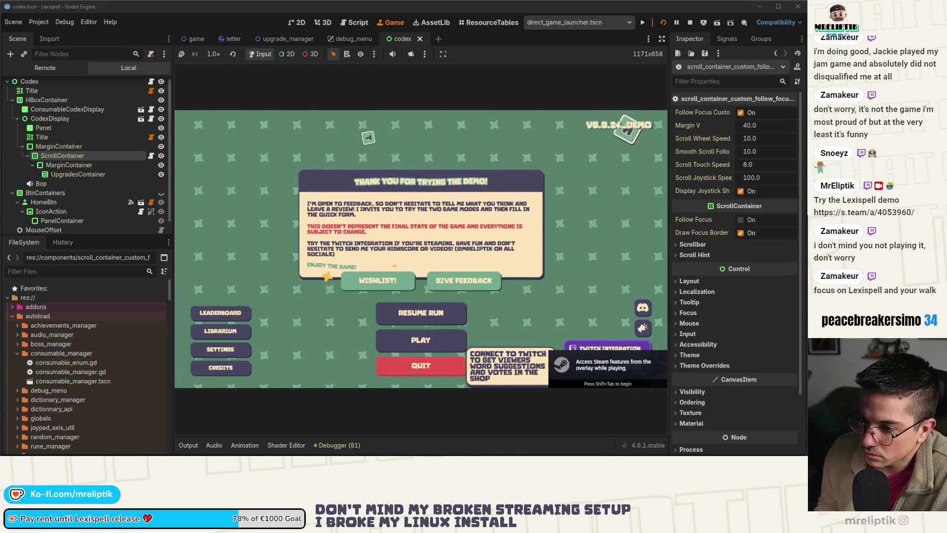
pyautogui.press('Down')
pyautogui.press('Down')
pyautogui.press('Down')
pyautogui.press('Return')
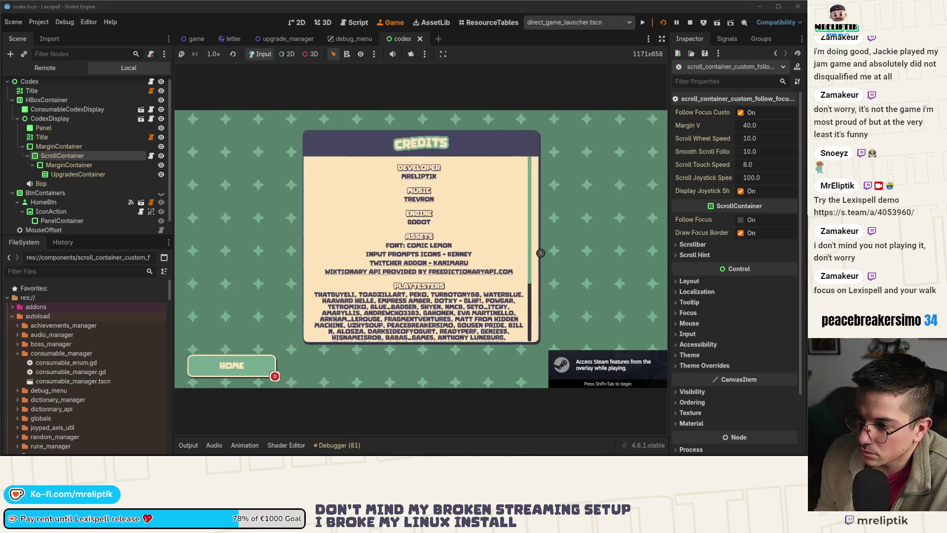
pyautogui.scroll(-3, 541, 253)
pyautogui.scroll(3, 541, 253)
pyautogui.scroll(-3, 541, 253)
pyautogui.scroll(2, 540, 253)
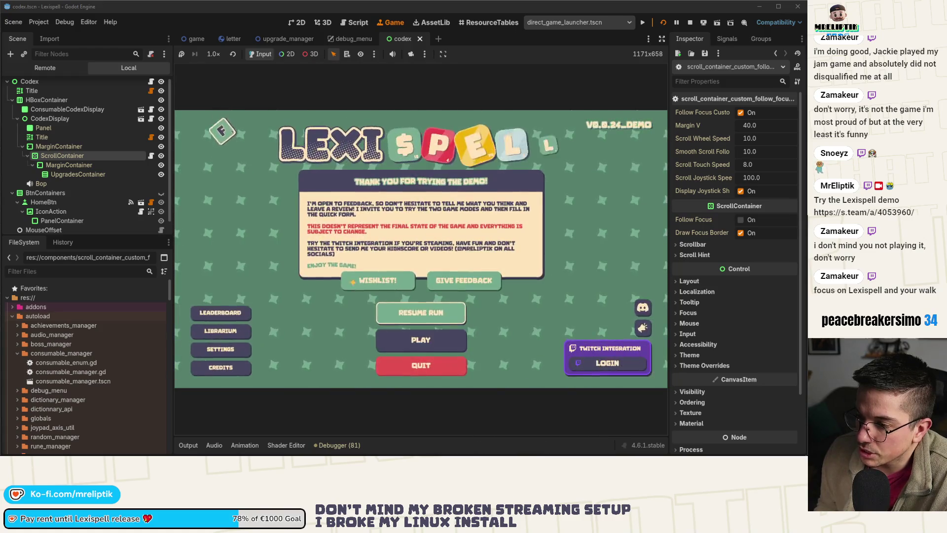
pyautogui.press('Left')
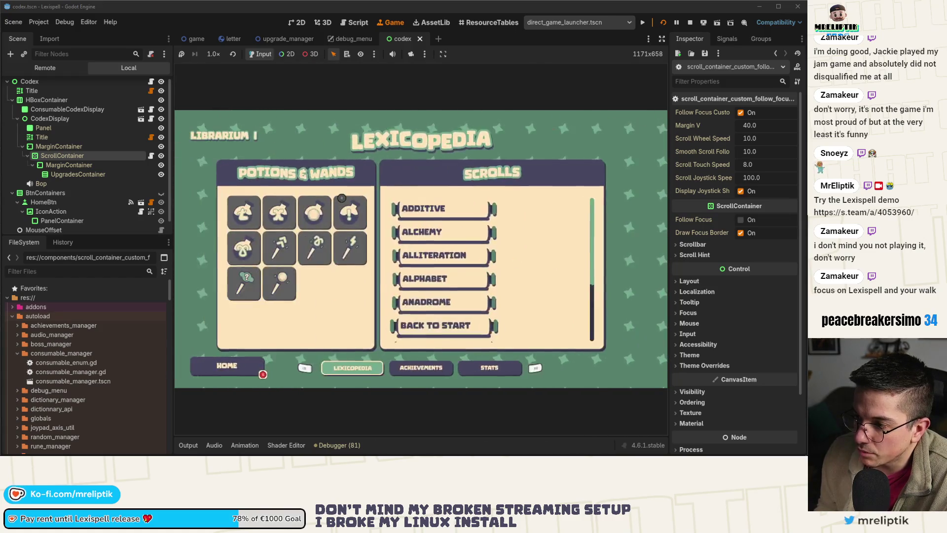
pyautogui.scroll(-2, 342, 197)
pyautogui.scroll(5, 342, 198)
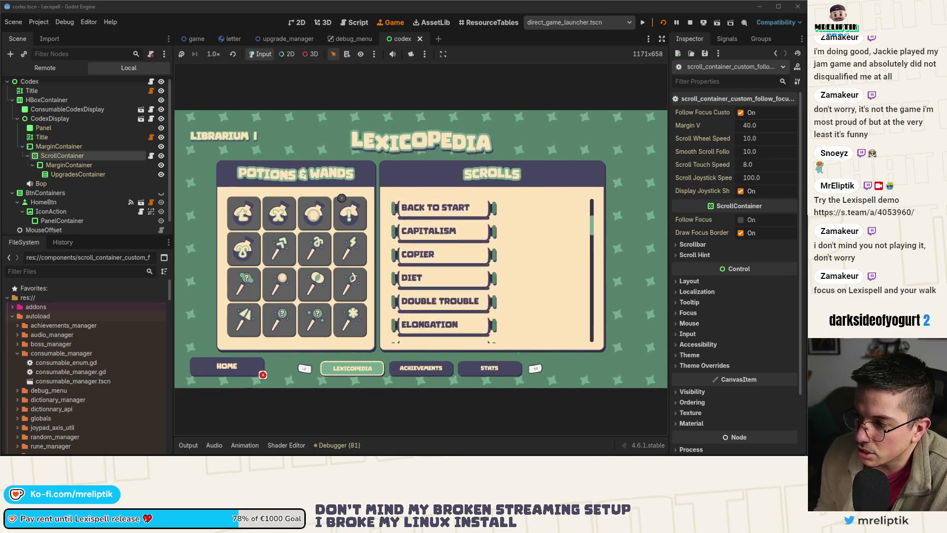
pyautogui.scroll(-2, 342, 197)
pyautogui.scroll(4, 342, 198)
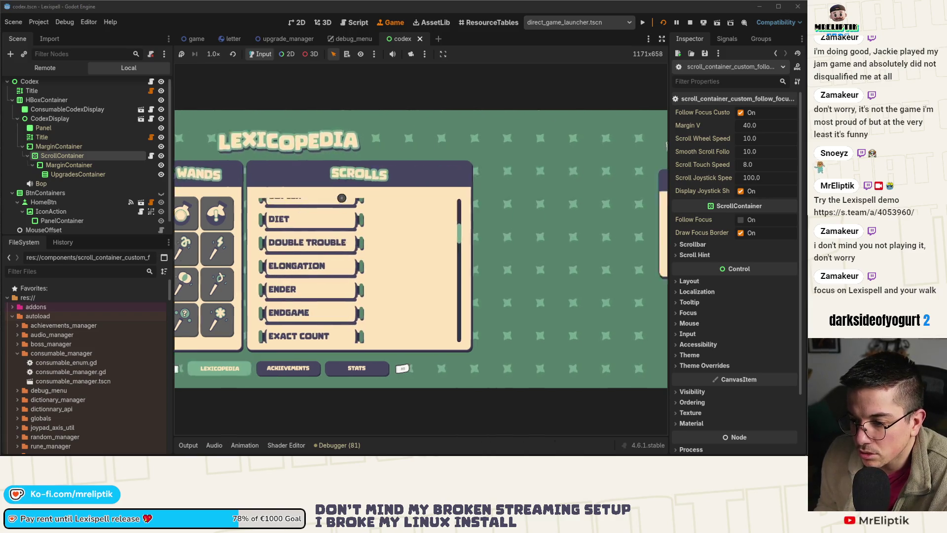
# - Check scrolling on the Leaderboard and Credits screens, return to the menu, and stop the game
pyautogui.press('Left')
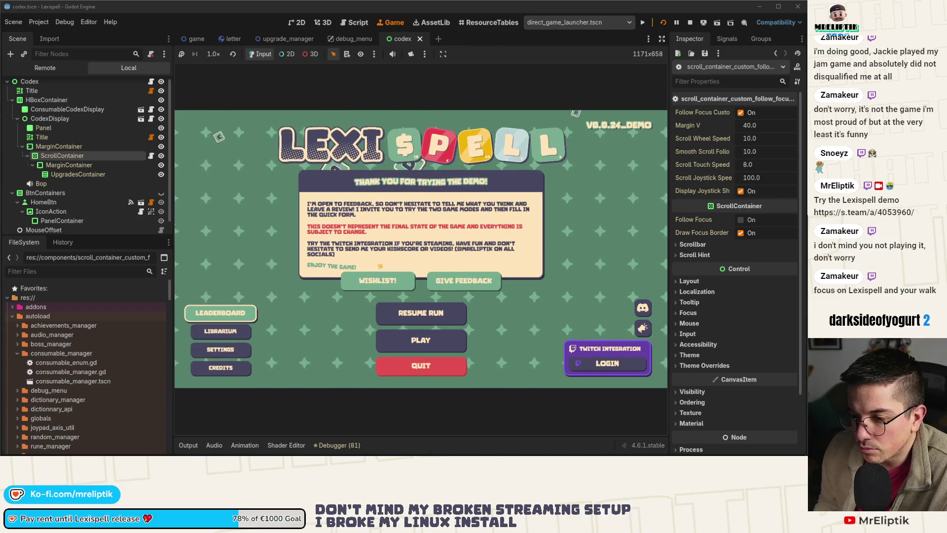
pyautogui.press('Return')
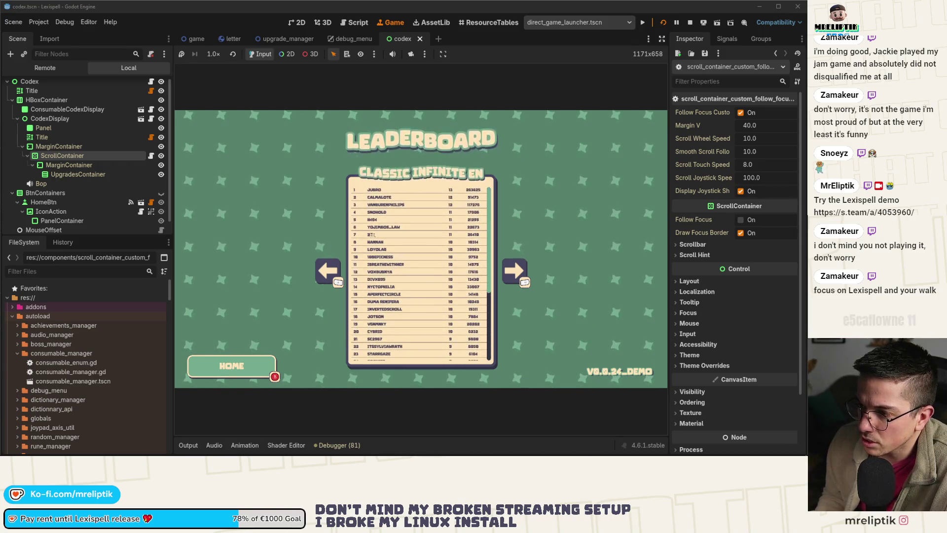
pyautogui.scroll(-1, 419, 274)
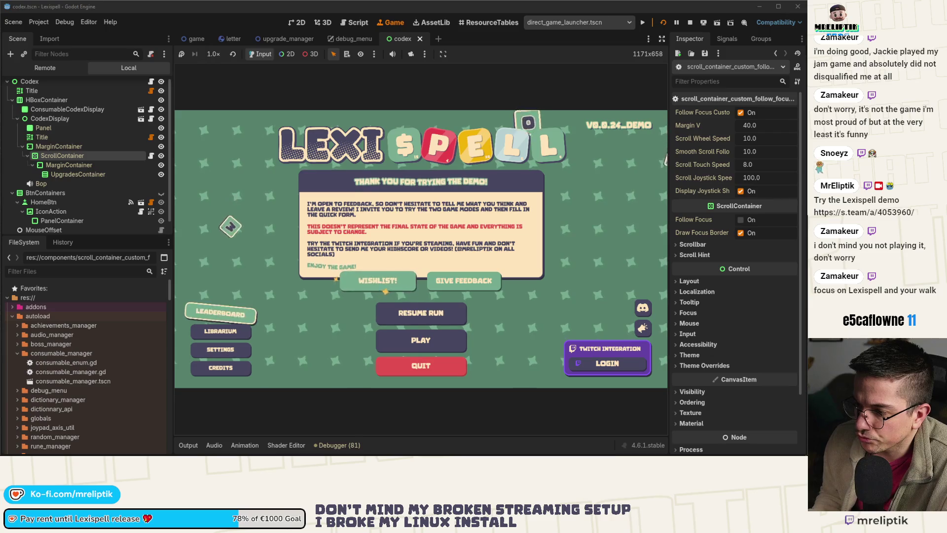
pyautogui.press('Down')
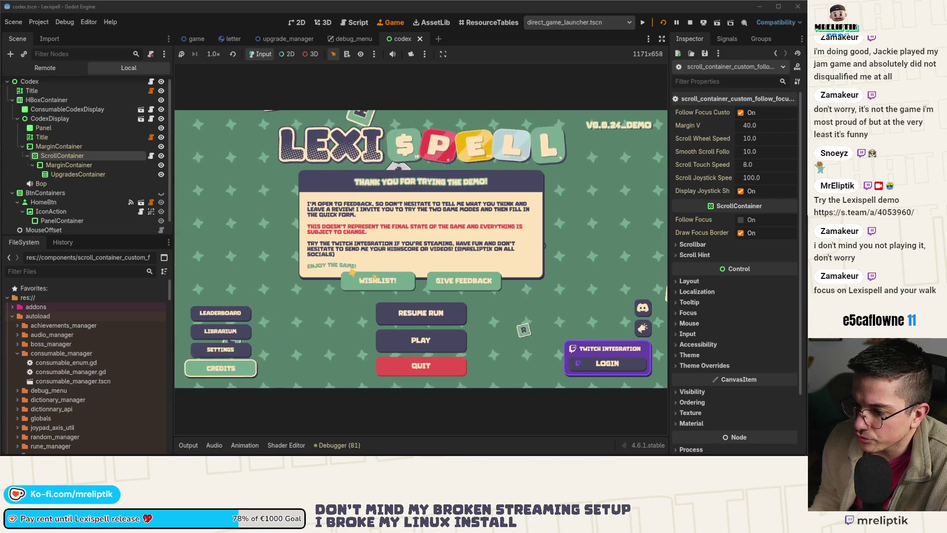
pyautogui.press('Return')
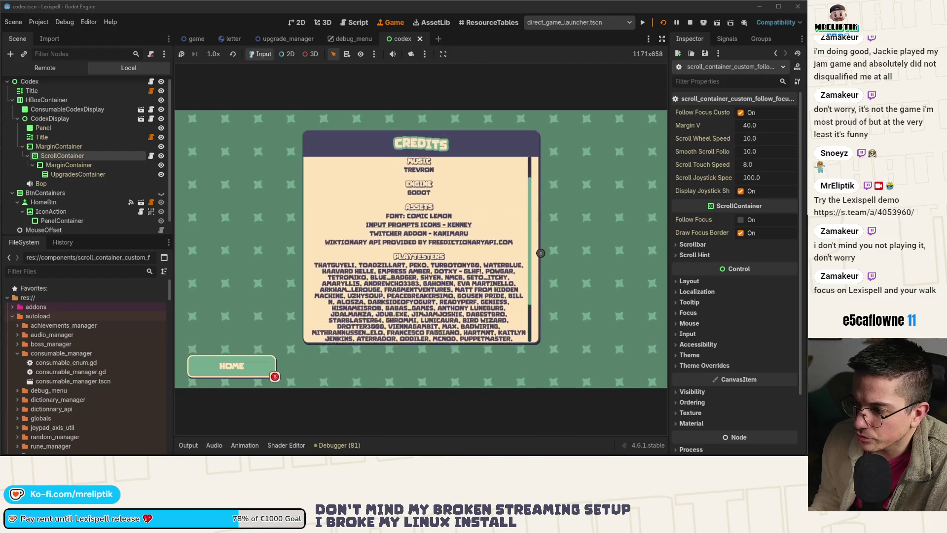
pyautogui.press('Escape')
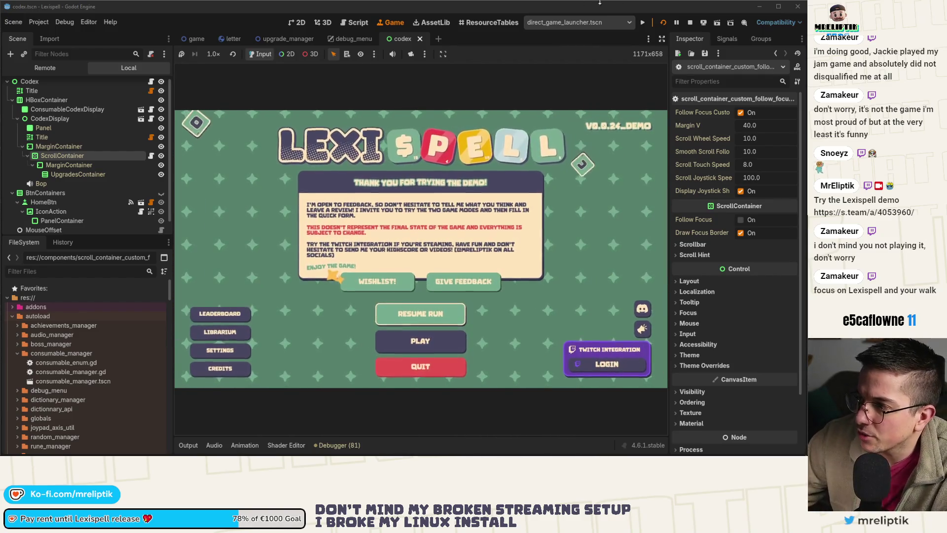
pyautogui.press('F8')
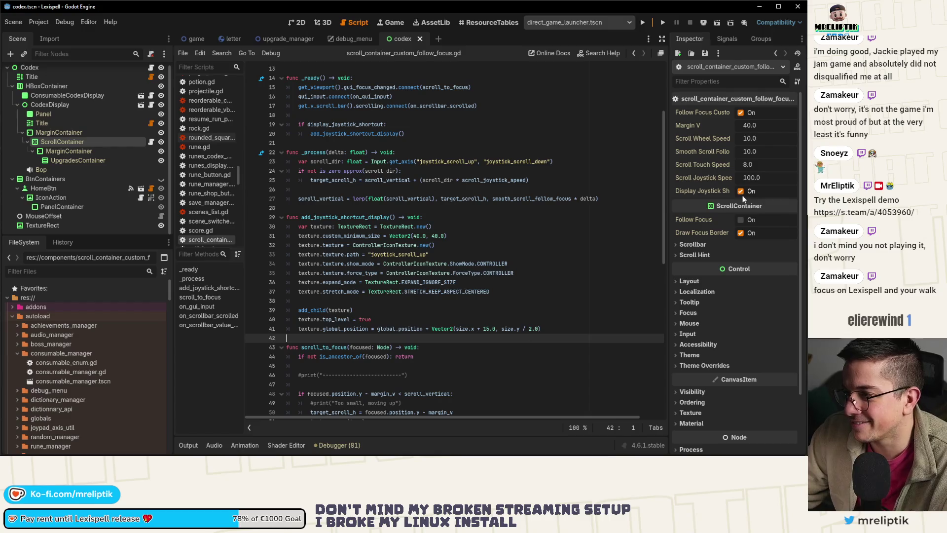
# - Change the display_joystick_shortcut default from true to false and save the script
pyautogui.click(465, 283)
pyautogui.scroll(5, 408, 218)
pyautogui.doubleClick(444, 143)
pyautogui.write('fa')
pyautogui.hotkey('ctrl', 's')
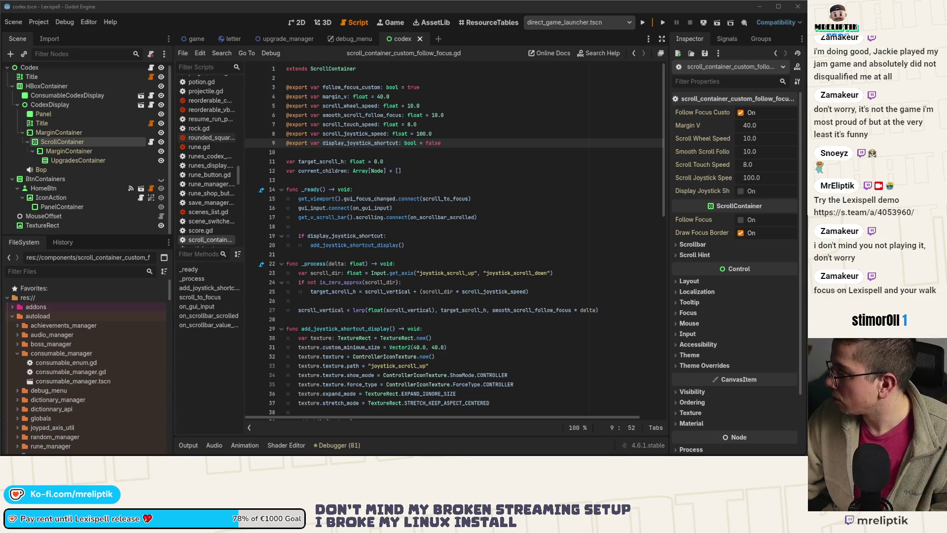
# - Review the codex.tscn changes in VS Code's source control
pyautogui.hotkey('alt', 'Tab')
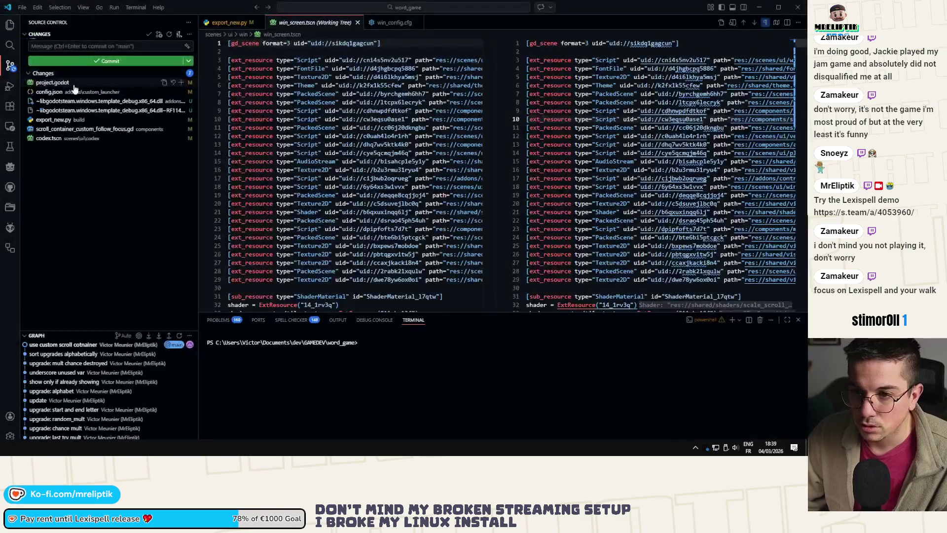
pyautogui.click(61, 139)
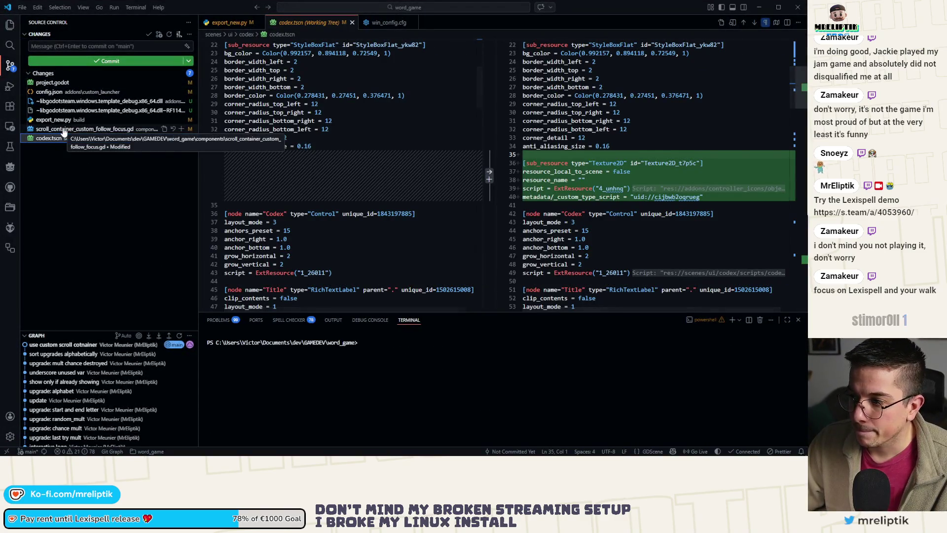
pyautogui.hotkey('alt', 'Tab')
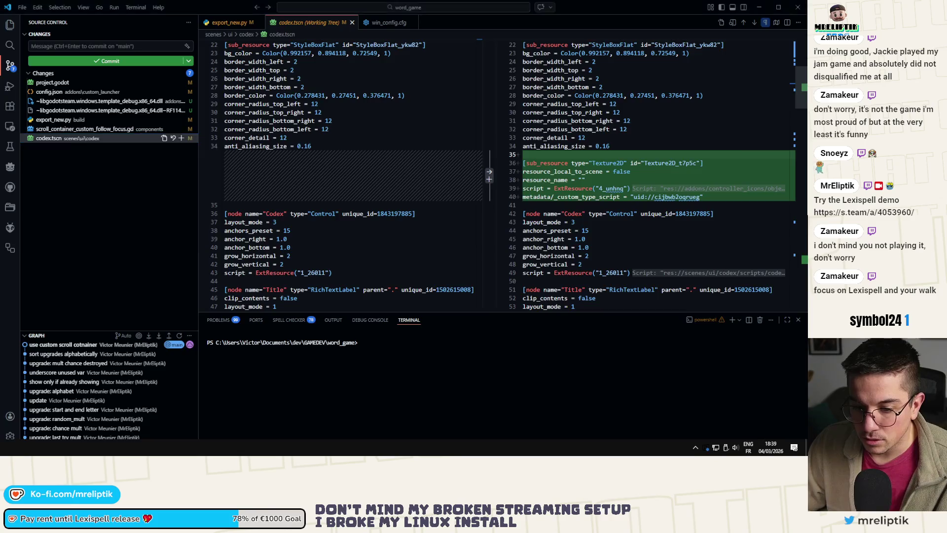
# - Delete the leftover TextureRect from the codex scene, save, and review the script's diff
pyautogui.hotkey('ctrl', 'F1')
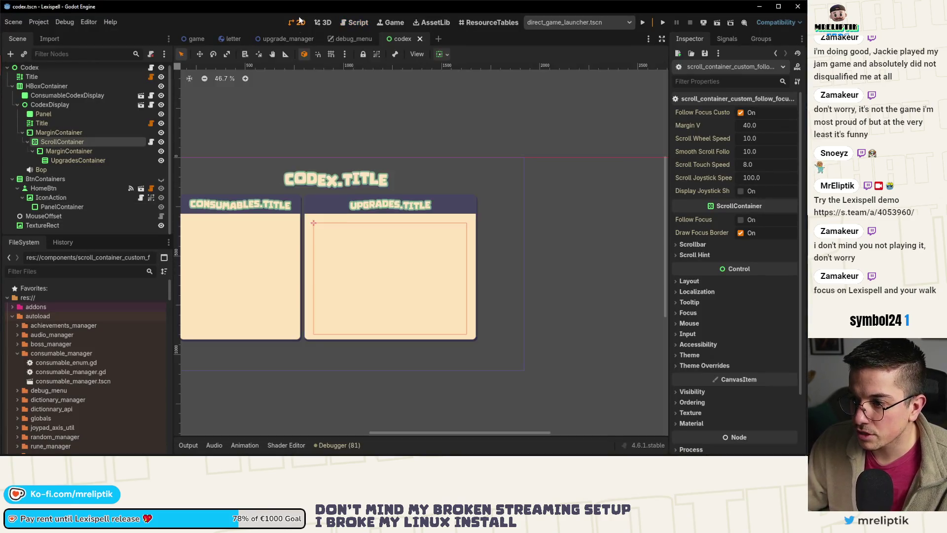
pyautogui.click(79, 226)
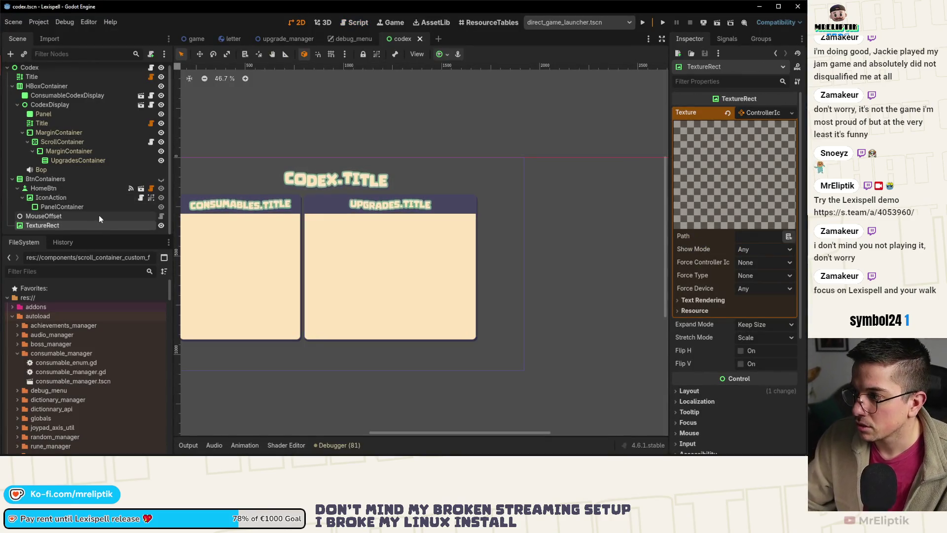
pyautogui.press('Delete')
pyautogui.press('Return')
pyautogui.hotkey('ctrl', 's')
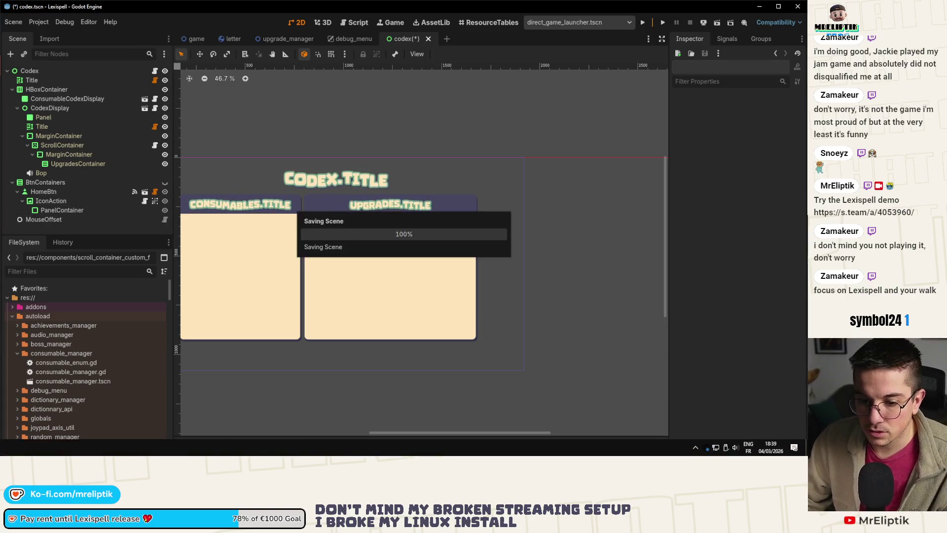
pyautogui.hotkey('alt', 'Tab')
pyautogui.click(143, 128)
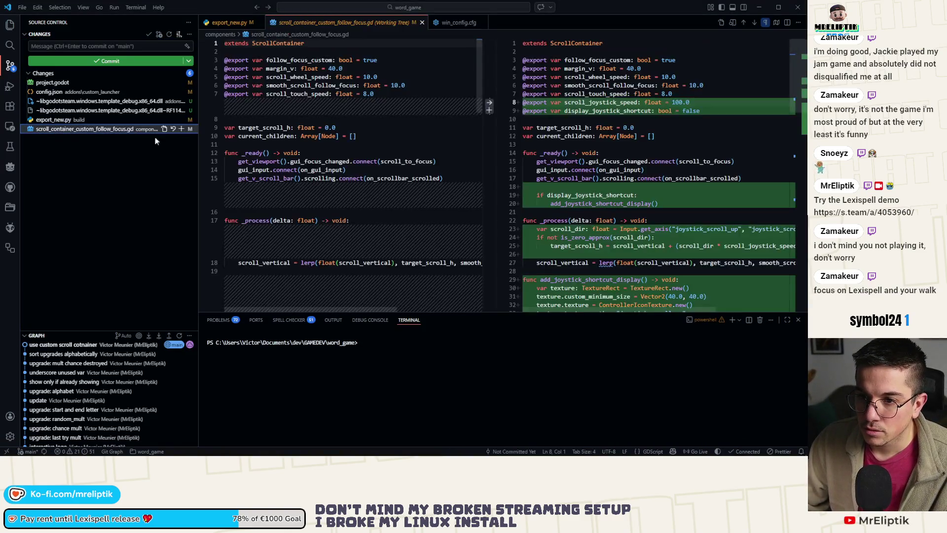
# - Stage the follow-focus script and project.godot, then commit as 'scroll container custom with joystick'
pyautogui.click(181, 129)
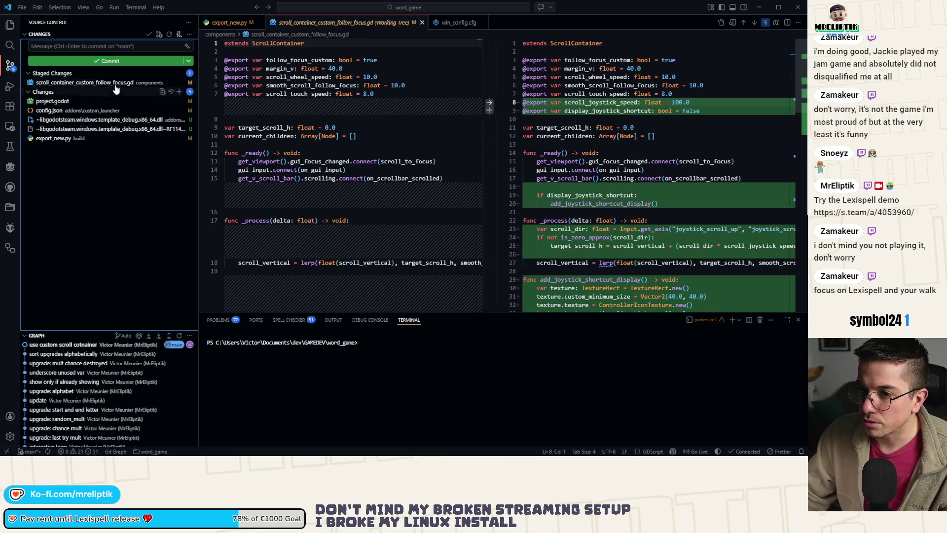
pyautogui.click(74, 101)
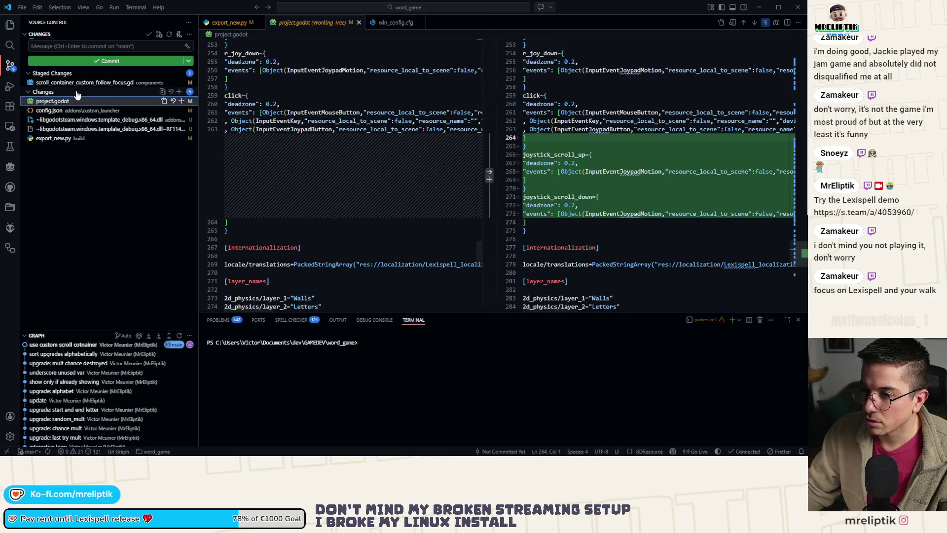
pyautogui.click(181, 100)
pyautogui.click(66, 46)
pyautogui.write('scroll container custom with joystick')
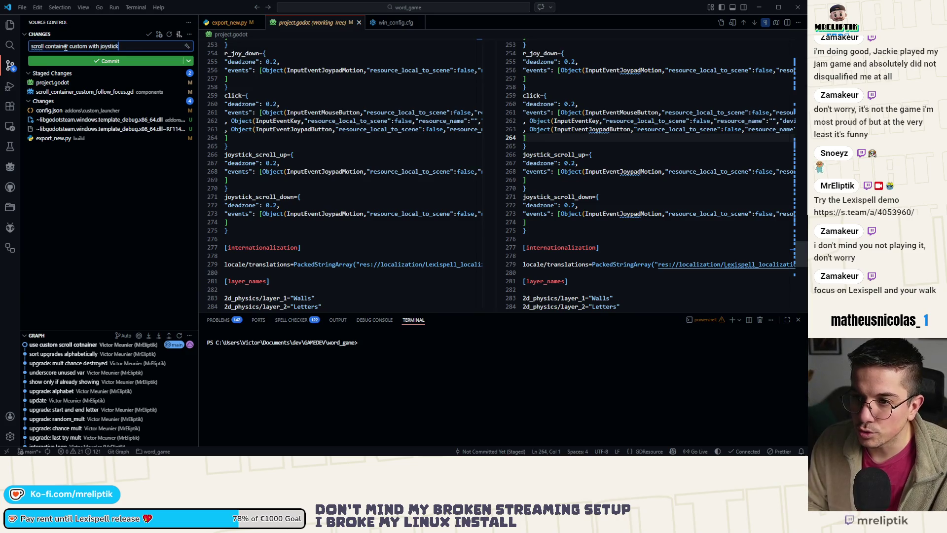
pyautogui.hotkey('ctrl', 'Return')
# - Look over the remaining libgodotsteam temp file and export_new.py changes, then return to Godot
pyautogui.click(55, 101)
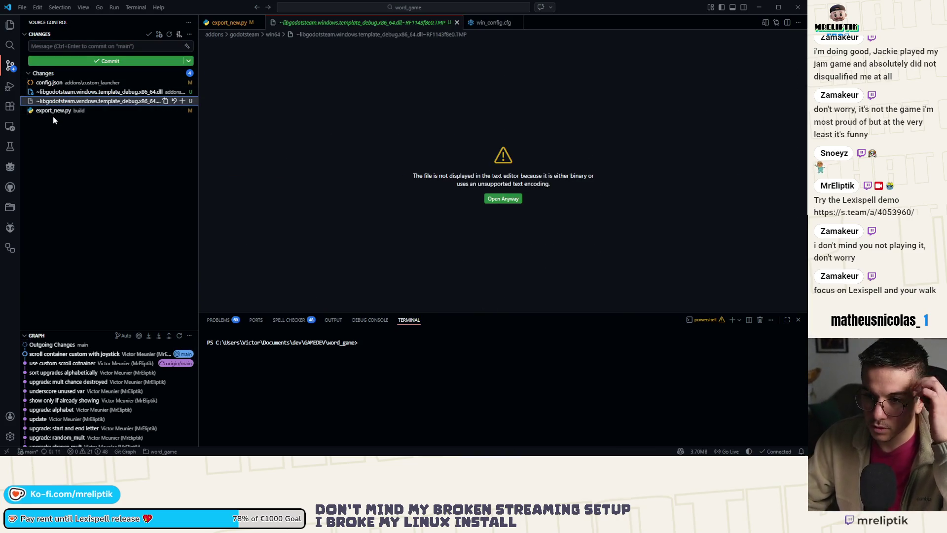
pyautogui.click(53, 111)
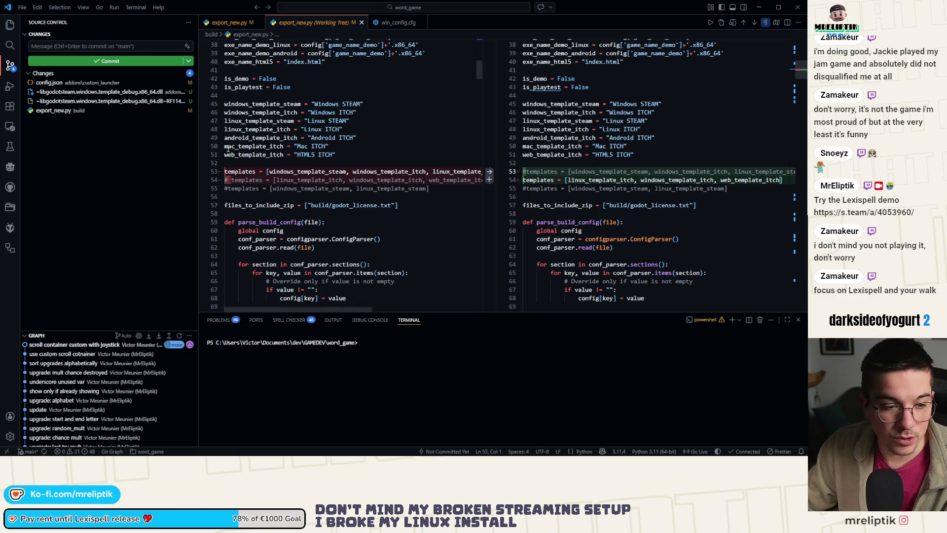
pyautogui.click(167, 162)
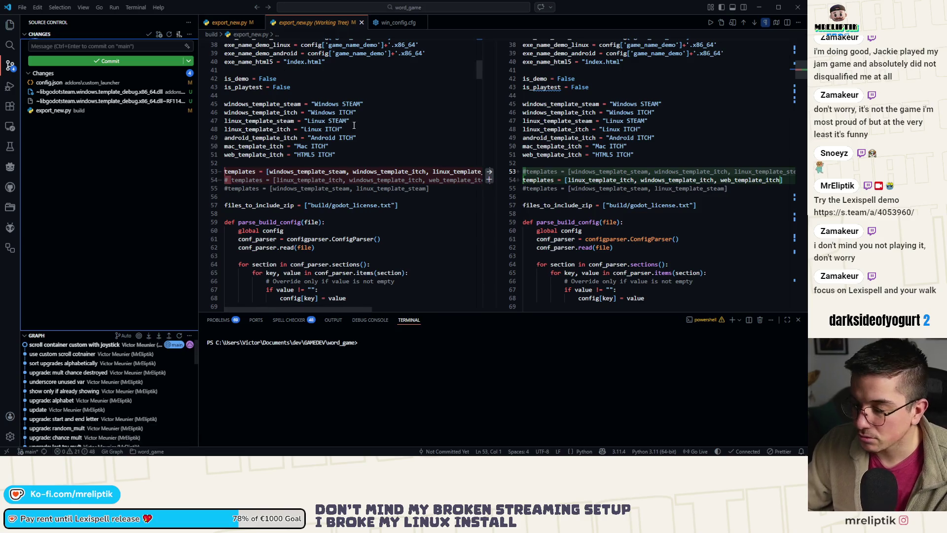
pyautogui.hotkey('alt', 'Tab')
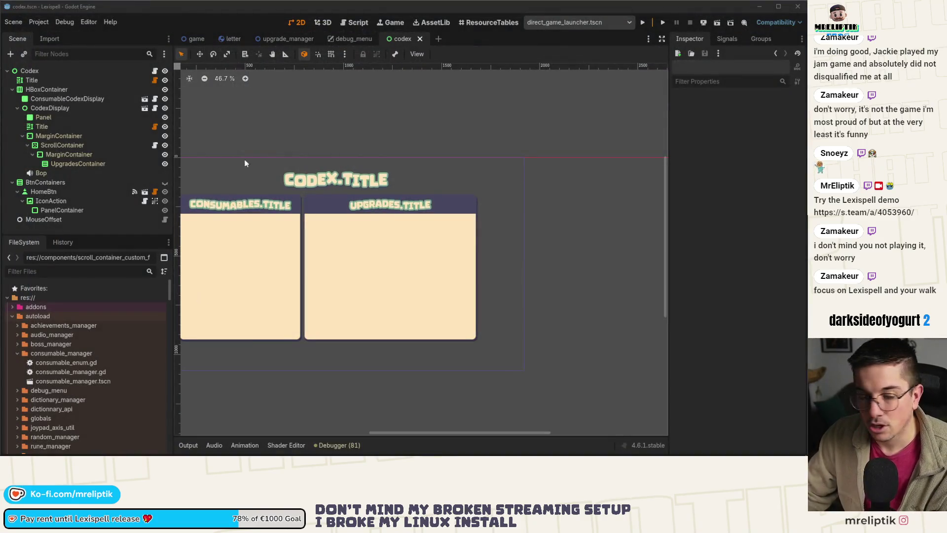